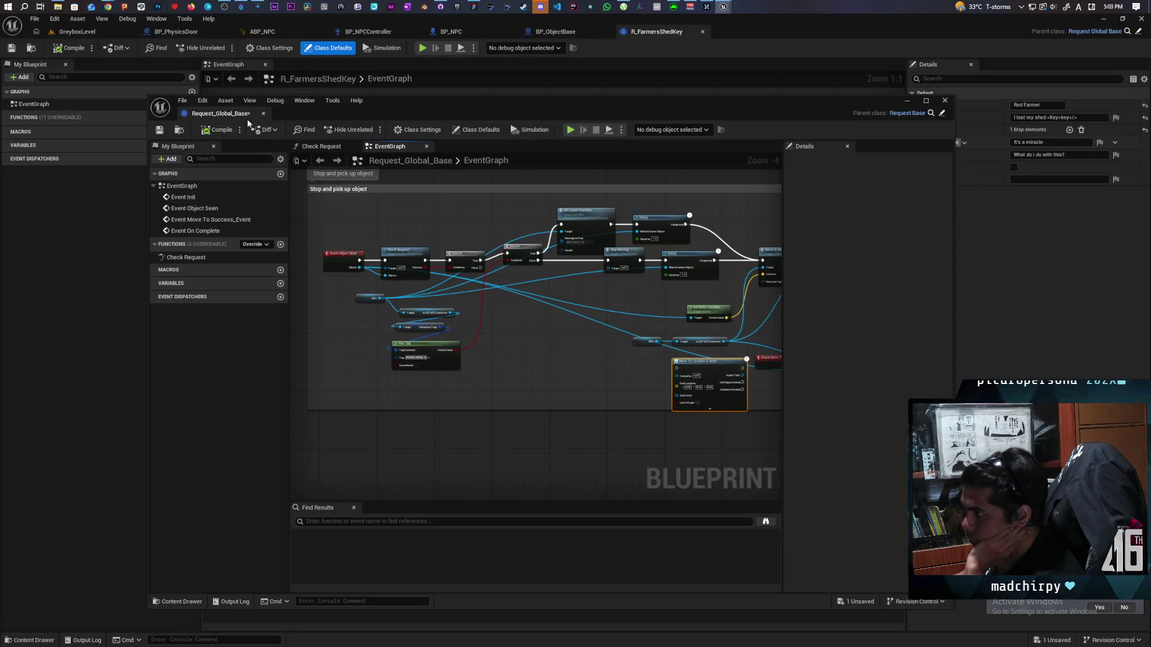
Dock Request_Global_Base into the main tab bar and place BP_NPCController after R_FarmersShedKey.
drag(221, 114, 756, 34)
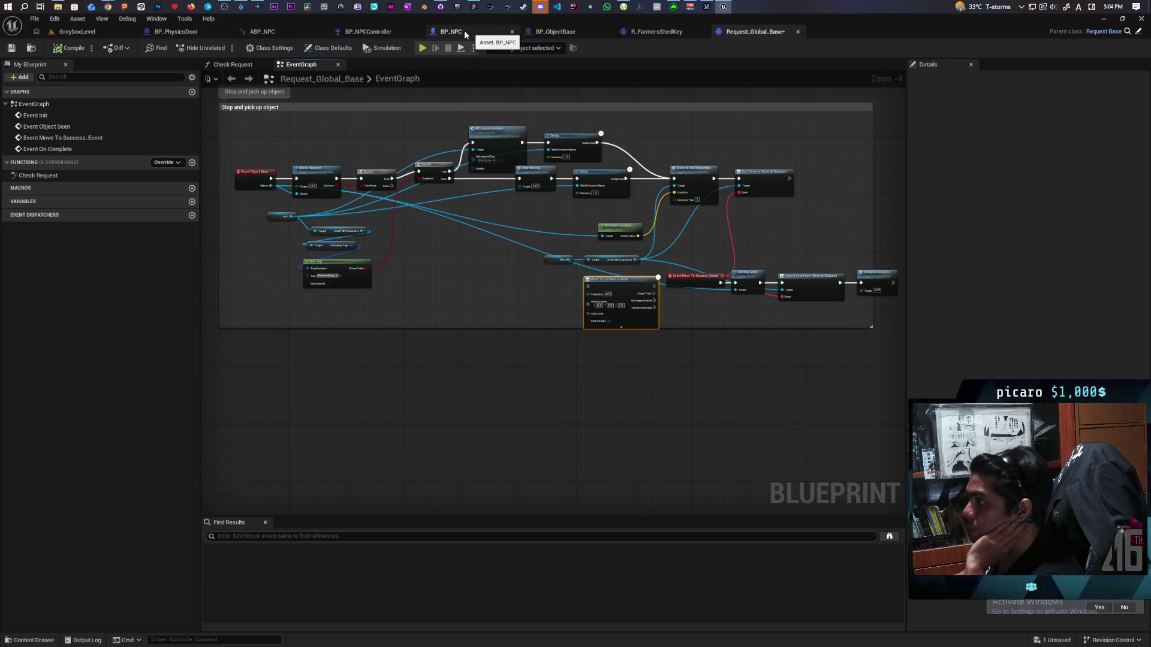
drag(366, 31, 672, 36)
scroll(629, 172, down, 10)
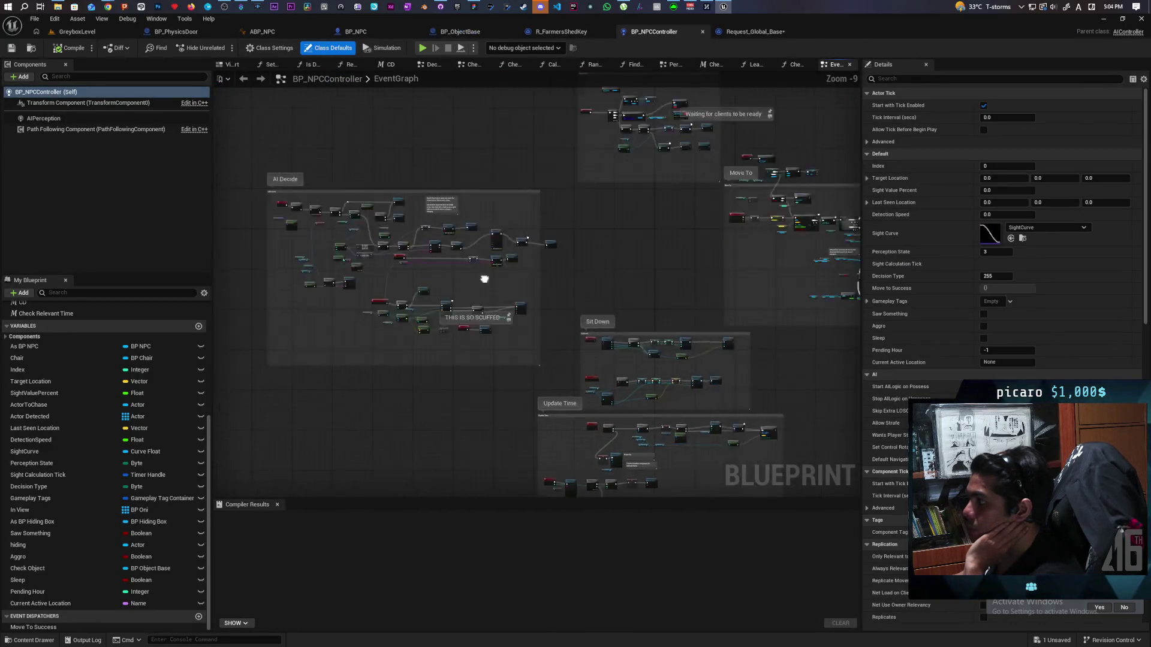
scroll(508, 301, up, 5)
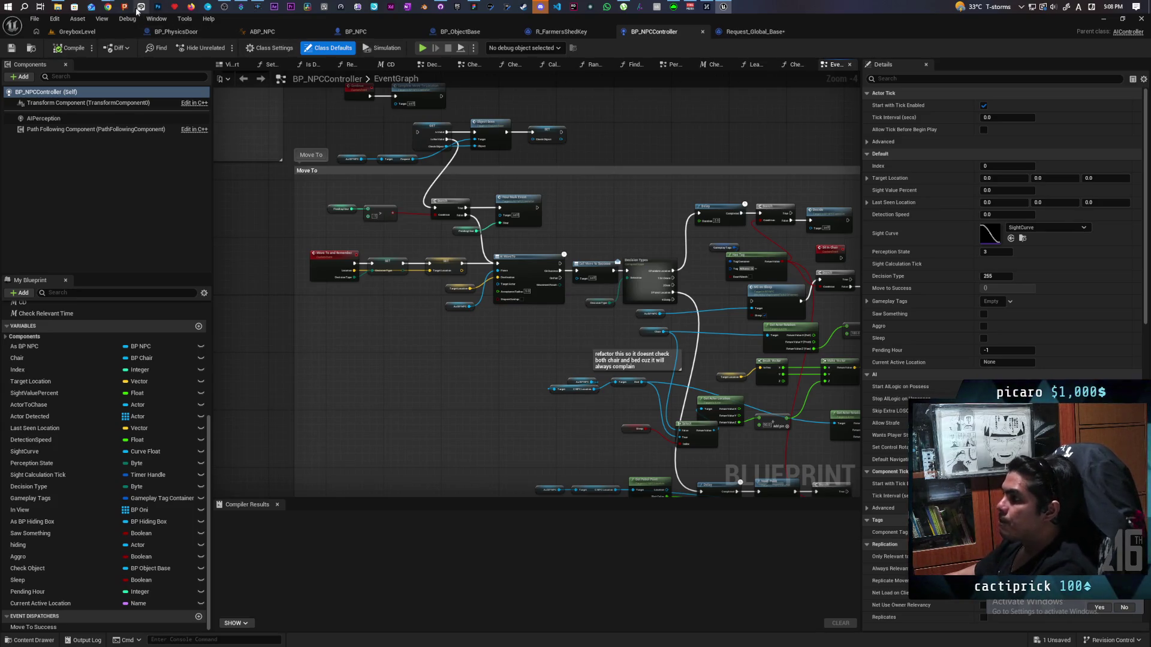
Start a play-test of GreyboxLevel and pick up the shovel with E.
click(77, 31)
click(223, 48)
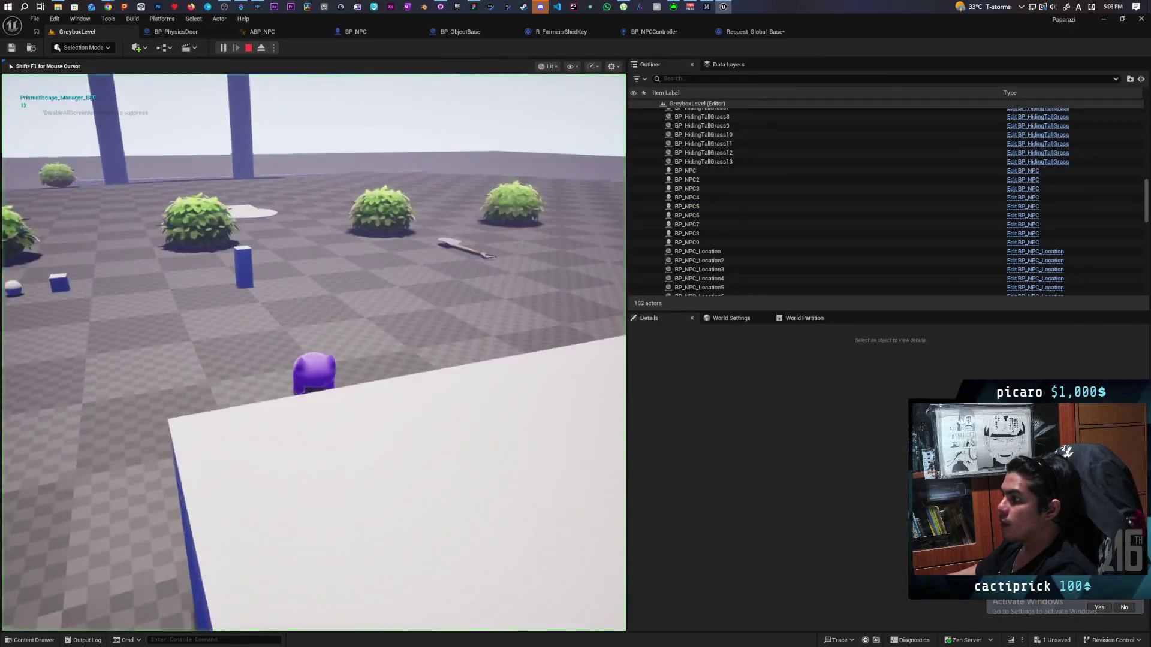
key(e)
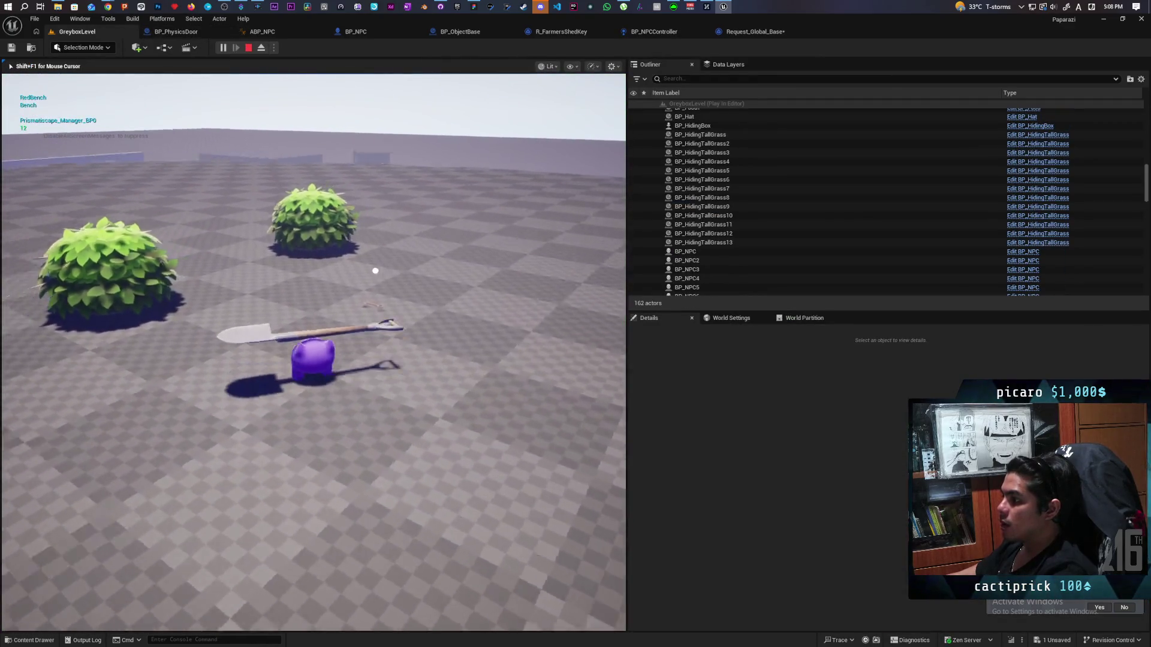
Walk the character through the blue gate into the garden, then end the play-test.
key(w)
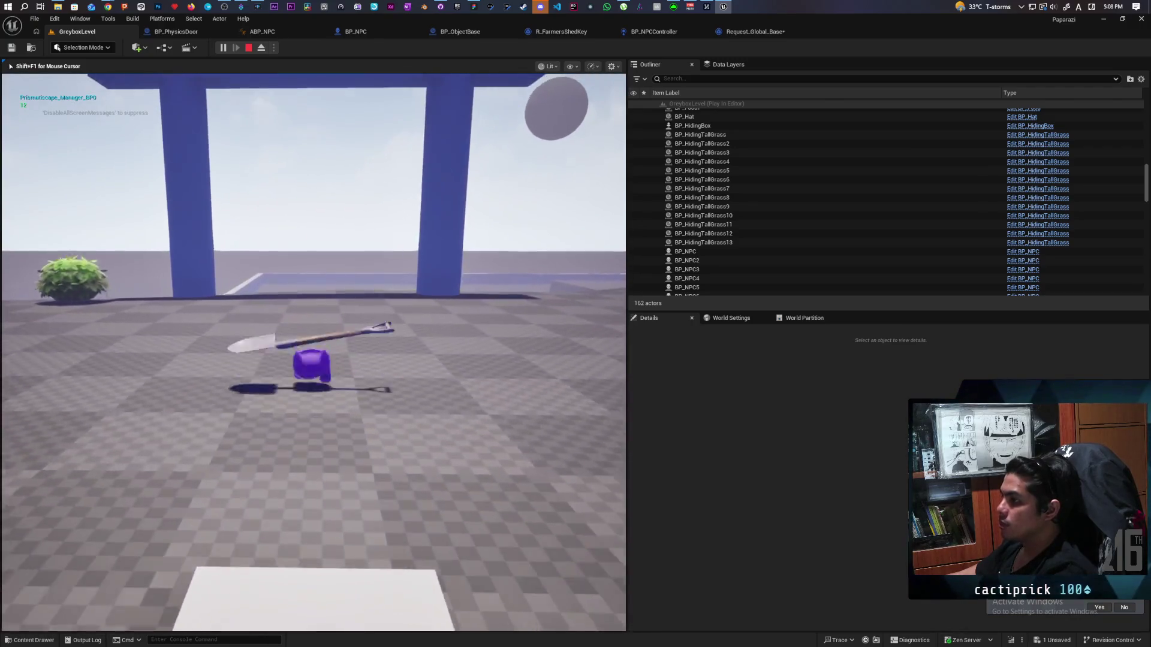
key(w)
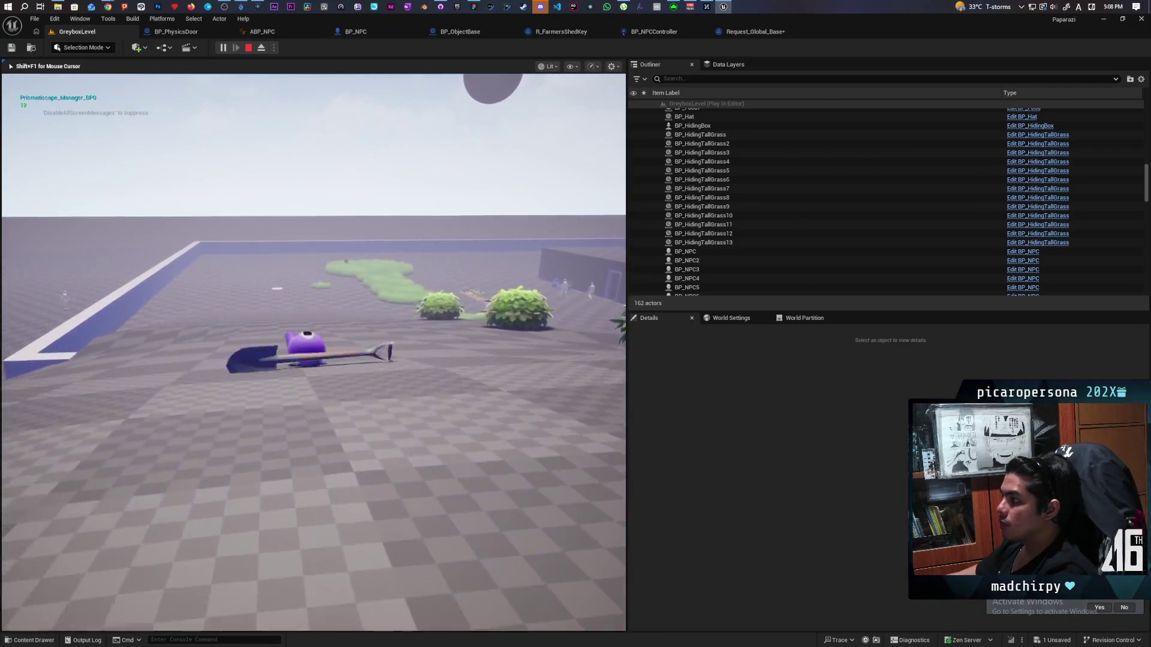
key(w)
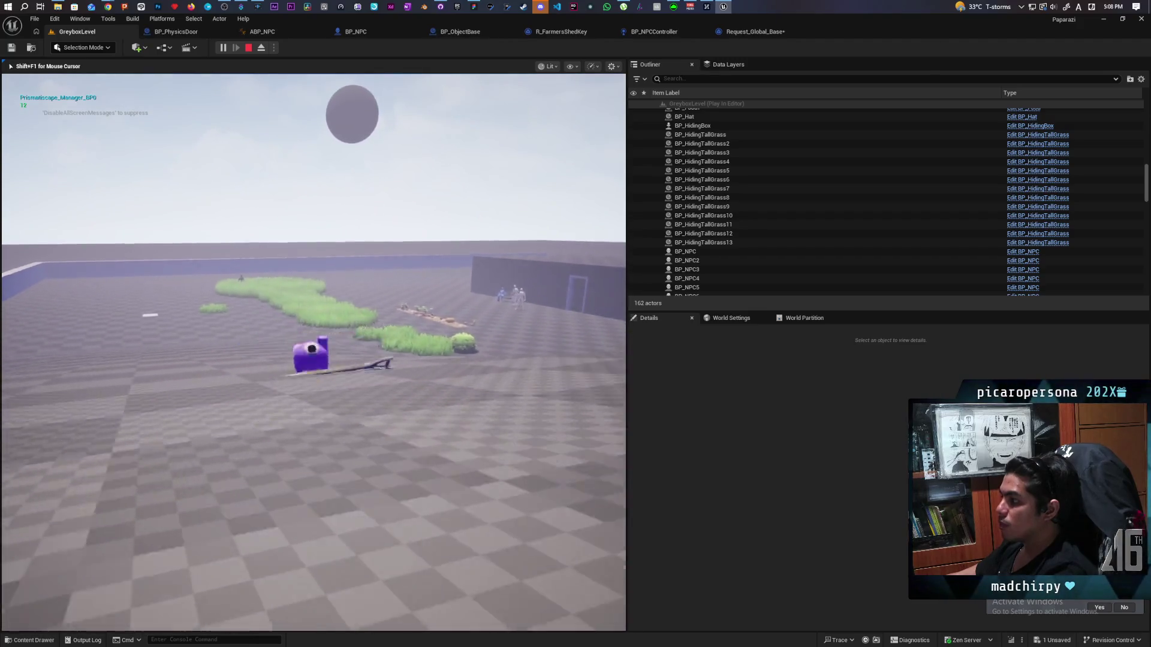
key(w)
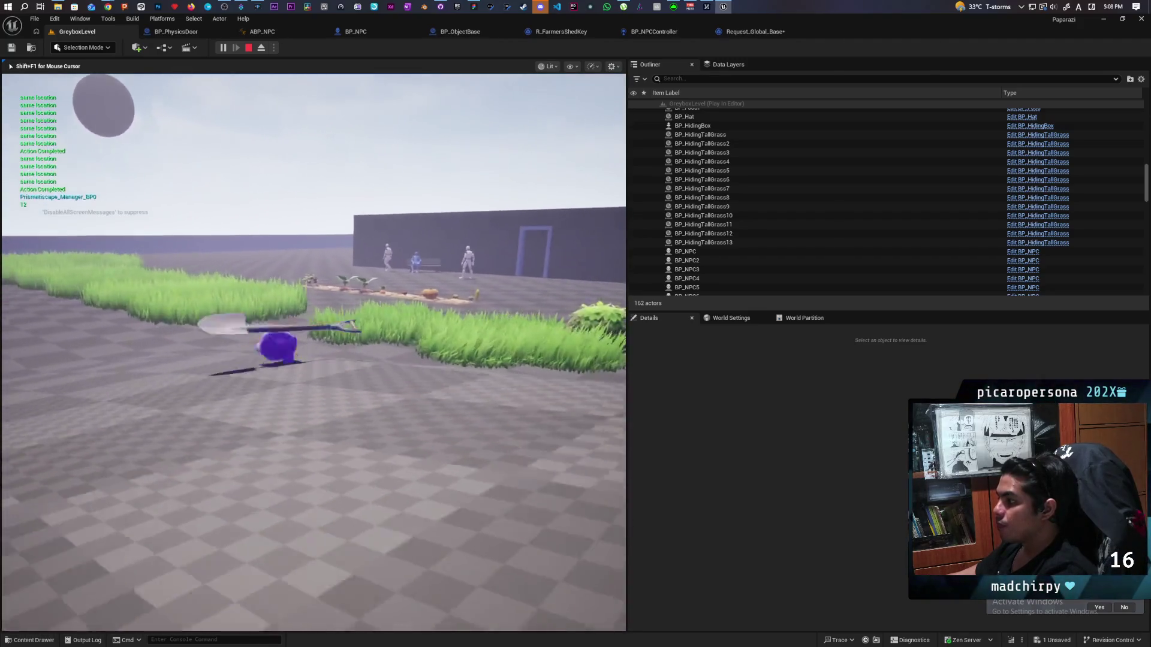
key(w)
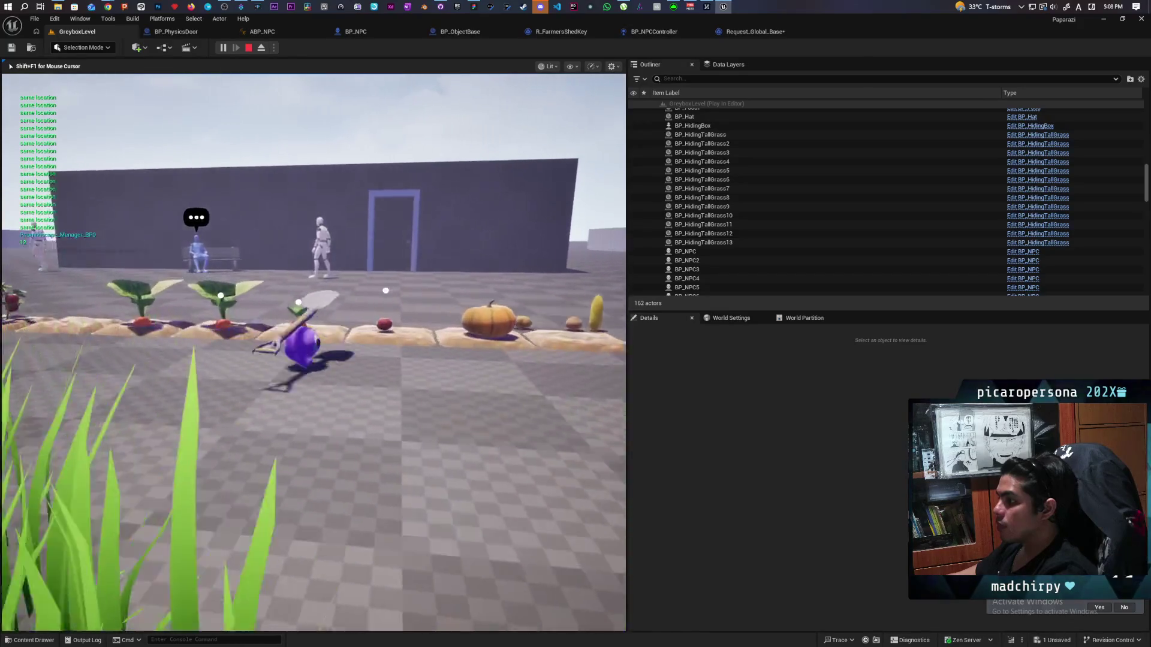
key(w)
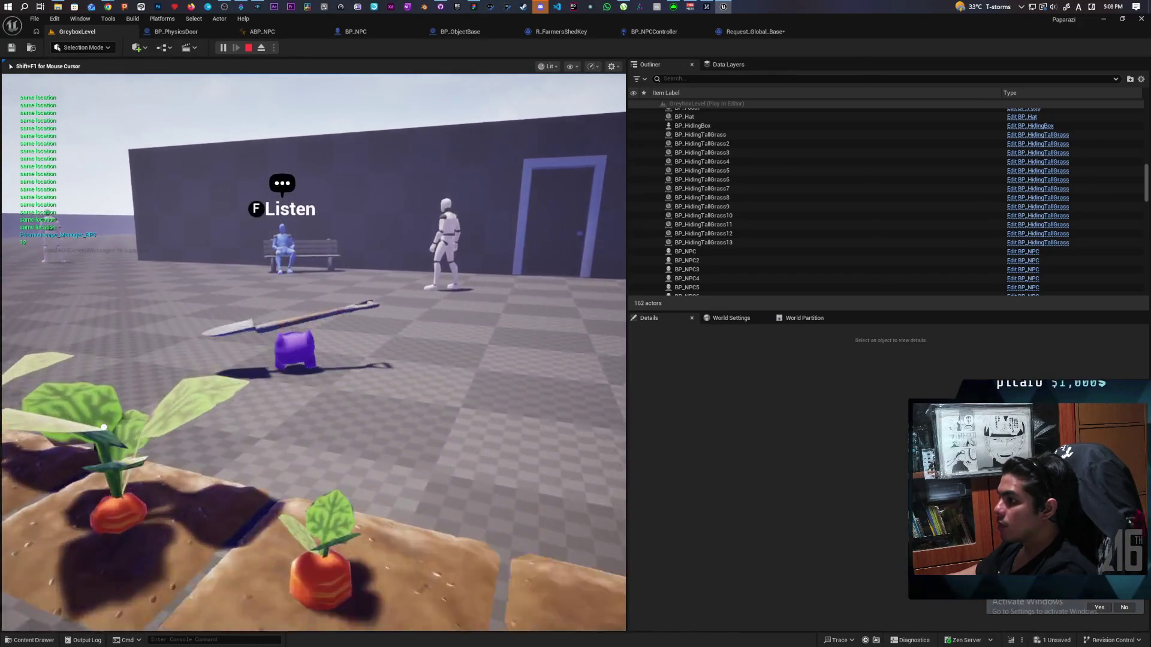
key(s)
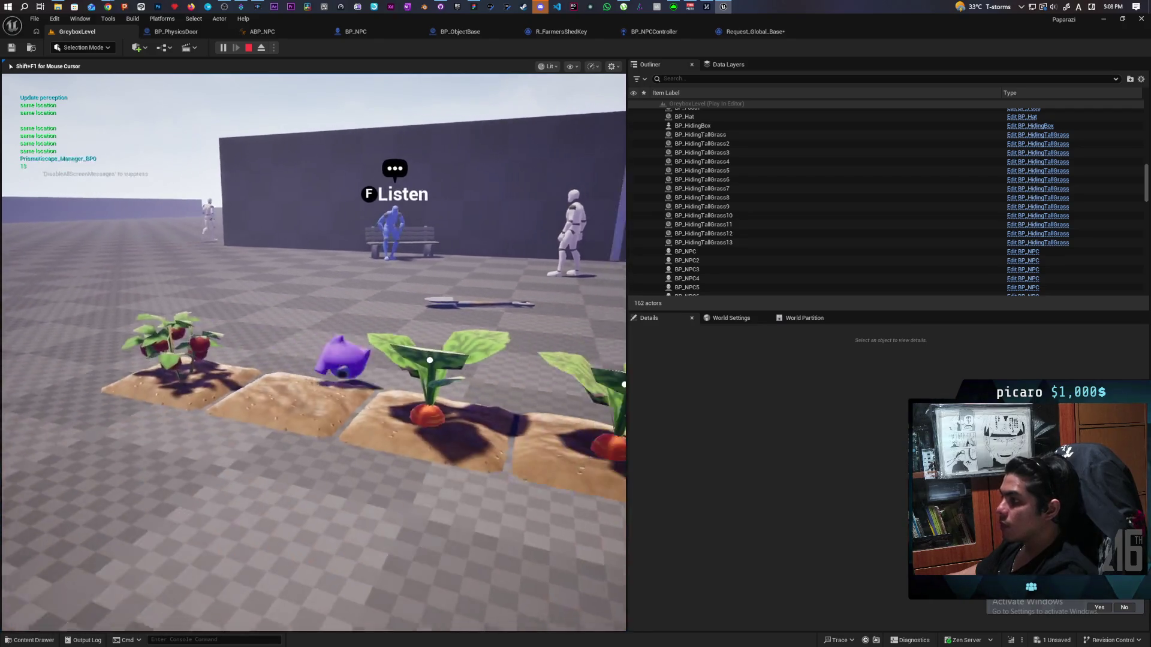
key(s)
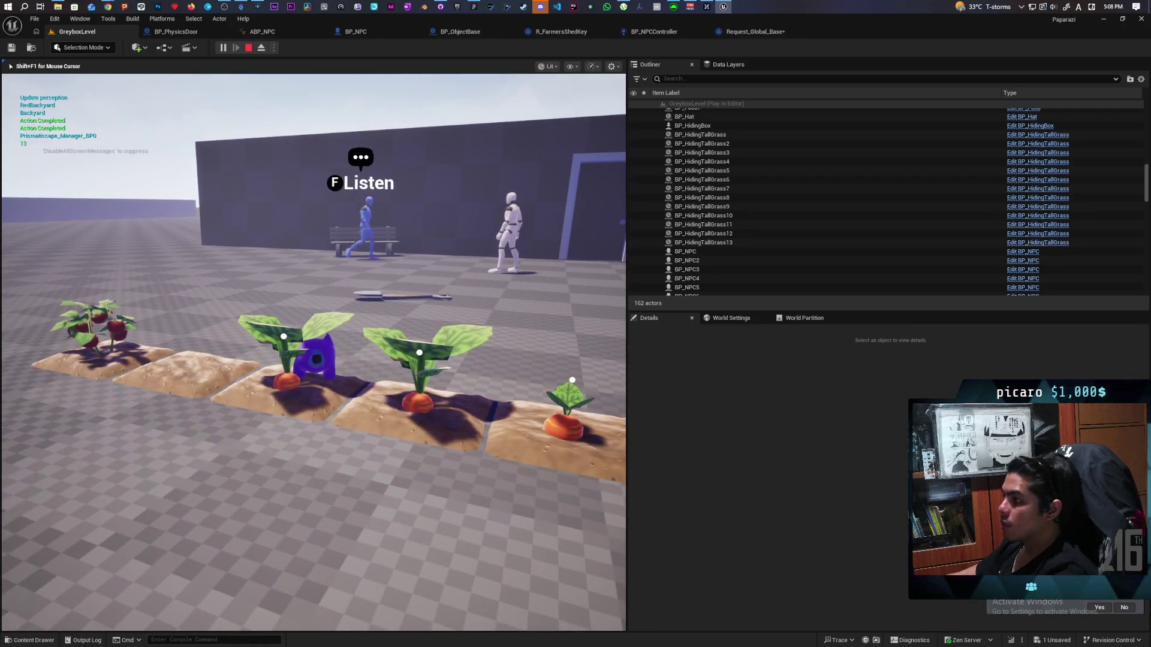
key(w)
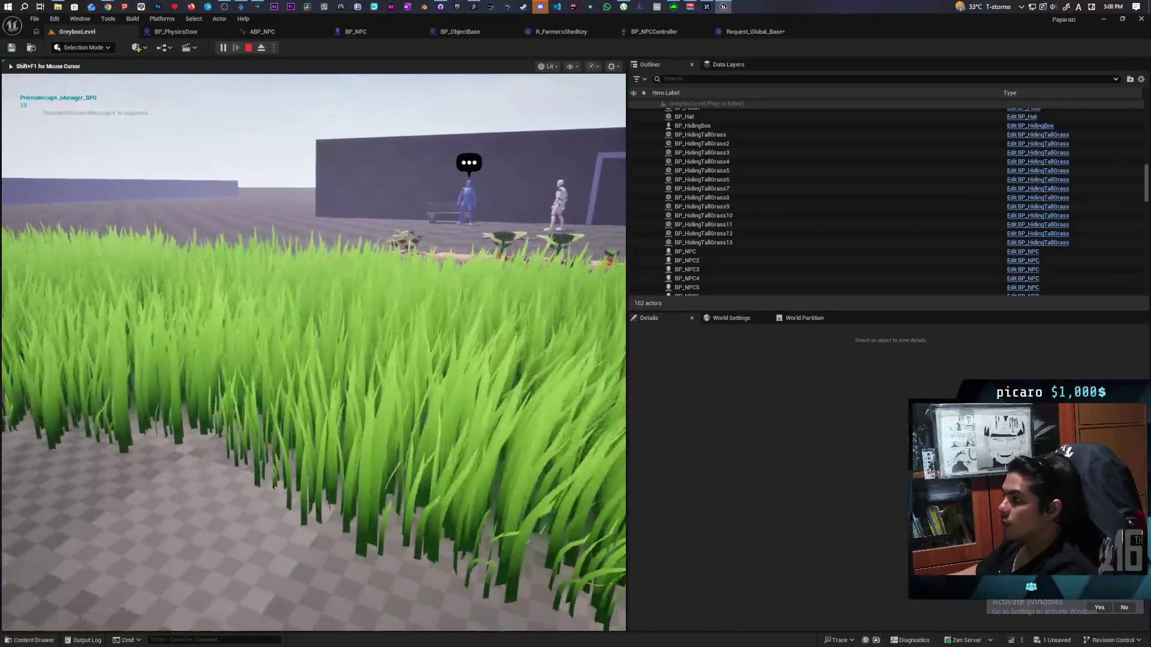
key(w)
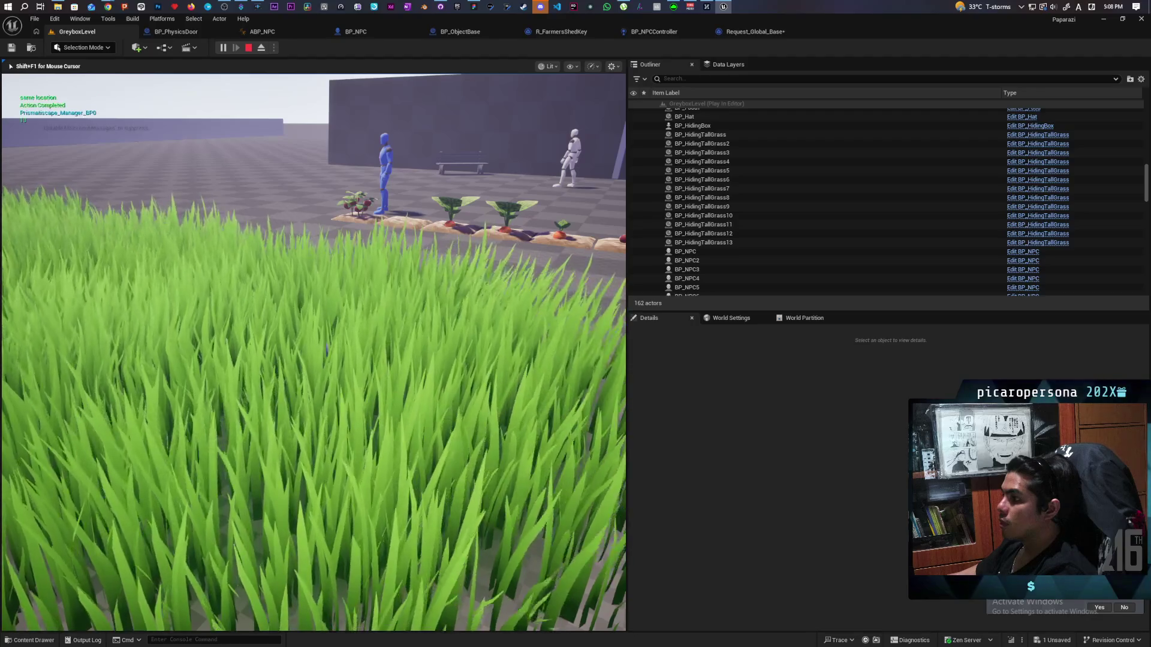
key(Escape)
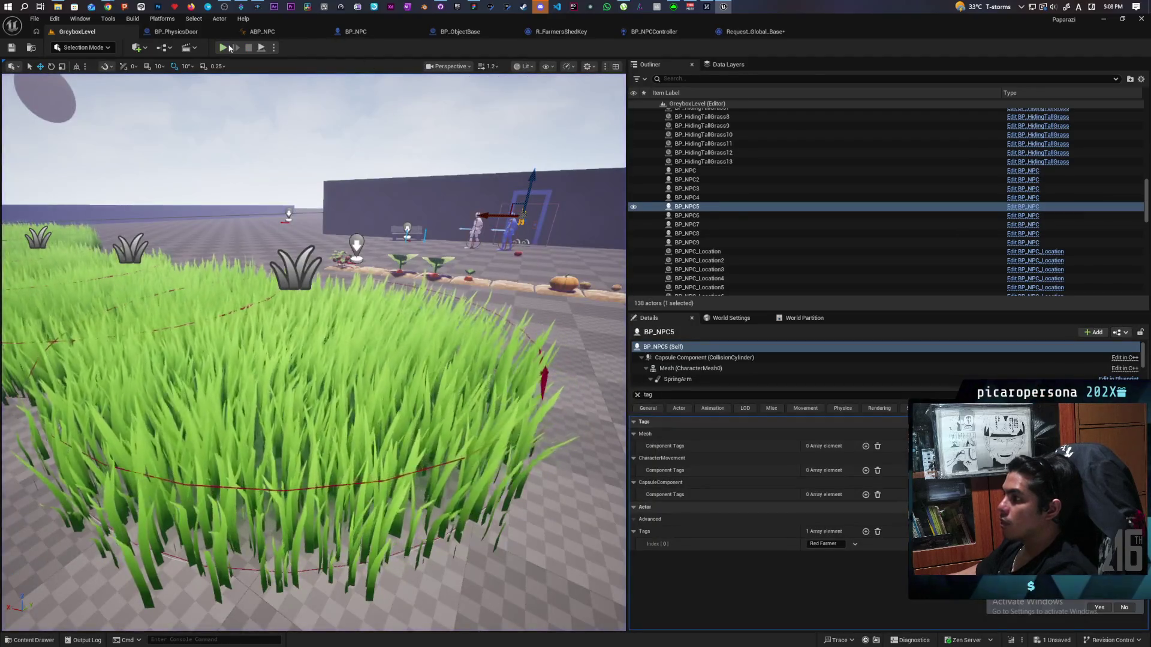
click(222, 47)
key(w)
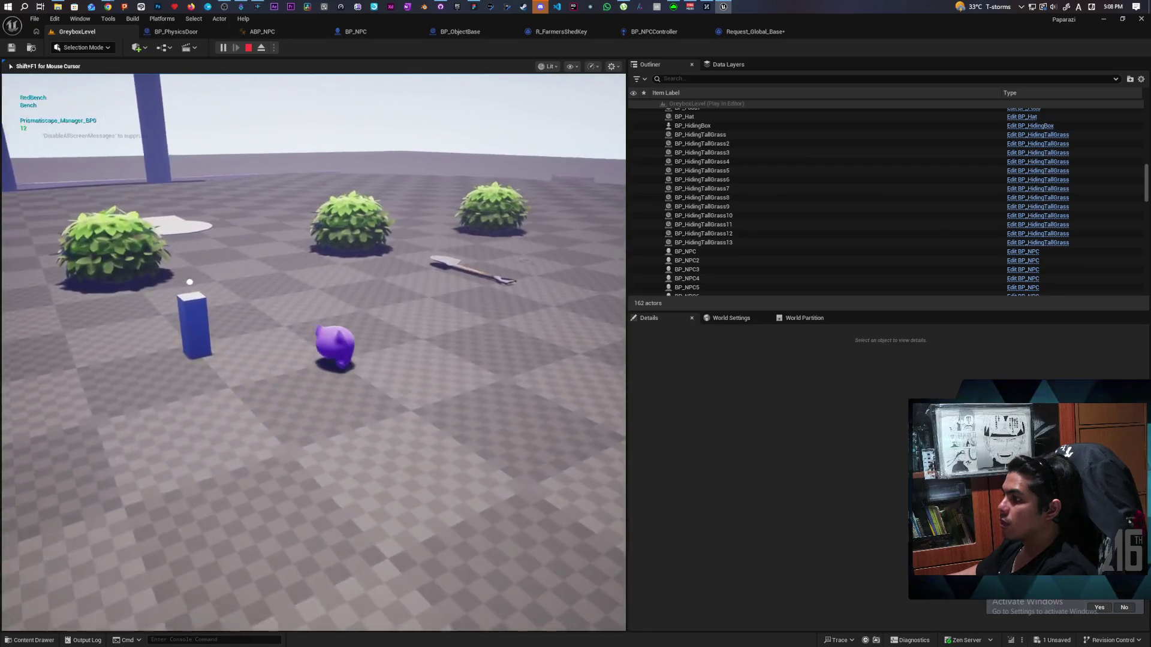
mouse_move(370, 274)
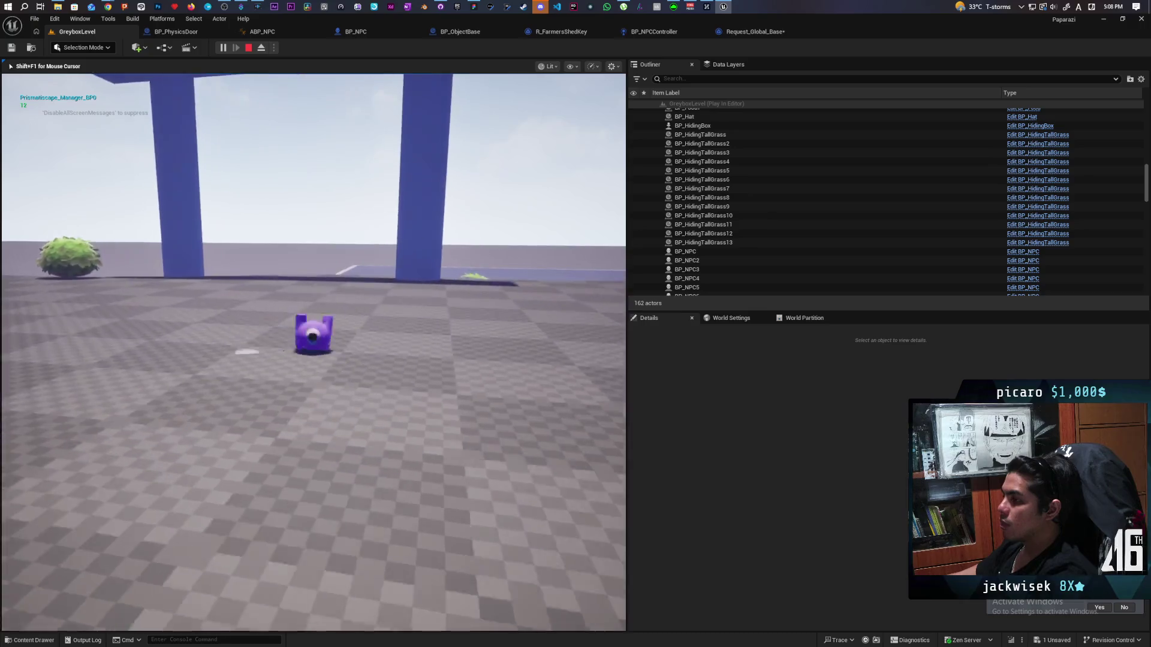
key(space)
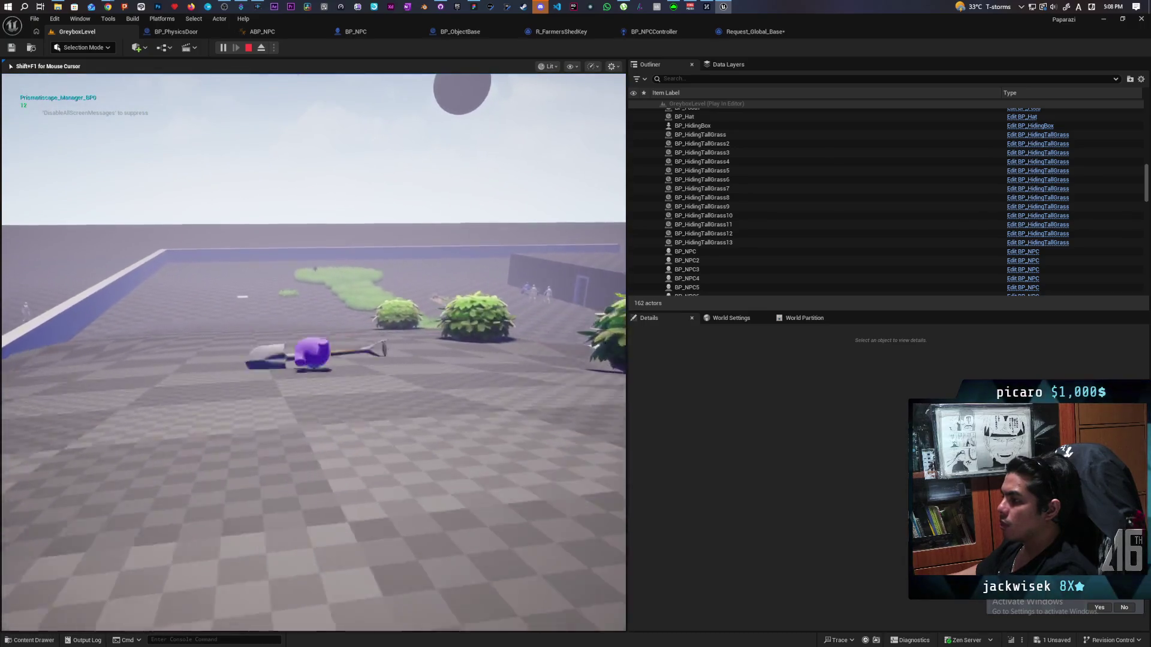
key(w)
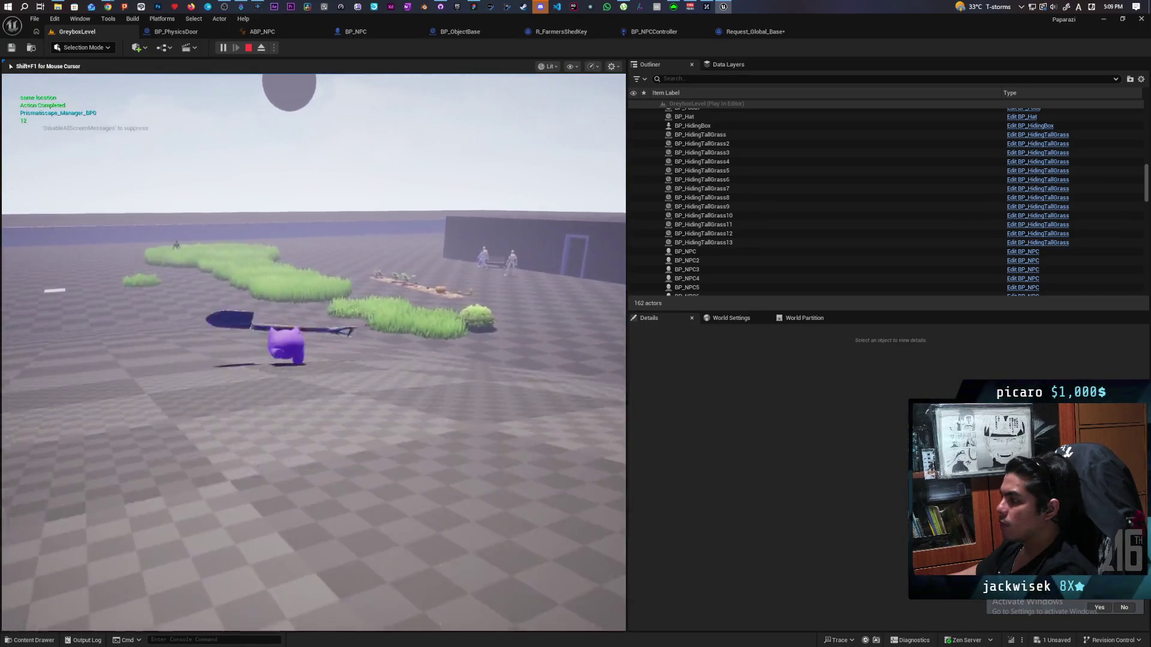
key(w)
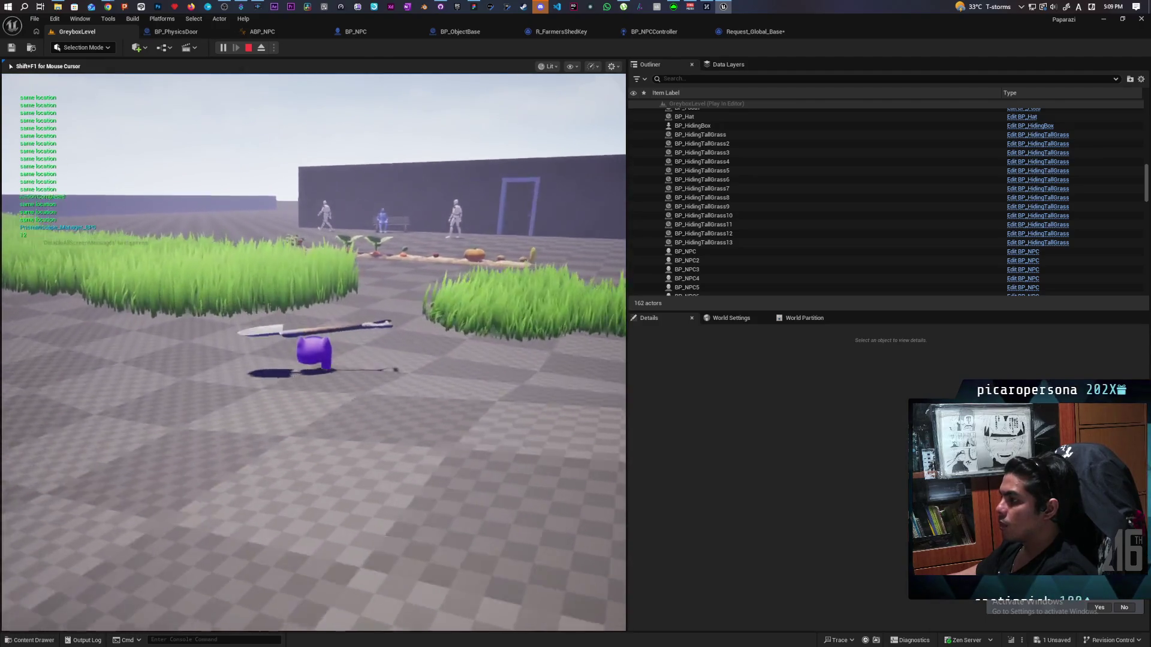
key(w)
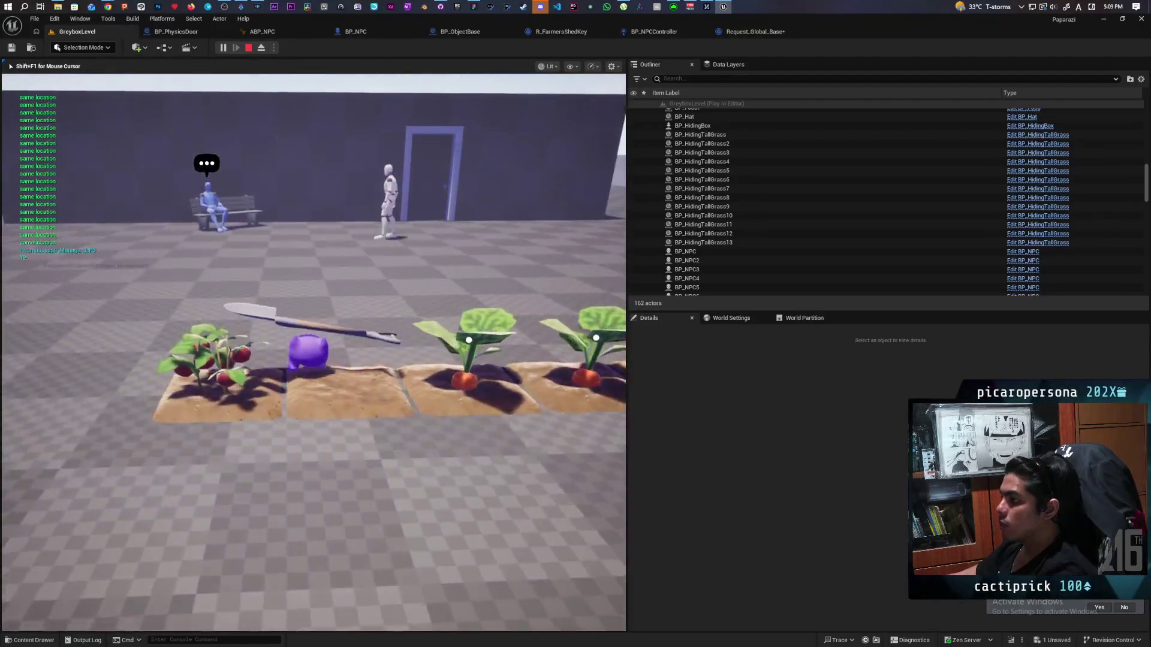
key(s)
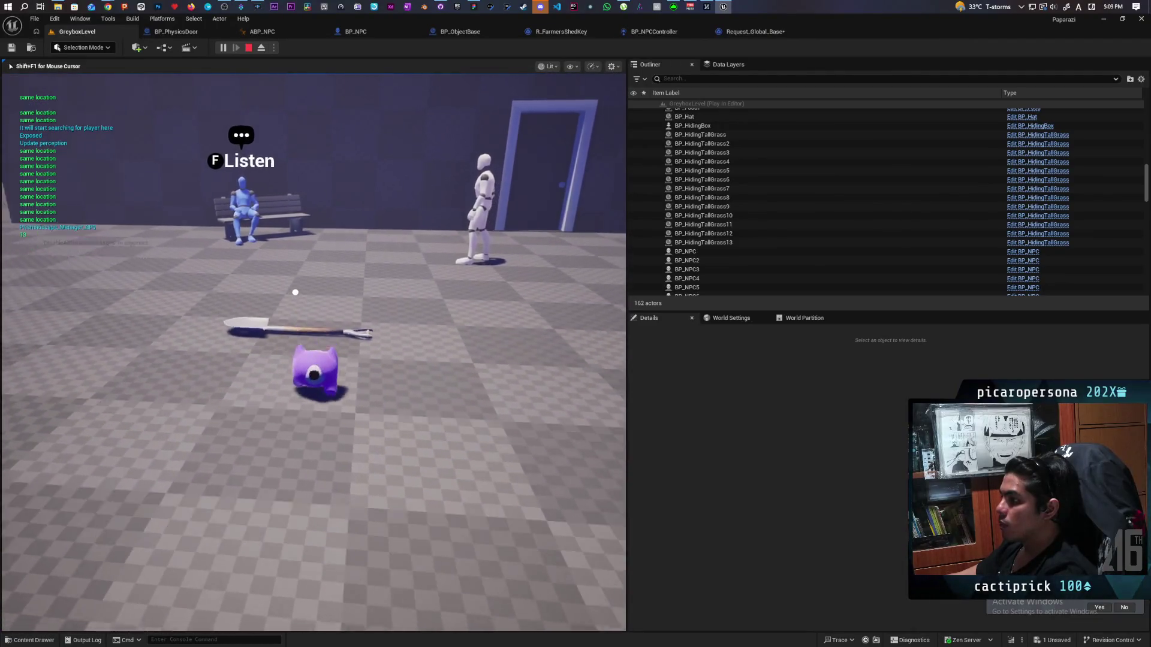
key(s)
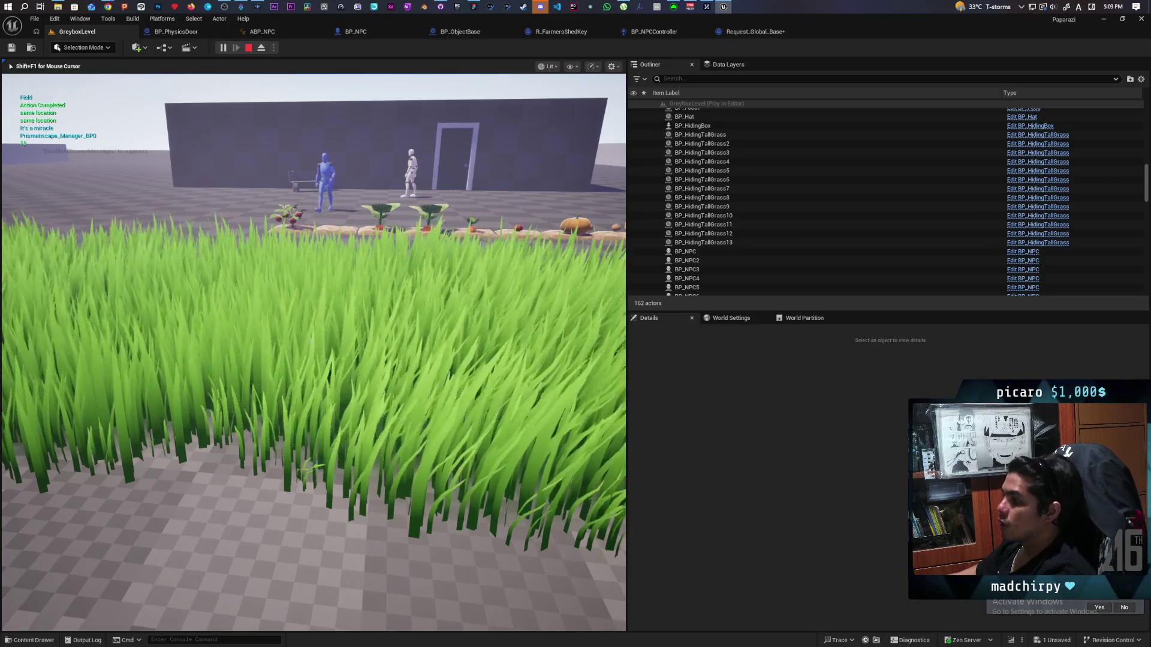
key(Escape)
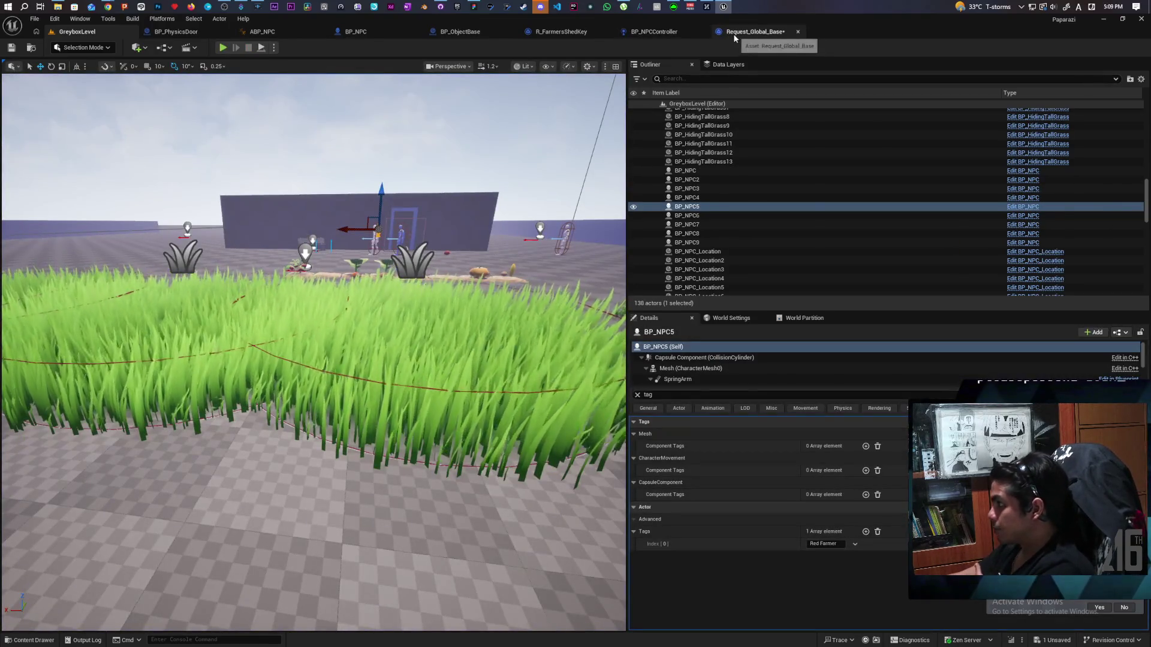
click(733, 34)
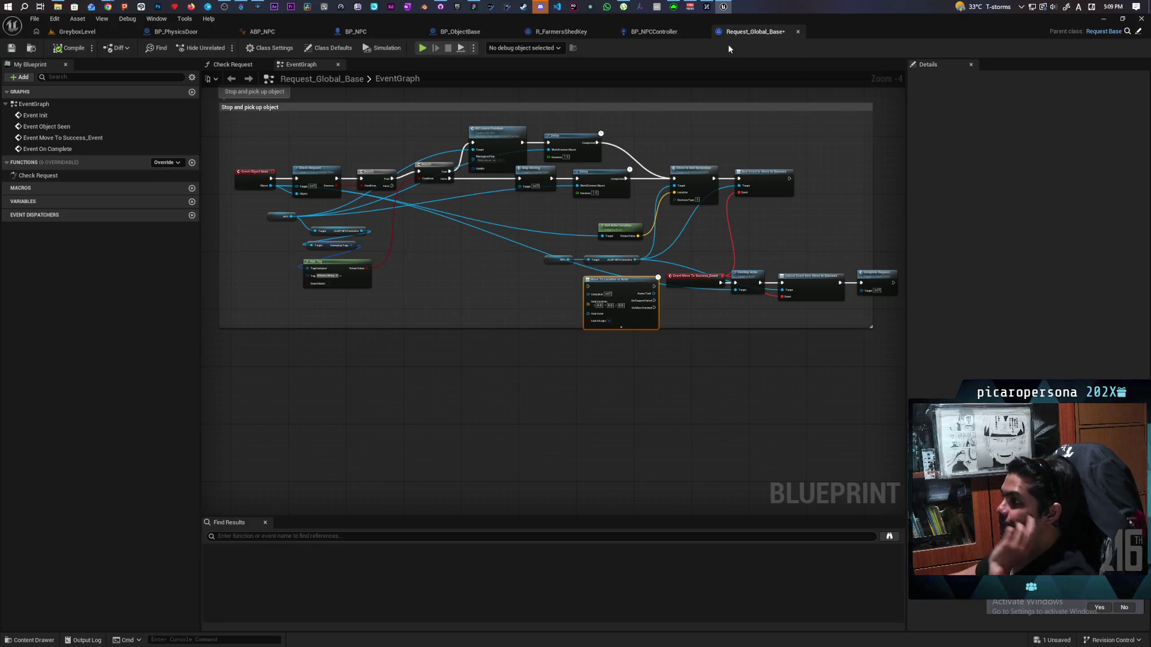
click(374, 31)
scroll(429, 228, down, 5)
drag(517, 211, 441, 202)
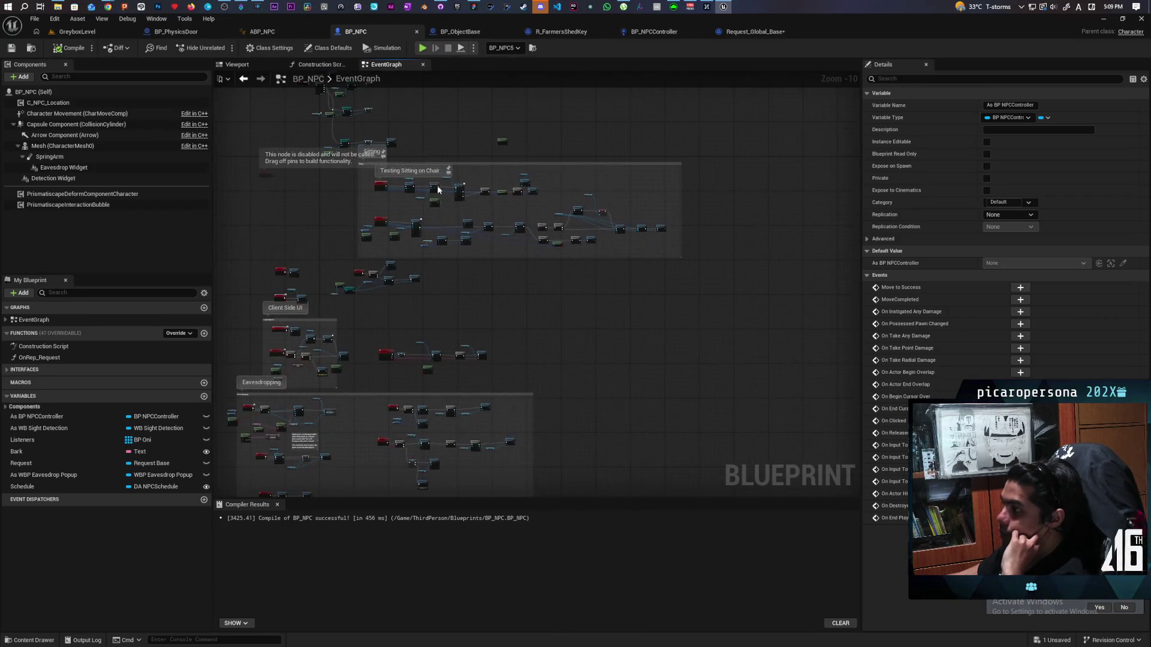
click(635, 31)
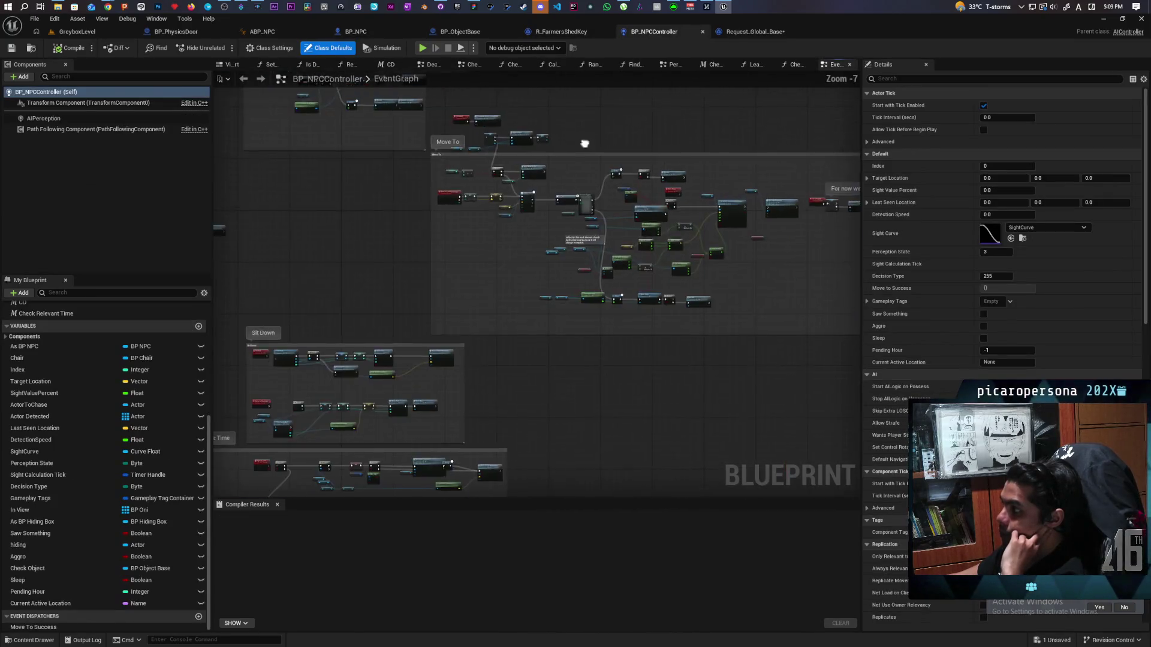
scroll(471, 202, up, 2)
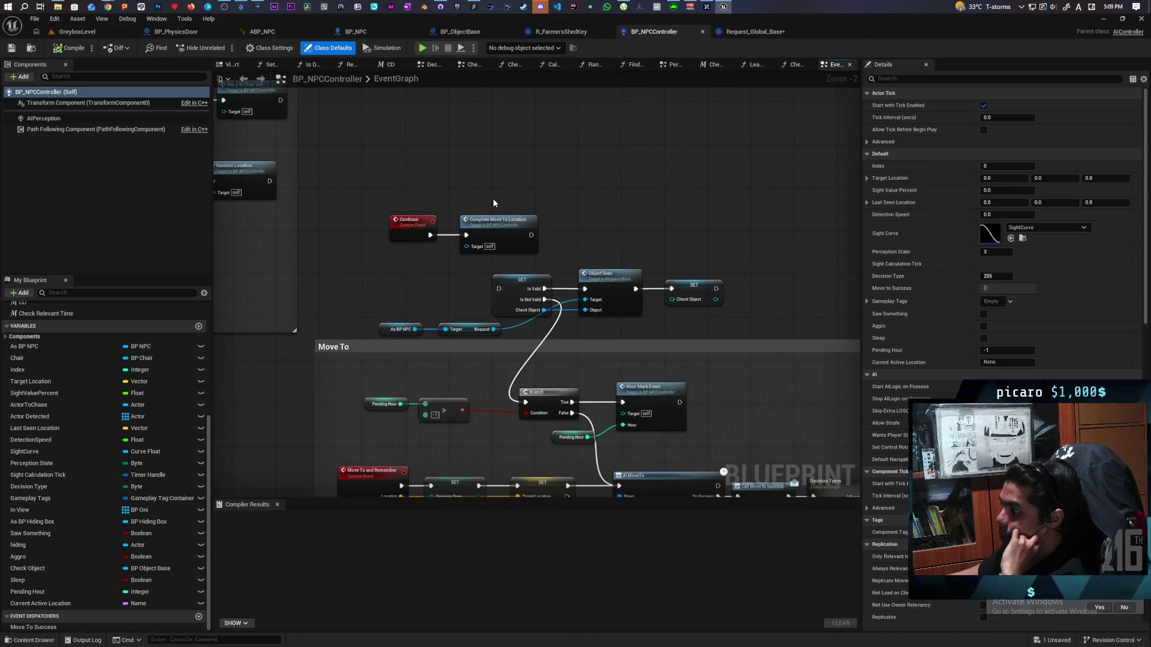
click(611, 310)
scroll(807, 308, down, 5)
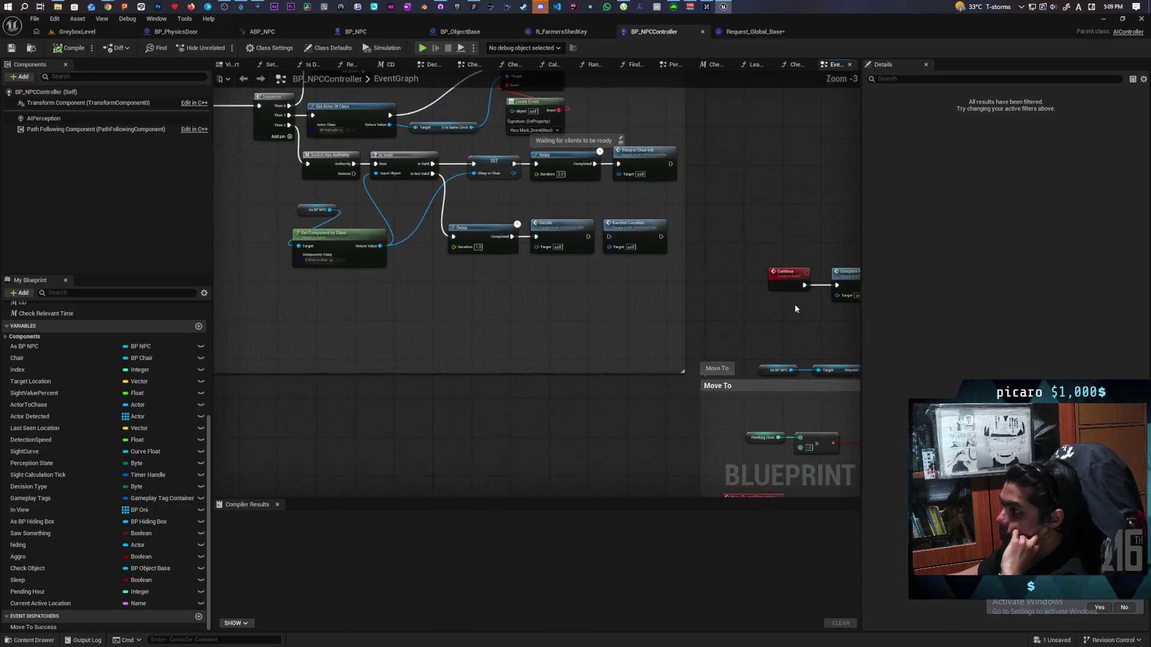
mouse_move(678, 189)
mouse_down()
mouse_move(511, 363)
mouse_move(501, 329)
mouse_move(798, 223)
mouse_move(789, 226)
mouse_up()
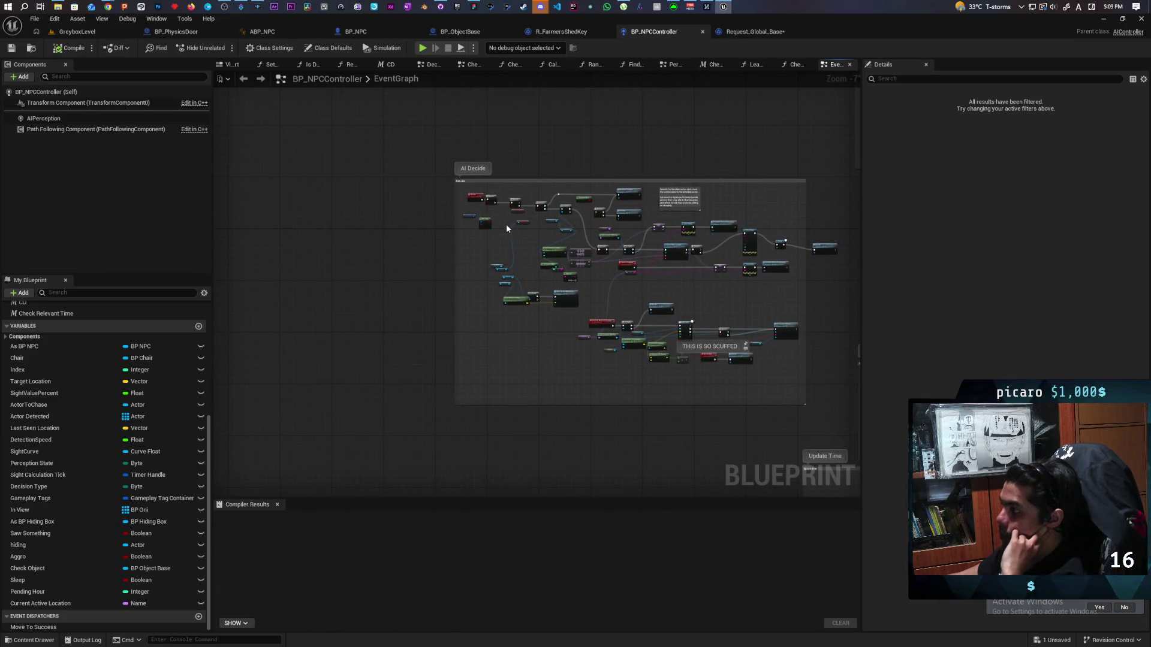
drag(703, 157, 372, 265)
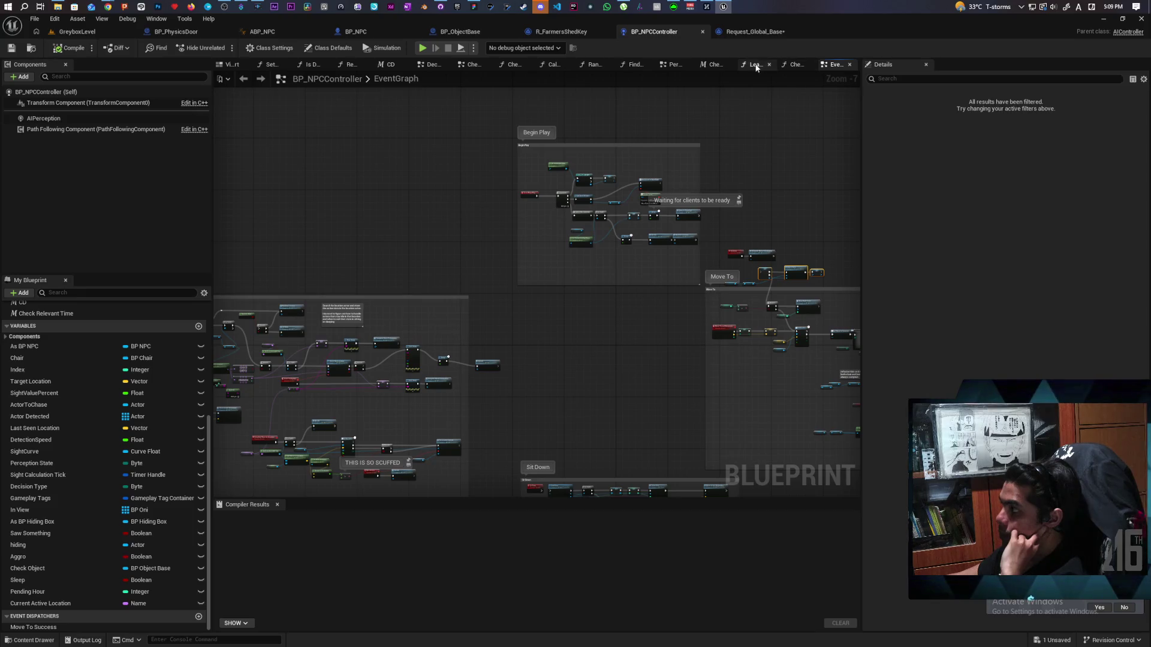
Open the Perception graph and inspect its perception-update and Print String nodes.
click(675, 65)
scroll(587, 197, up, 10)
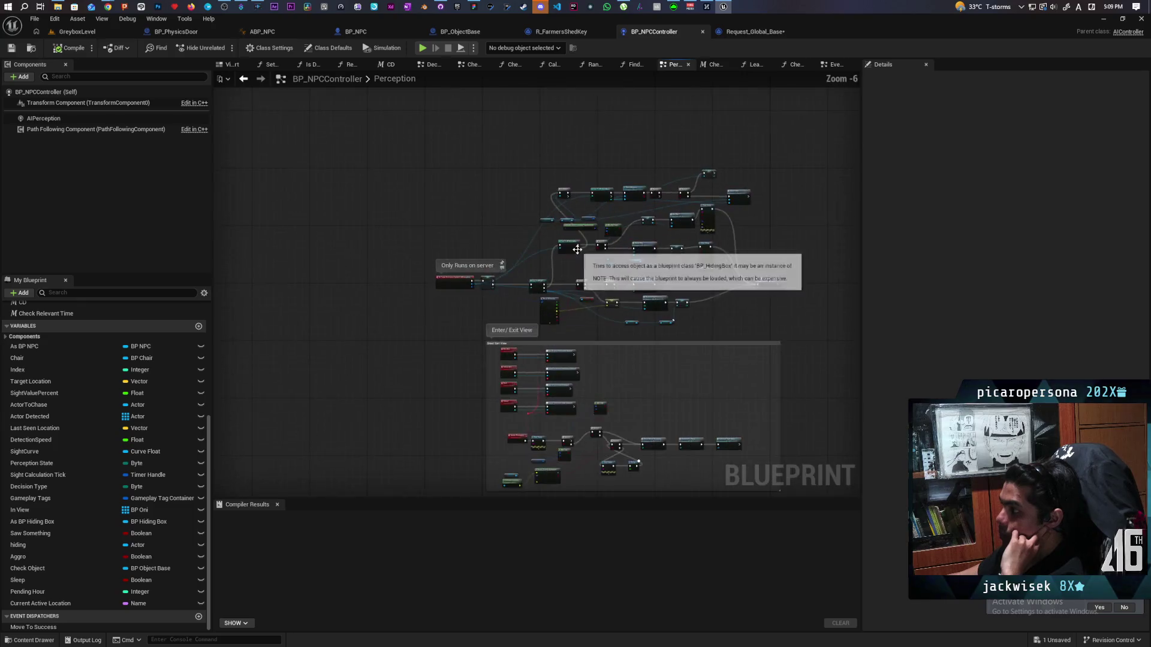
mouse_move(409, 380)
mouse_down()
mouse_move(374, 380)
mouse_move(487, 360)
mouse_up()
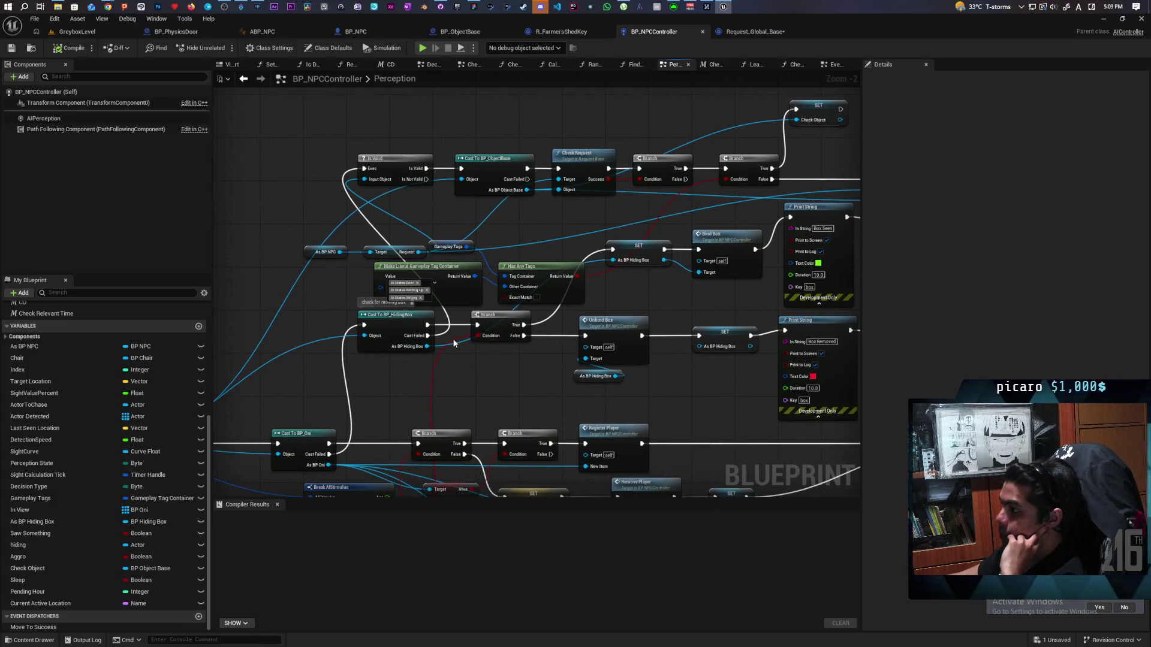
scroll(453, 343, up, 2)
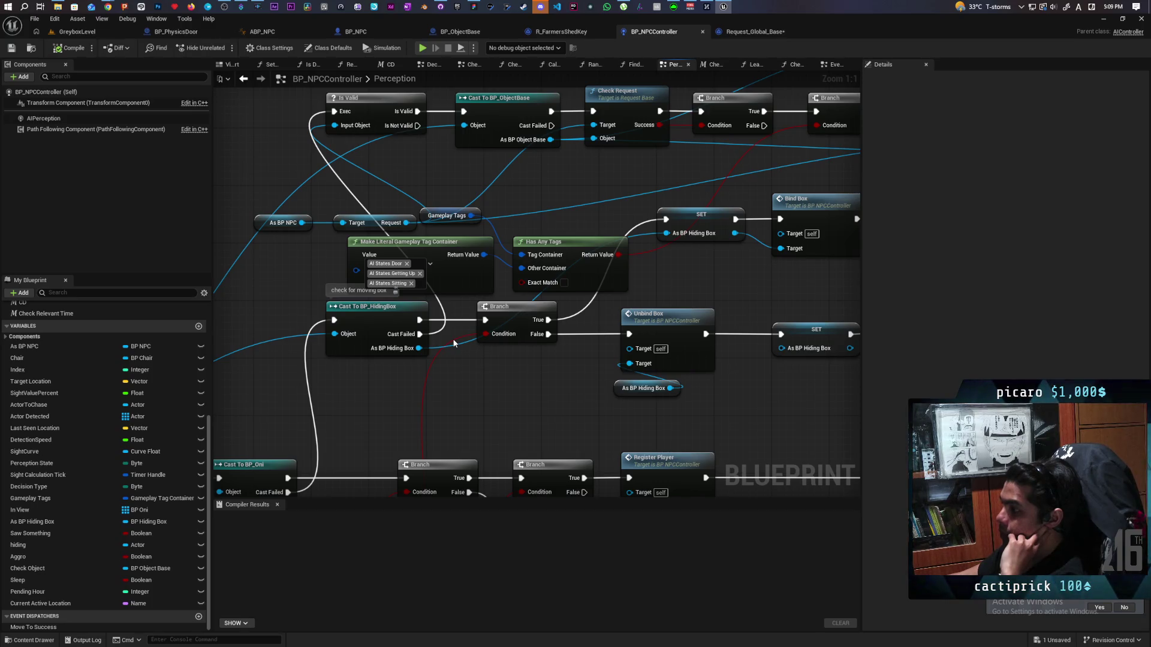
mouse_move(721, 283)
mouse_down()
mouse_move(555, 369)
mouse_move(556, 343)
mouse_up()
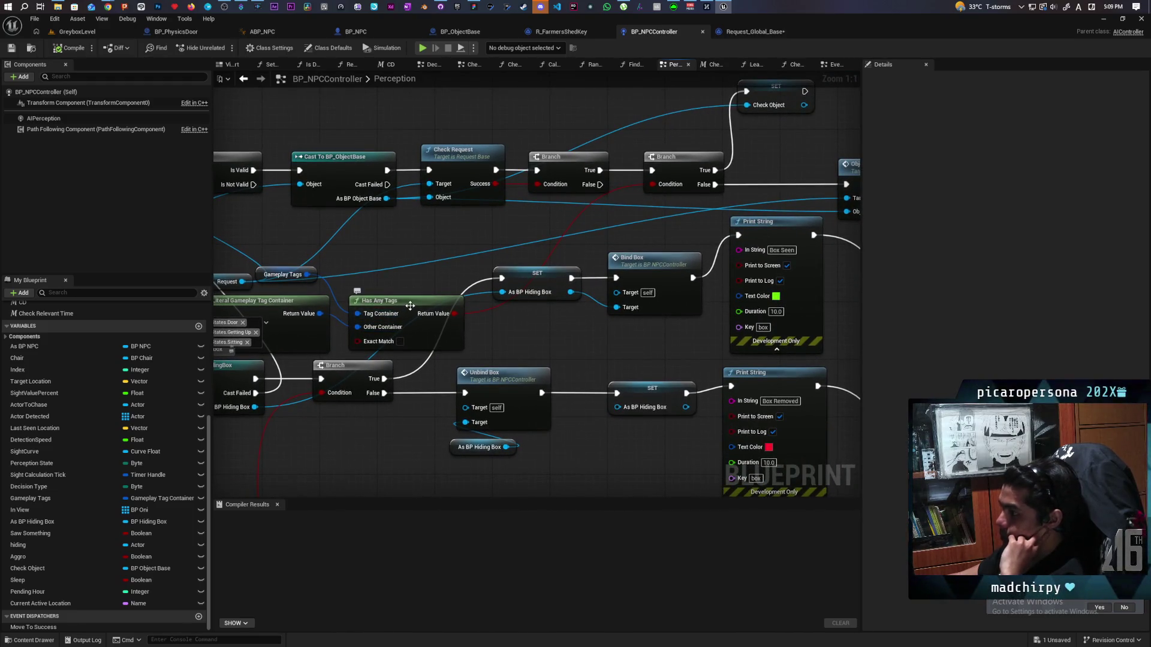
mouse_move(502, 337)
mouse_down()
mouse_move(743, 366)
mouse_move(437, 354)
mouse_move(515, 344)
mouse_move(503, 362)
mouse_move(431, 378)
mouse_move(722, 354)
mouse_move(464, 366)
mouse_move(515, 367)
mouse_move(476, 365)
mouse_move(552, 323)
mouse_move(549, 362)
mouse_up()
Review the tag-check nodes, then switch to Request_Global_Base's event graph.
scroll(549, 362, down, 3)
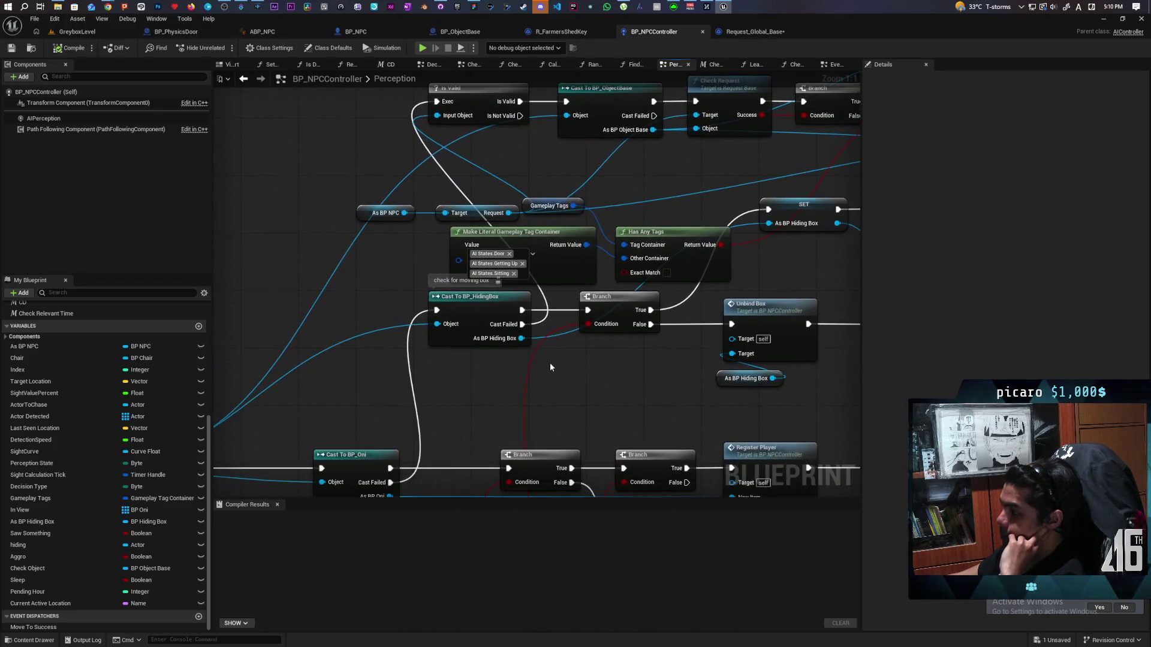
mouse_move(442, 403)
mouse_down()
mouse_move(556, 330)
mouse_move(522, 334)
mouse_move(549, 283)
mouse_up()
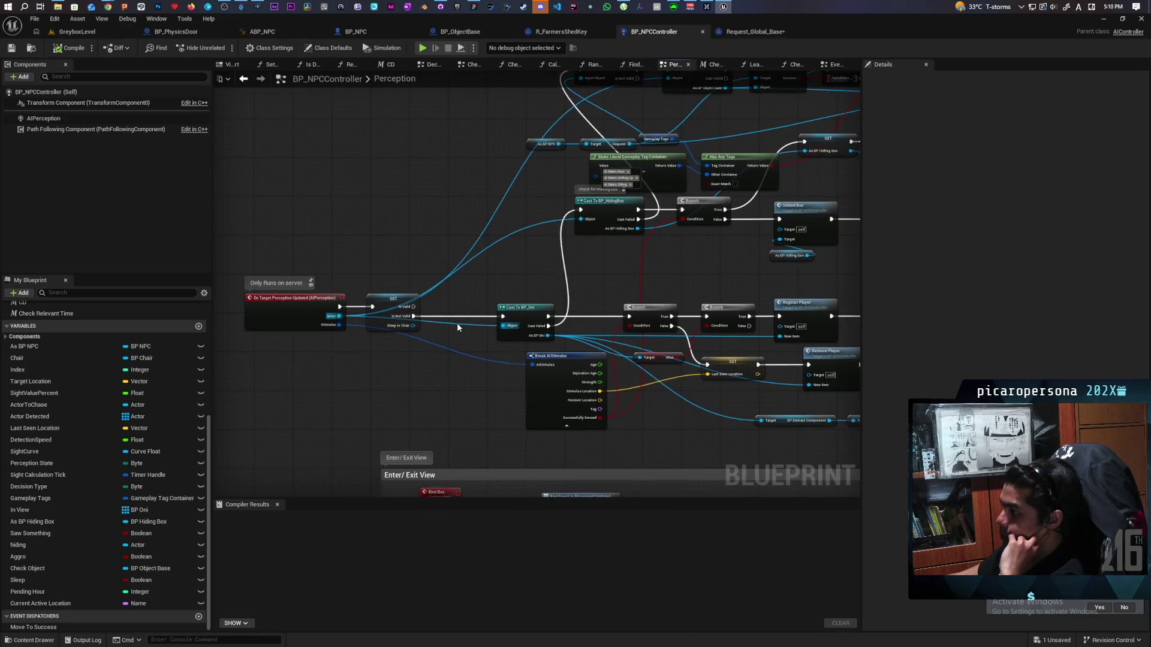
scroll(457, 327, up, 3)
scroll(469, 315, down, 3)
scroll(474, 324, down, 1)
scroll(490, 289, down, 4)
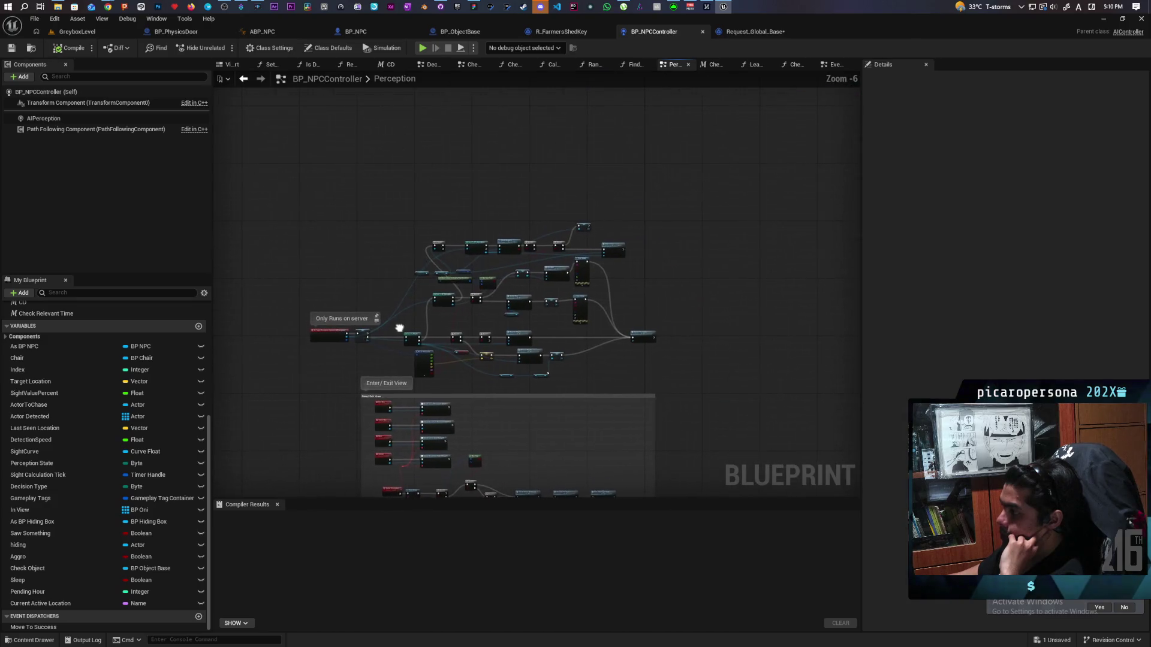
scroll(396, 326, up, 3)
drag(427, 326, 449, 314)
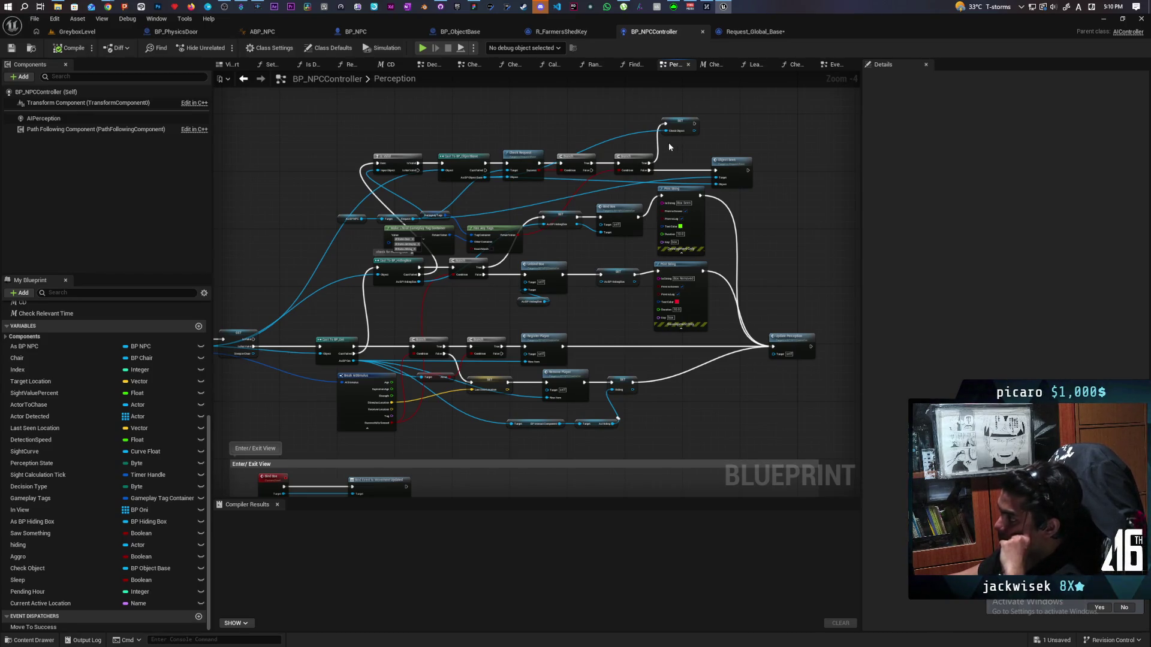
click(749, 31)
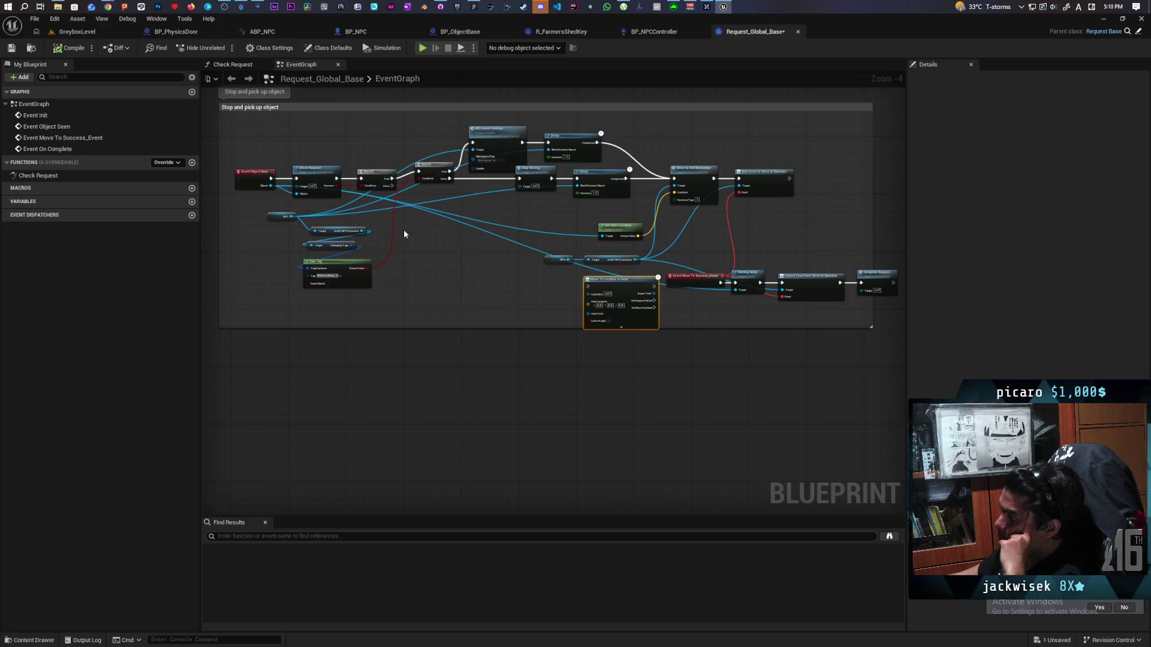
Delete the Move To Location or Actor node from the pickup graph.
click(467, 298)
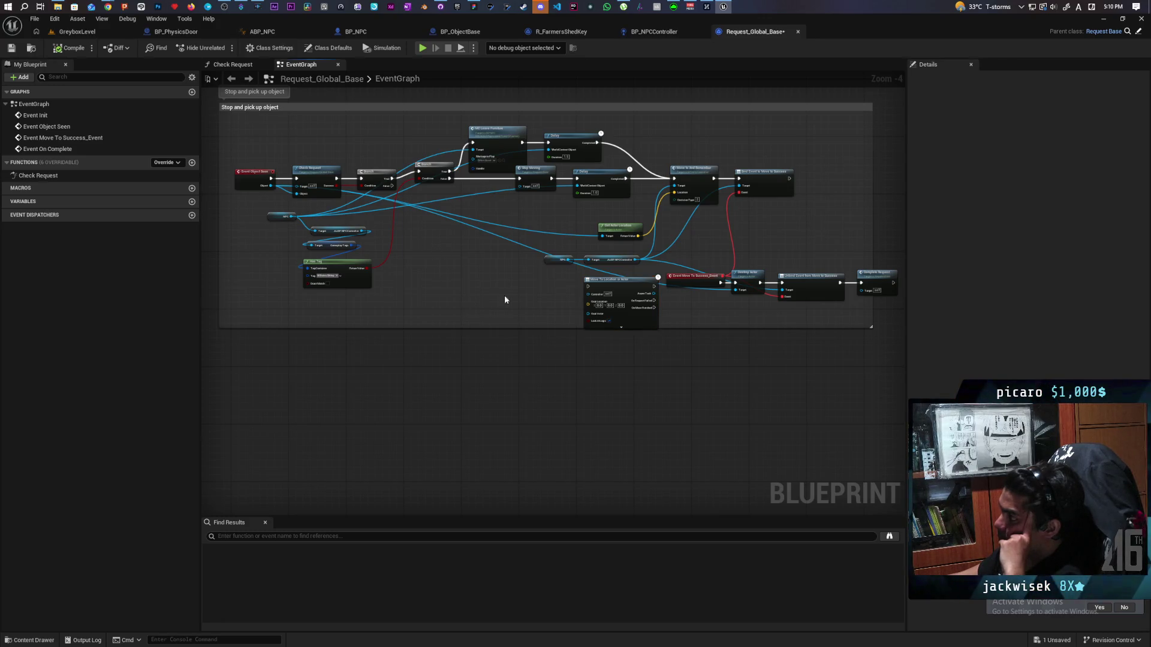
scroll(603, 297, up, 3)
scroll(543, 315, down, 1)
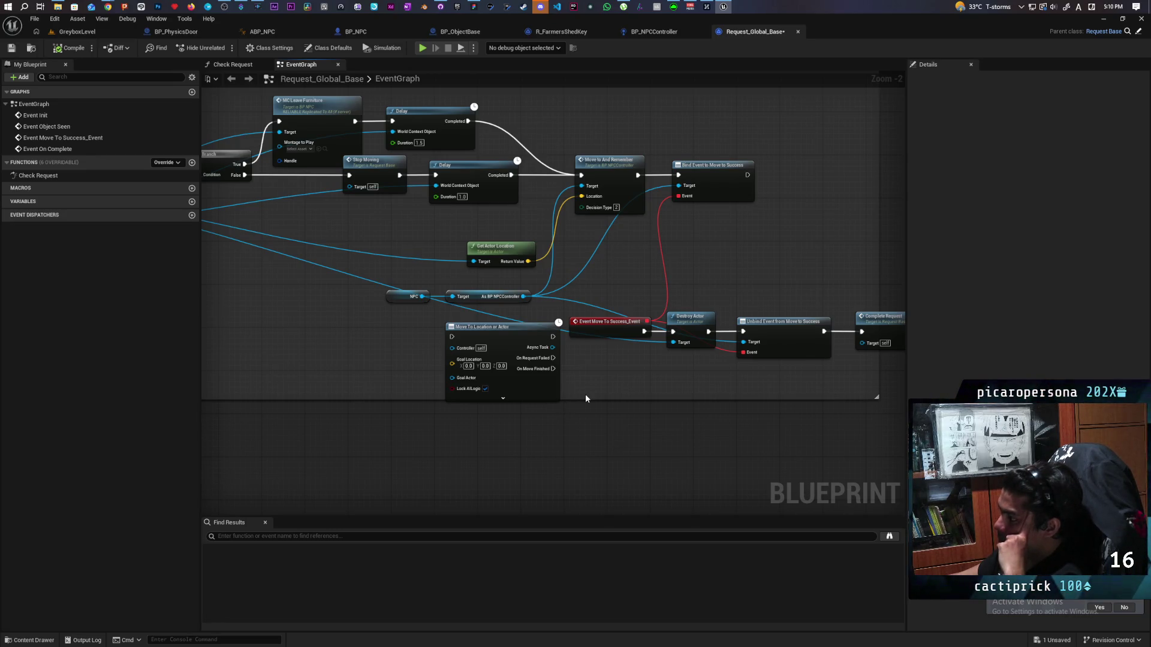
click(503, 339)
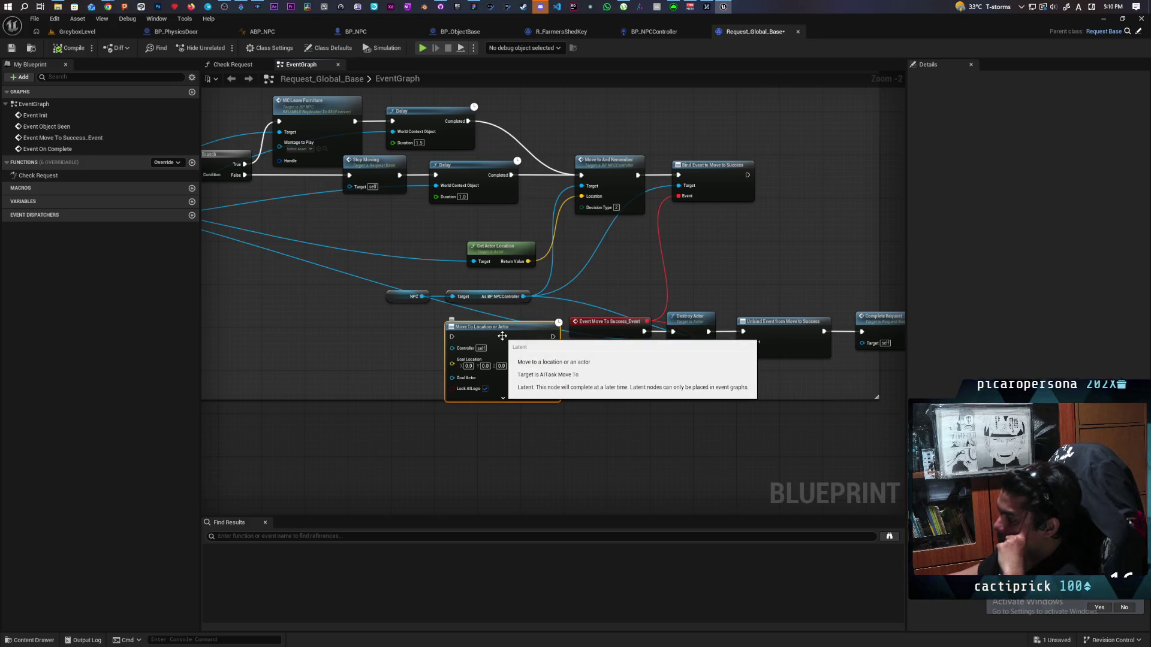
key(Delete)
Widen the Stop and pick up object comment box, then return to BP_NPCController.
scroll(488, 321, down, 2)
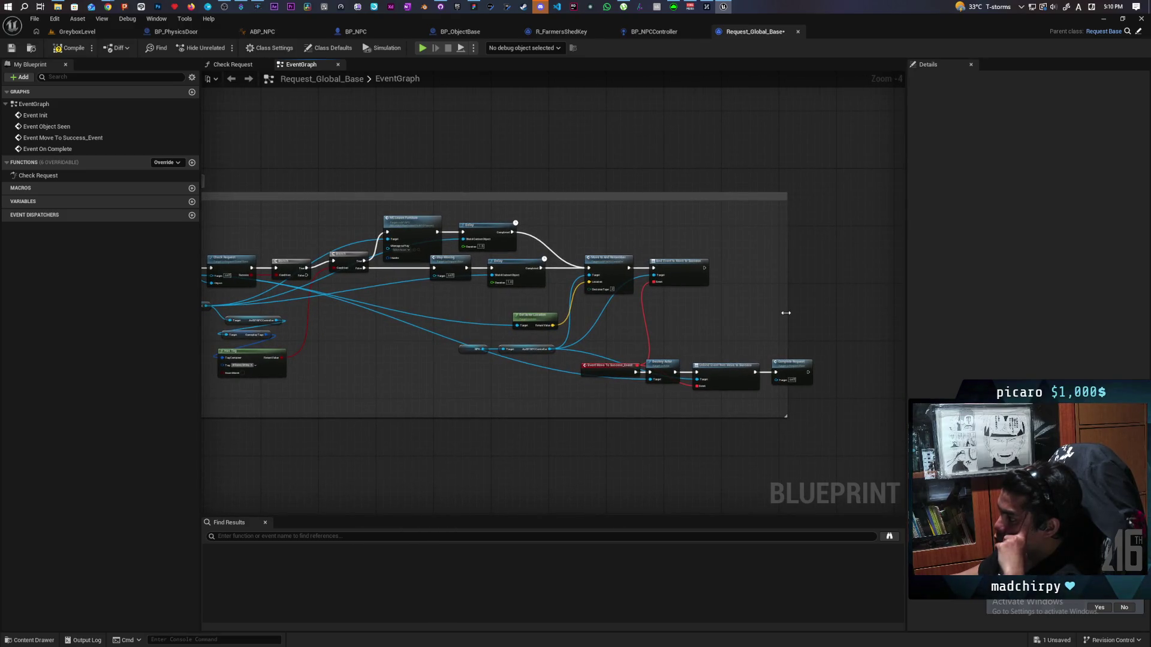
drag(786, 313, 844, 323)
drag(675, 404, 560, 407)
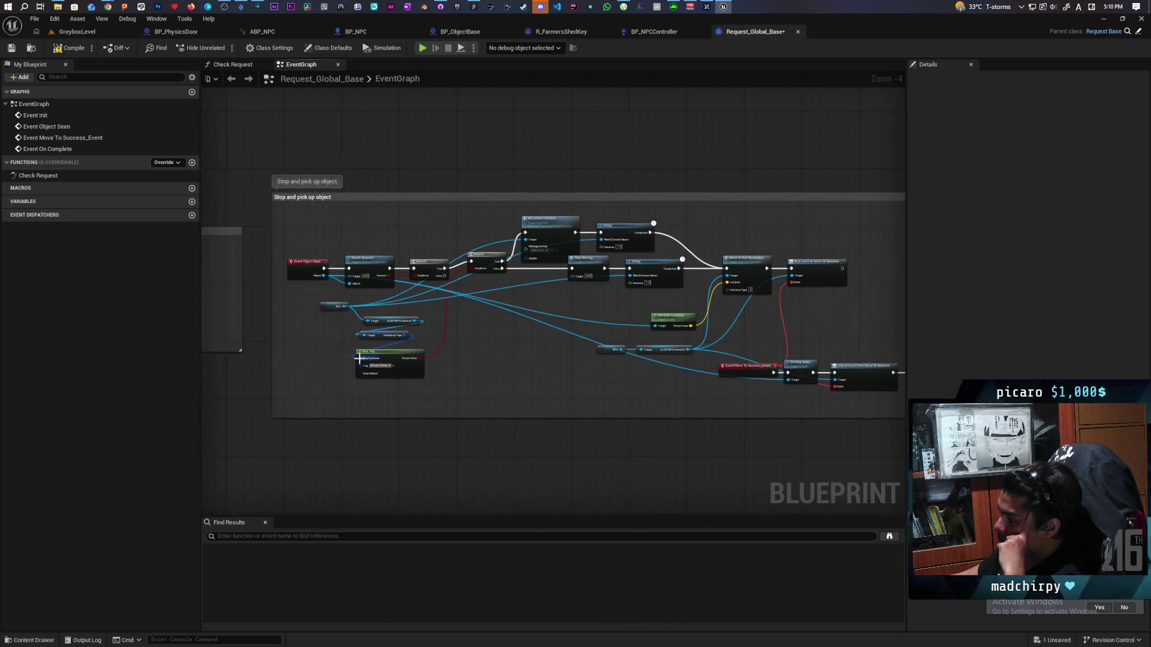
scroll(363, 358, up, 4)
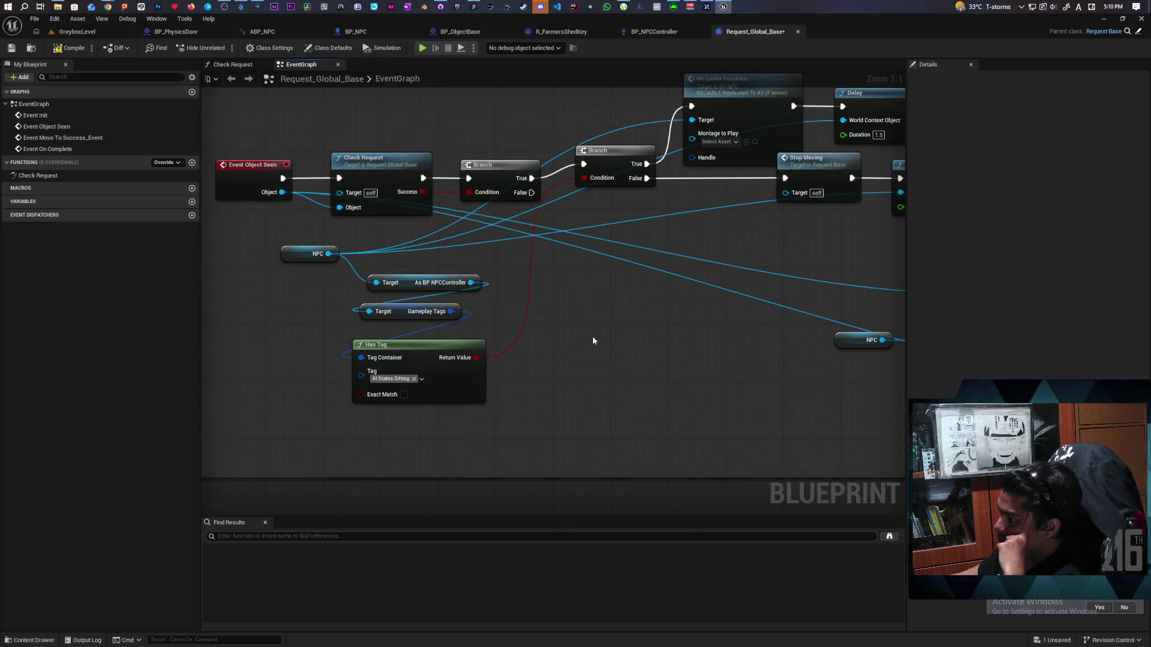
scroll(593, 340, down, 1)
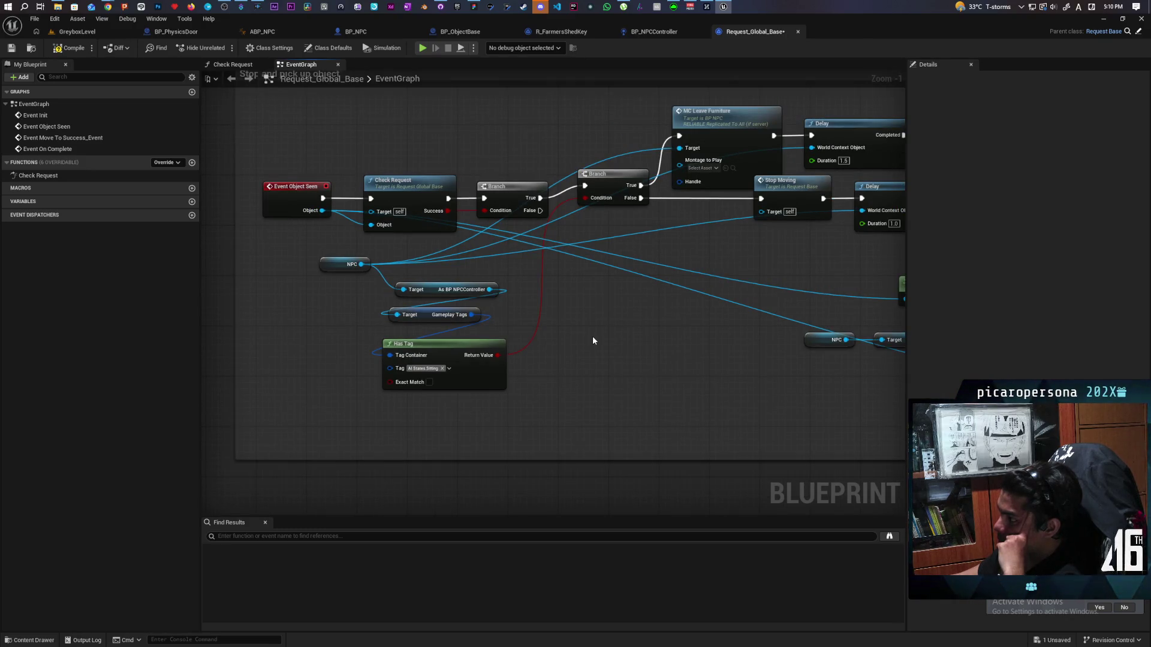
scroll(593, 340, down, 4)
scroll(593, 341, up, 2)
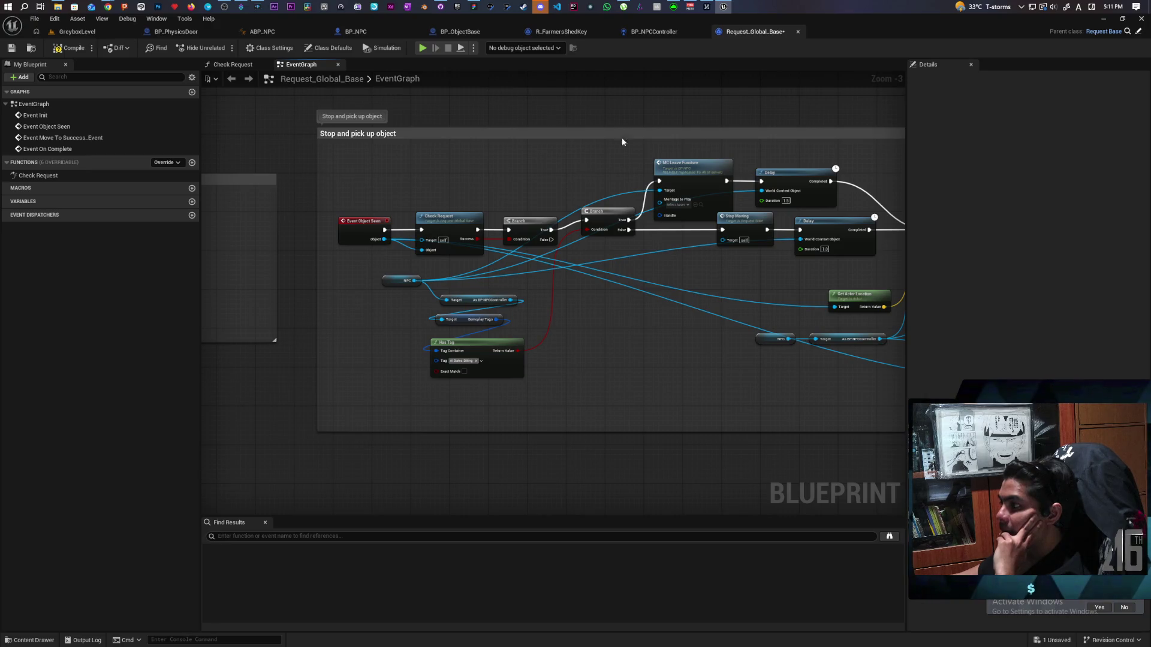
click(652, 32)
scroll(710, 163, up, 3)
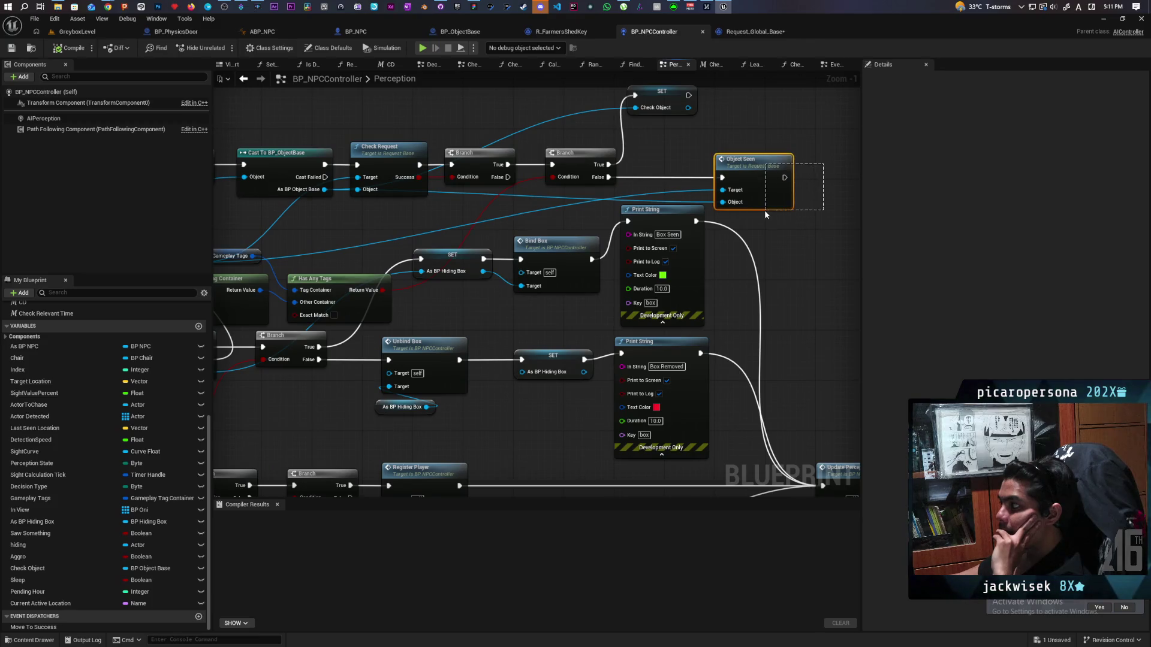
Inspect Object Seen's definition in Request_Base, then close the Request_Base editor.
double_click(766, 185)
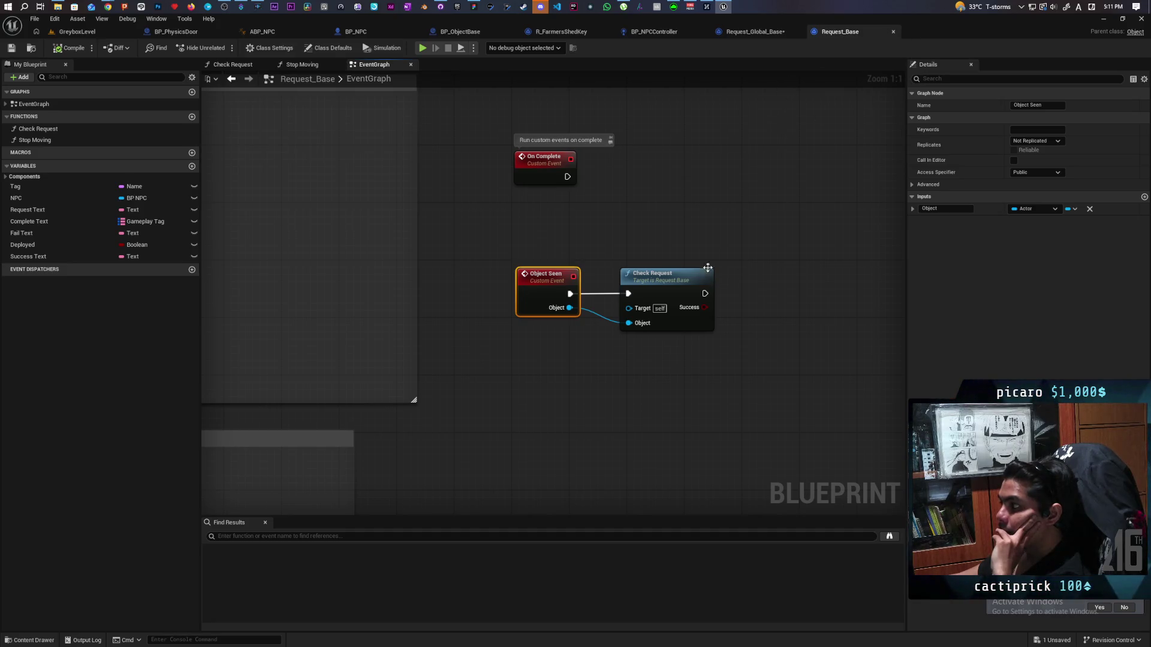
click(757, 33)
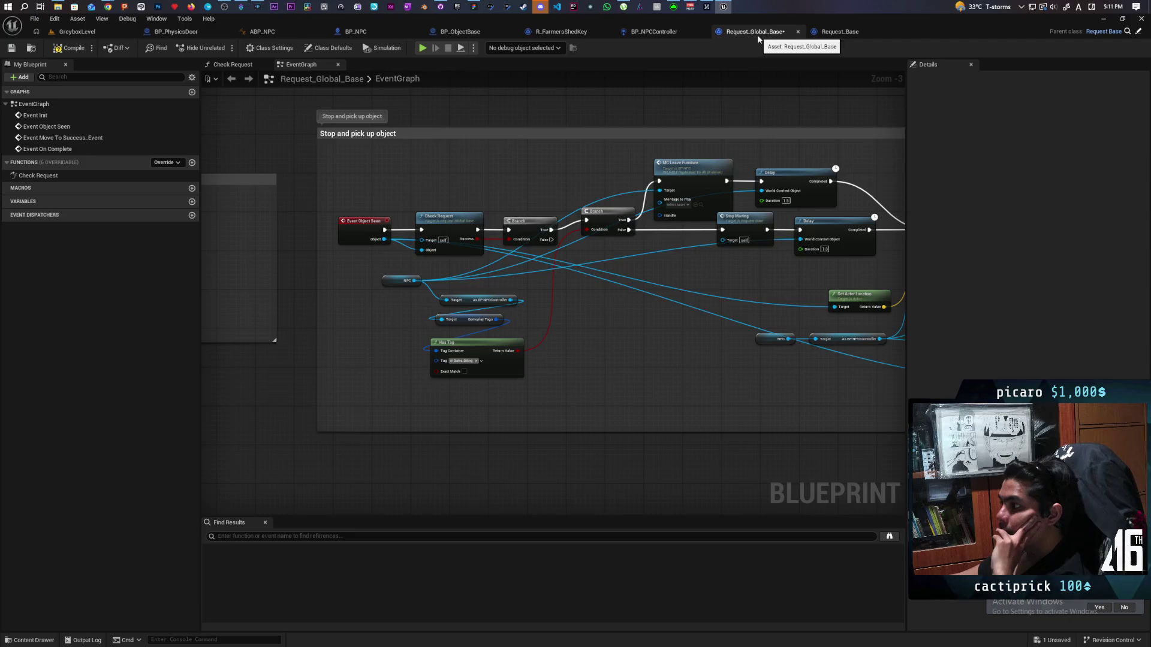
click(867, 32)
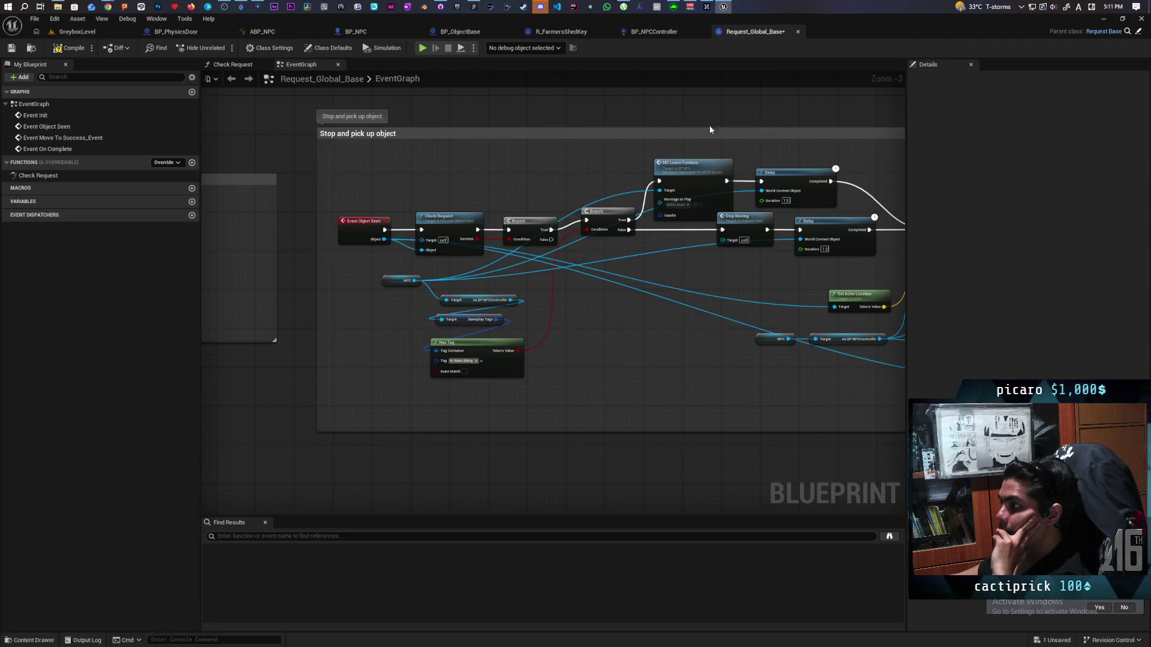
Pan Request_Global_Base's EventGraph to the pickup nodes, then go to BP_NPCController's Perception graph.
scroll(512, 181, down, 1)
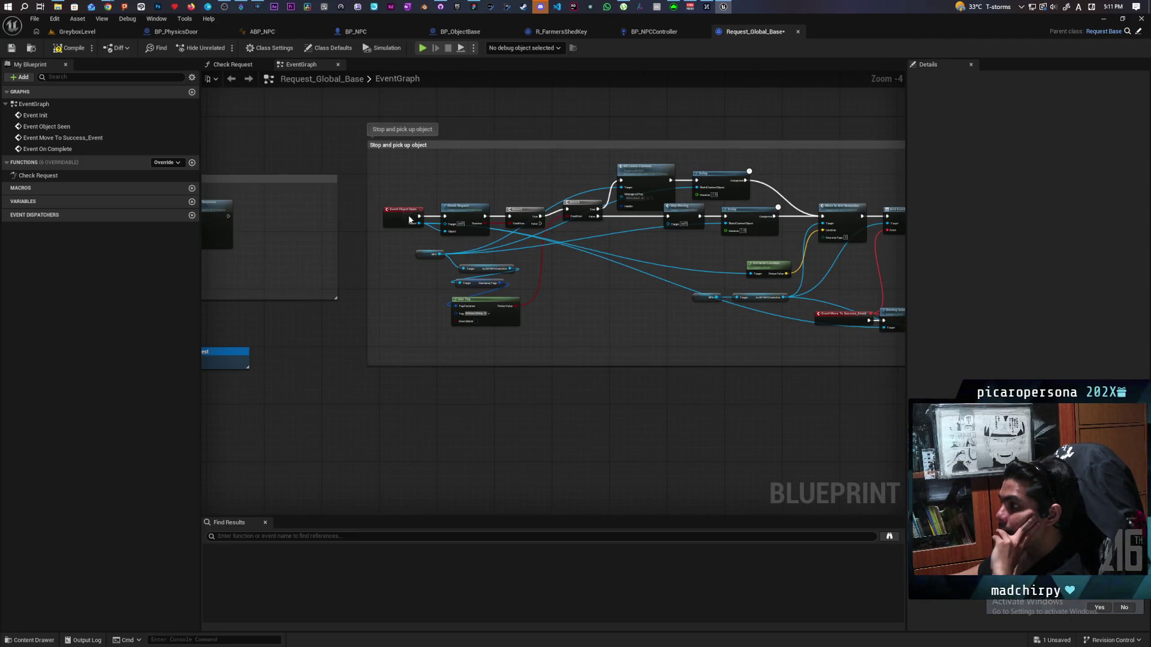
right_click(412, 224)
drag(369, 259, 697, 278)
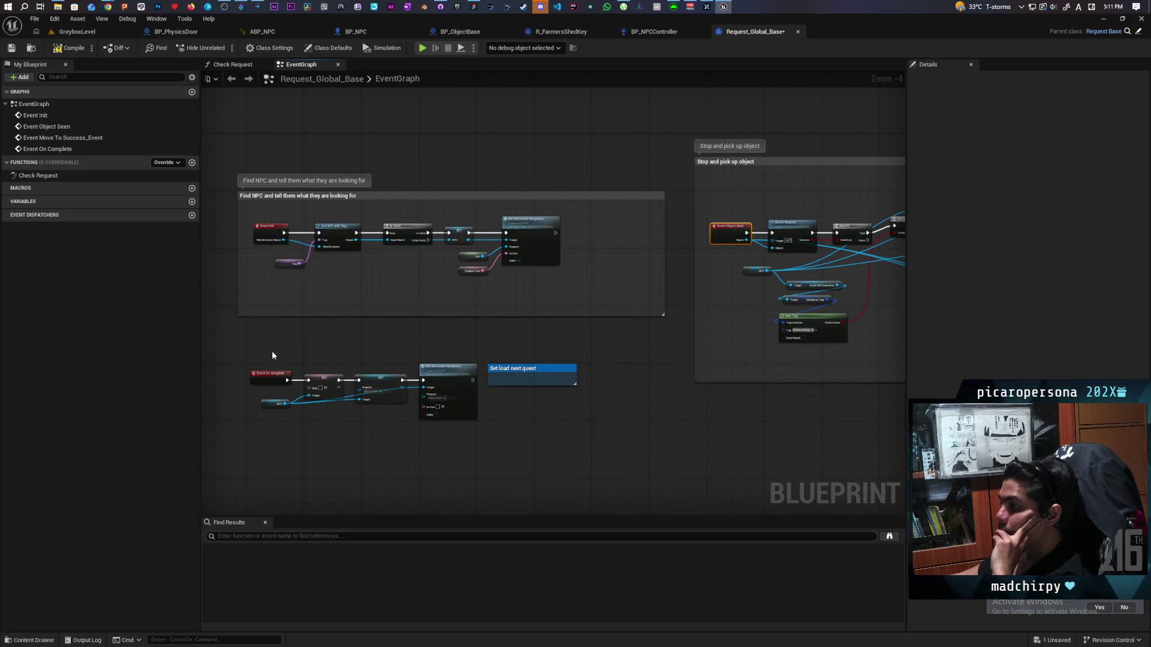
scroll(264, 356, up, 1)
scroll(406, 309, up, 2)
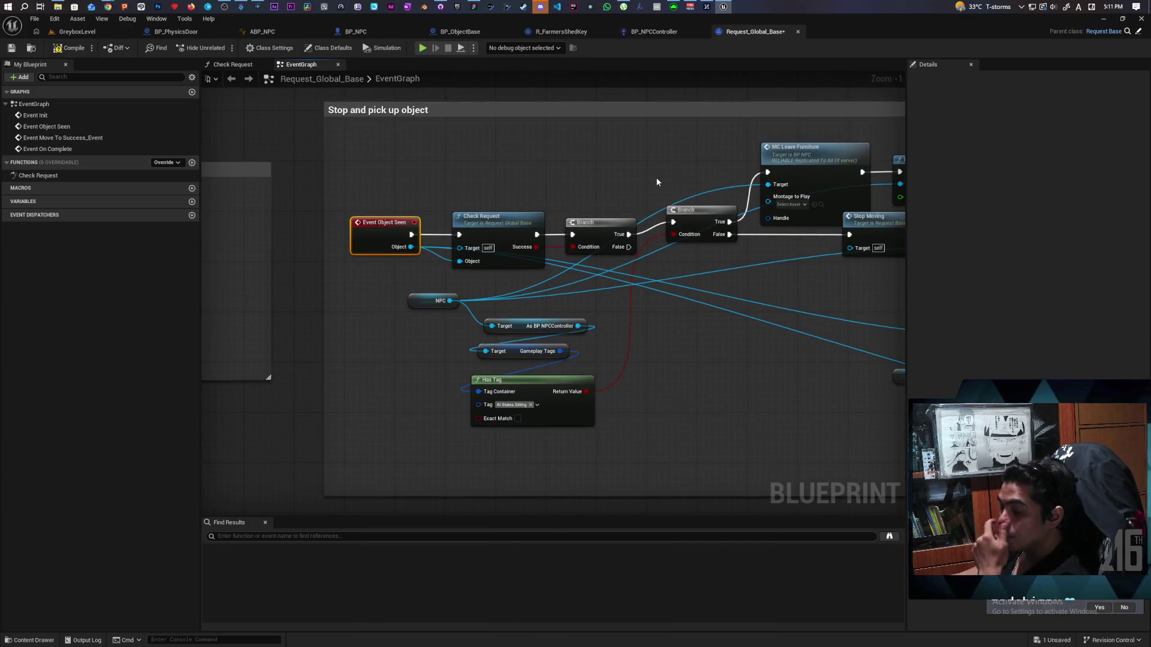
mouse_move(629, 147)
mouse_down()
mouse_move(408, 87)
mouse_move(481, 126)
mouse_move(518, 131)
mouse_up()
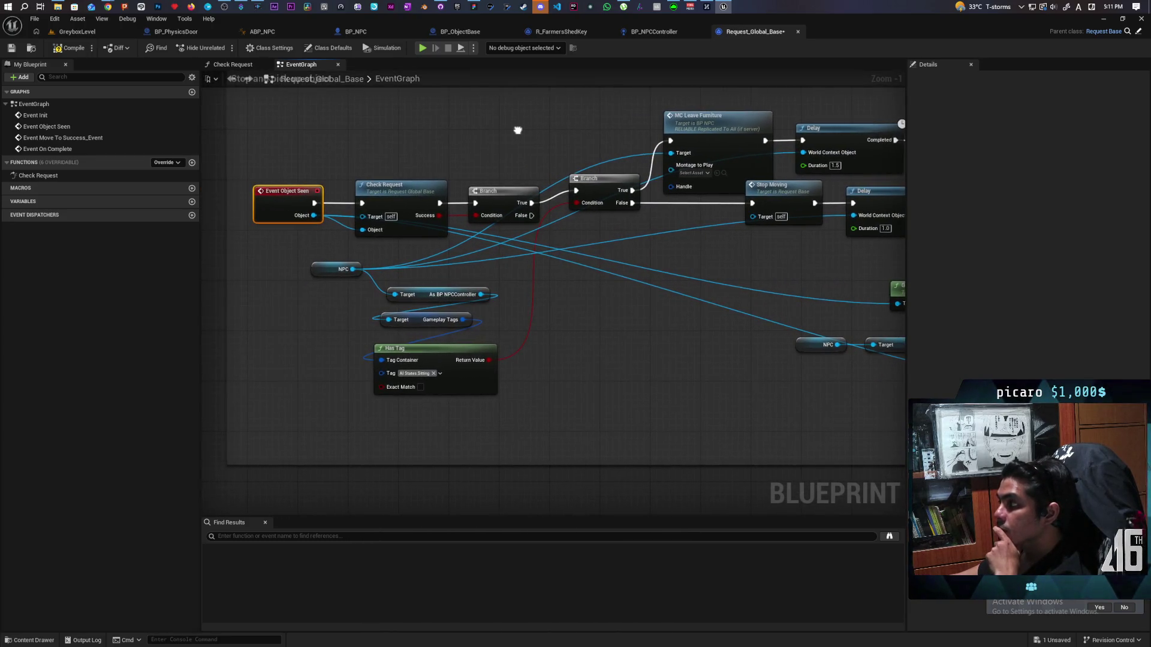
click(662, 33)
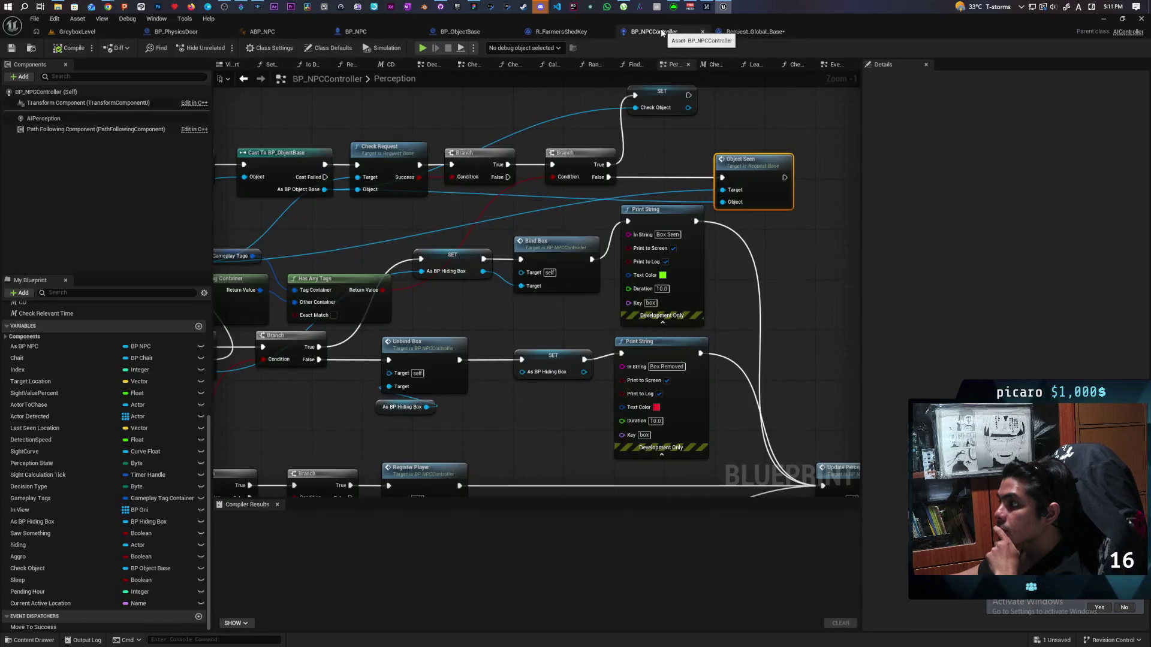
Break the Branch True link into SET Check Object and save BP_NPCController.
mouse_move(533, 196)
mouse_down()
mouse_move(627, 187)
mouse_move(588, 187)
mouse_move(555, 230)
mouse_move(763, 217)
mouse_move(584, 219)
mouse_move(705, 212)
mouse_move(651, 193)
mouse_up()
drag(781, 127, 781, 127)
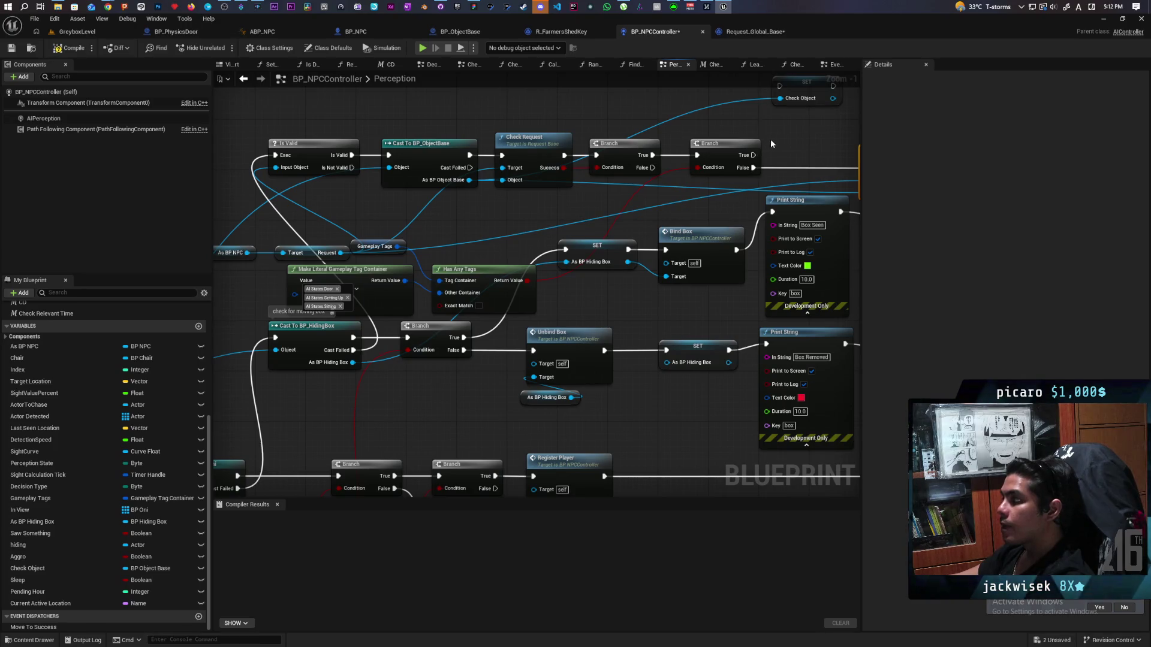
mouse_move(579, 216)
mouse_down()
mouse_move(517, 247)
mouse_move(602, 225)
mouse_up()
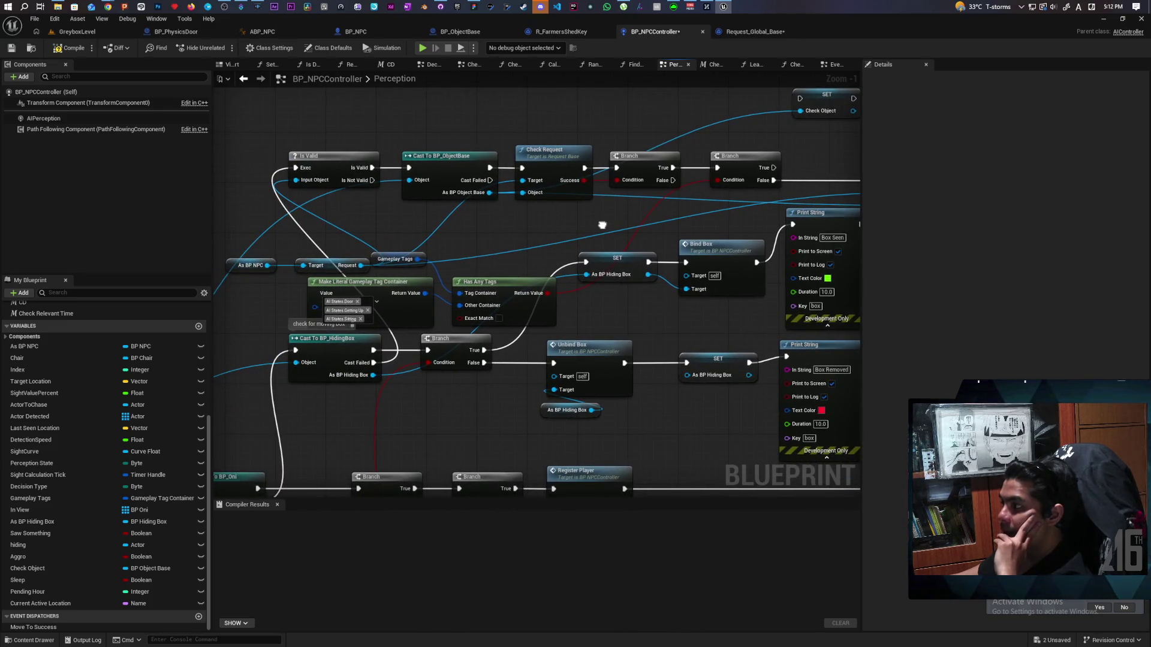
drag(798, 160, 618, 175)
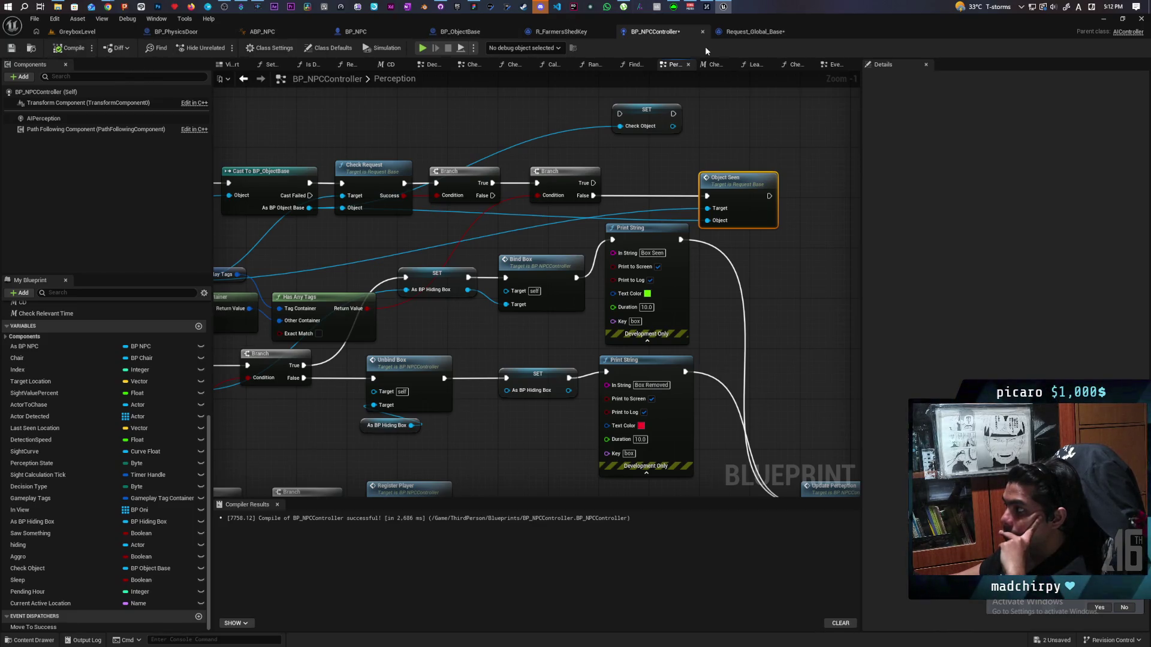
click(13, 48)
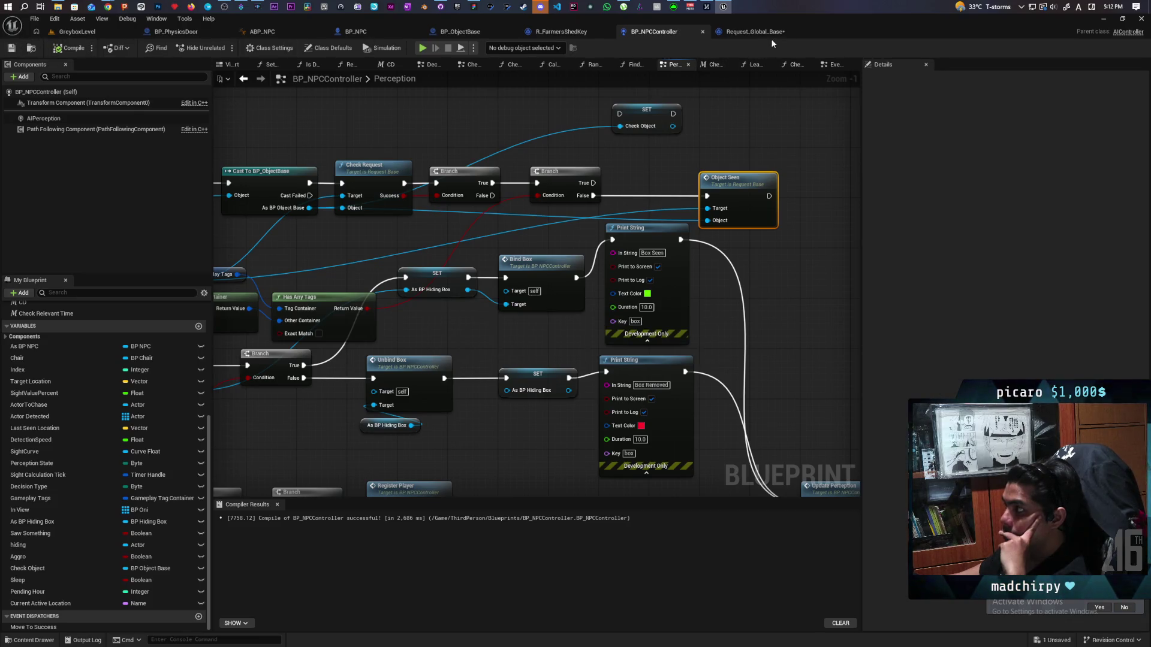
key(ctrl+Tab)
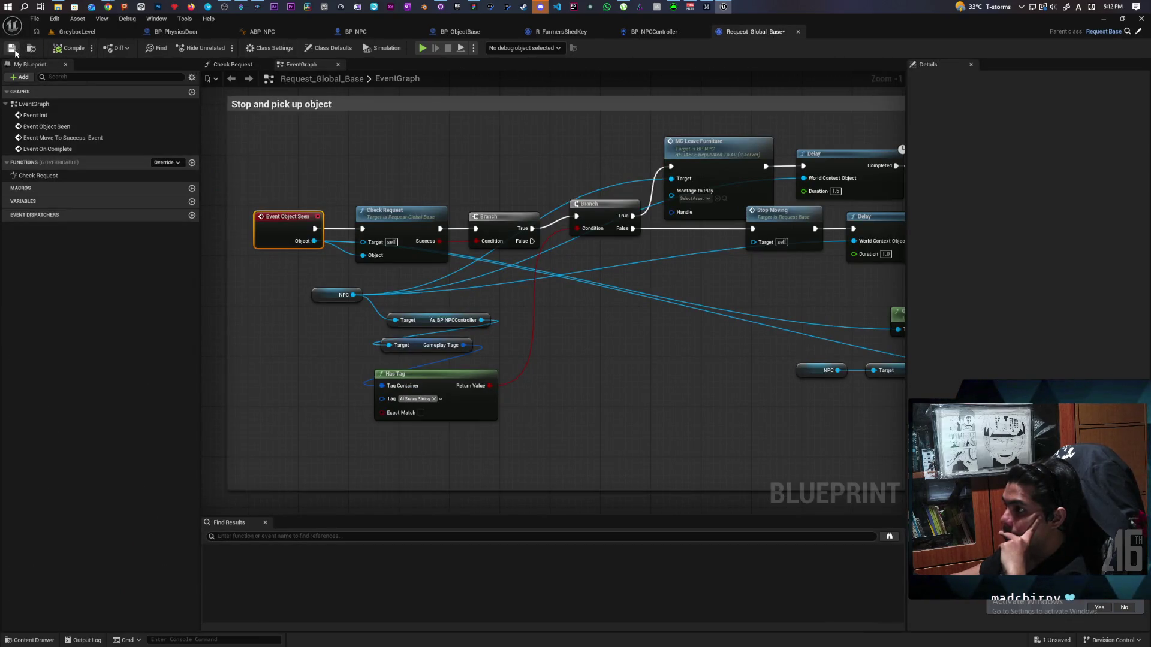
Save Request_Global_Base, review its pickup chain, and return to BP_NPCController.
click(13, 48)
scroll(468, 329, down, 3)
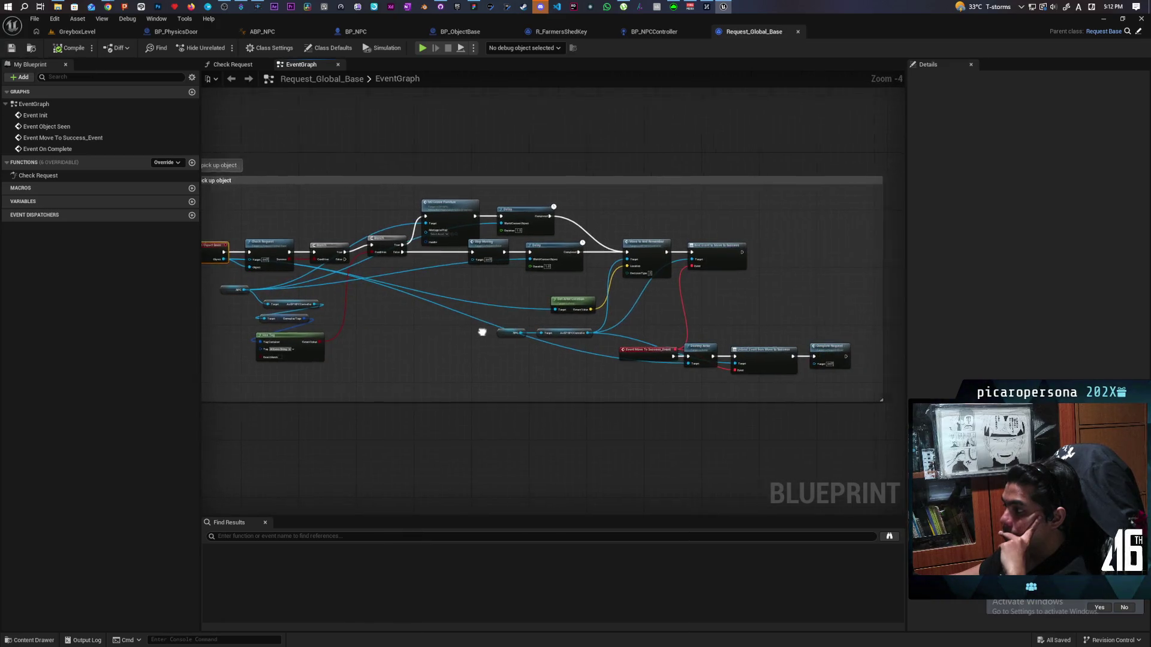
scroll(436, 326, up, 3)
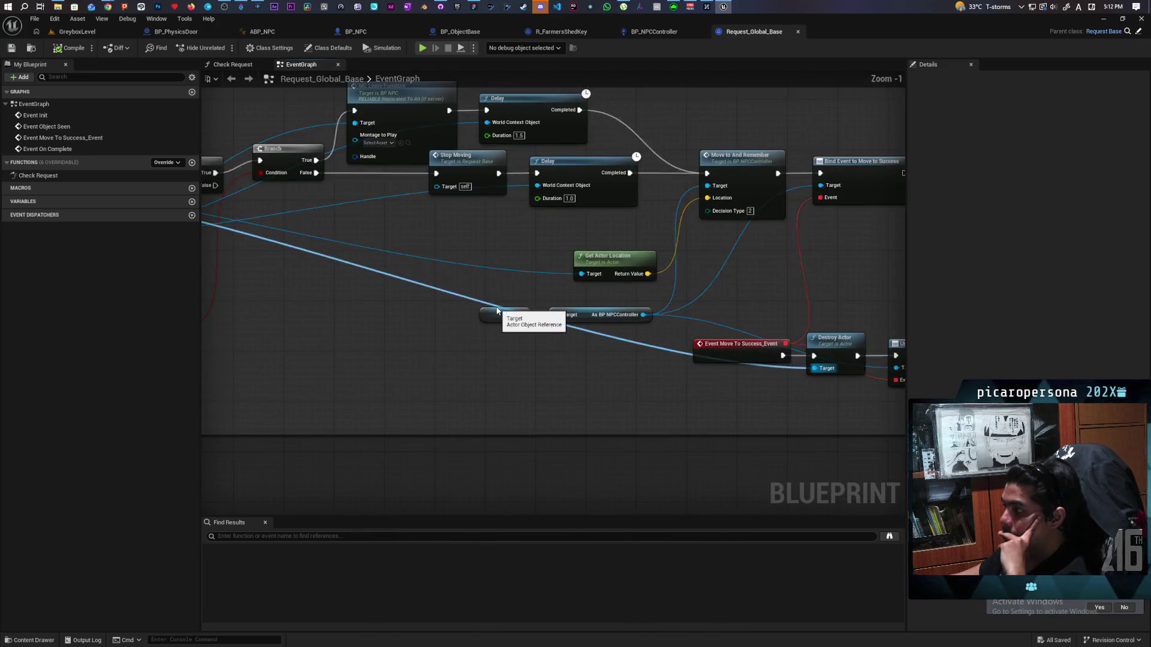
mouse_move(519, 298)
mouse_down()
mouse_move(509, 352)
mouse_move(653, 345)
mouse_move(360, 329)
mouse_move(886, 321)
mouse_move(533, 330)
mouse_up()
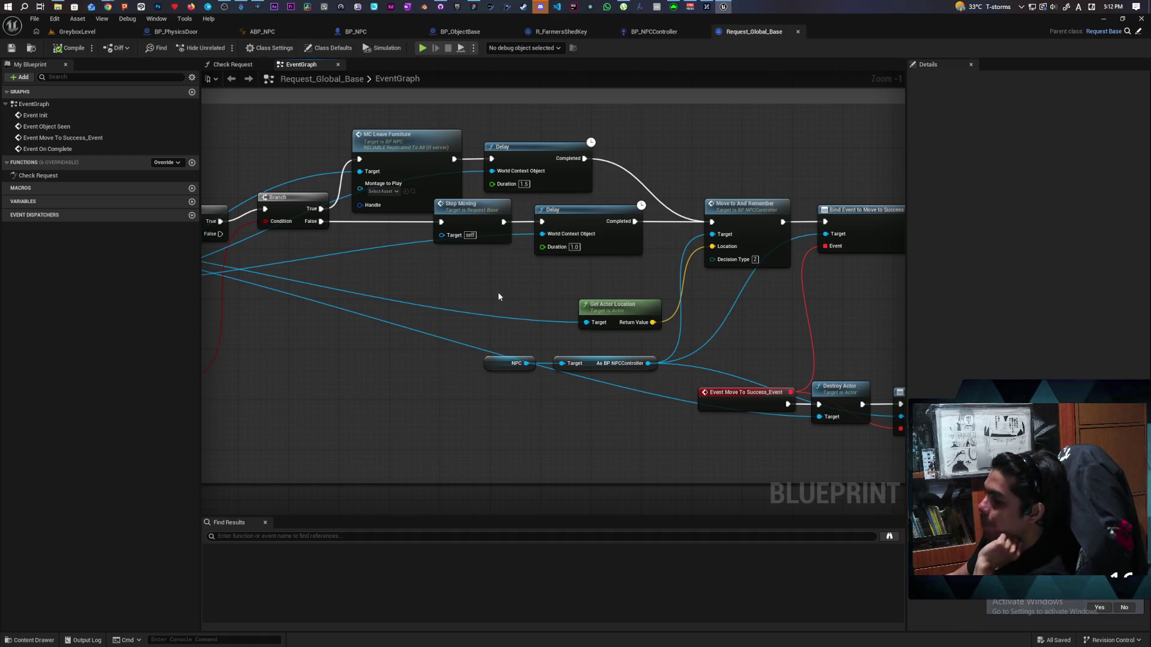
click(640, 32)
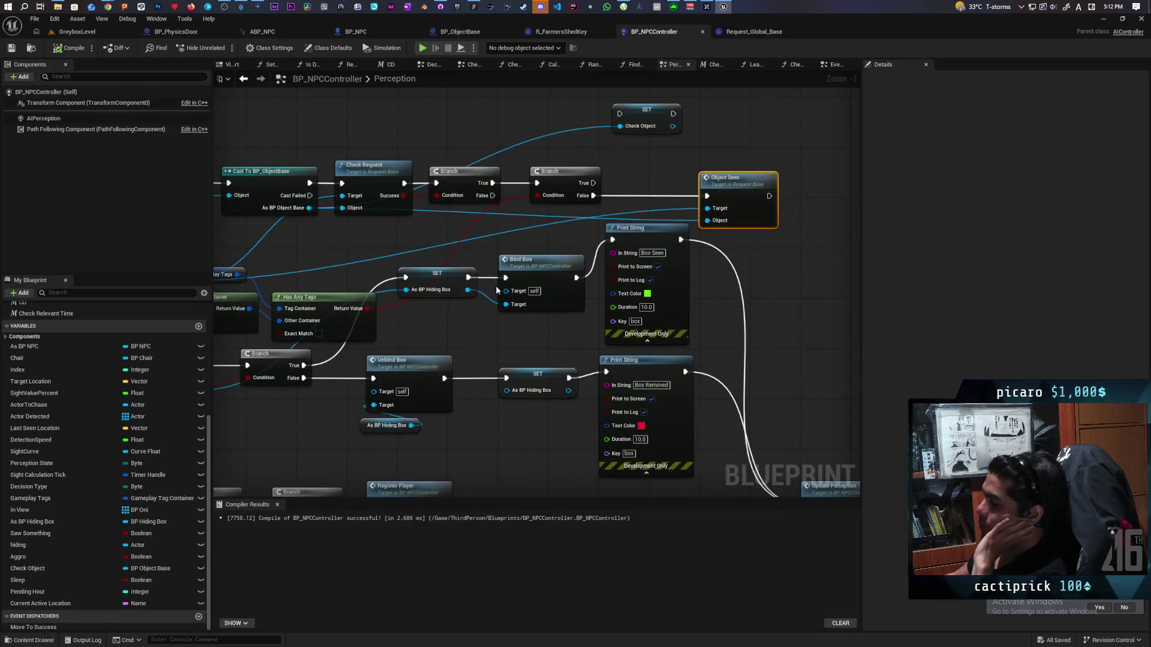
Open BP_NPCController's EventGraph and bring the Move To section into view.
scroll(496, 290, down, 5)
scroll(525, 350, down, 5)
mouse_move(486, 249)
mouse_down()
mouse_move(399, 141)
mouse_move(630, 122)
mouse_move(492, 208)
mouse_up()
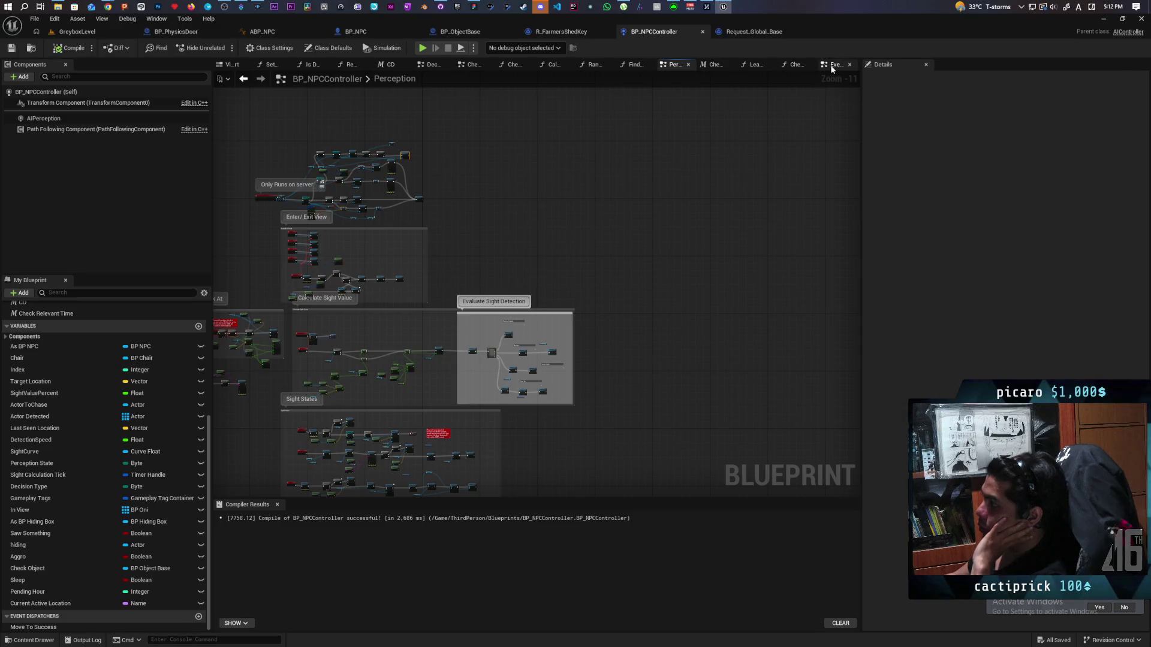
click(833, 68)
scroll(675, 321, up, 5)
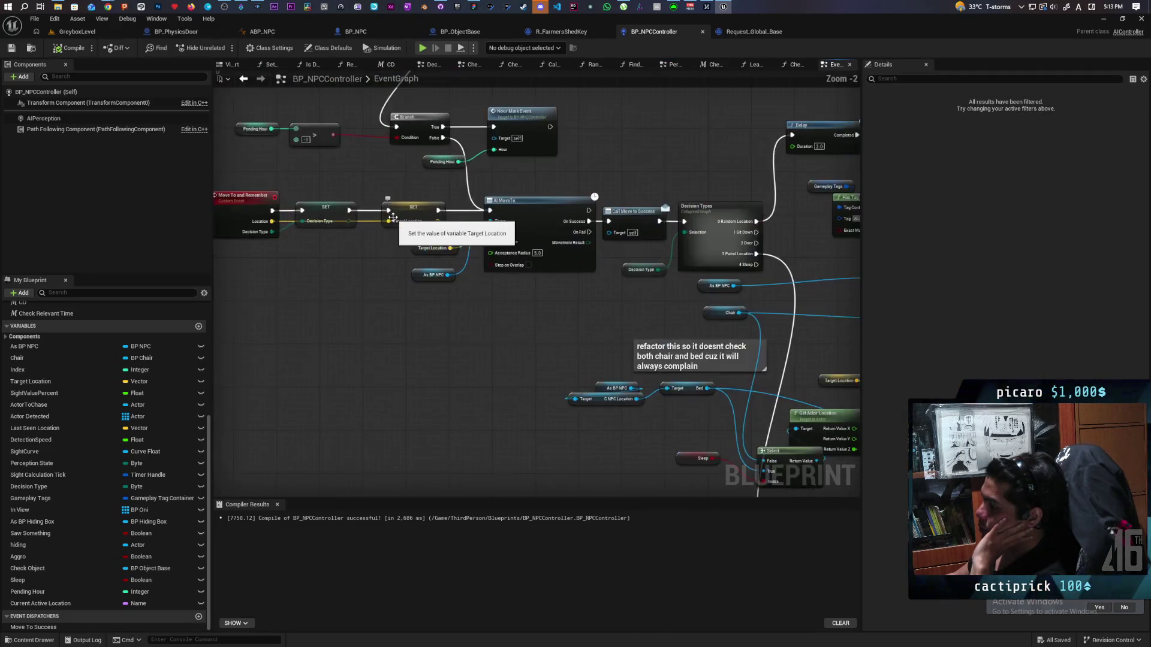
mouse_move(393, 217)
mouse_down()
mouse_move(461, 302)
mouse_move(476, 303)
mouse_up()
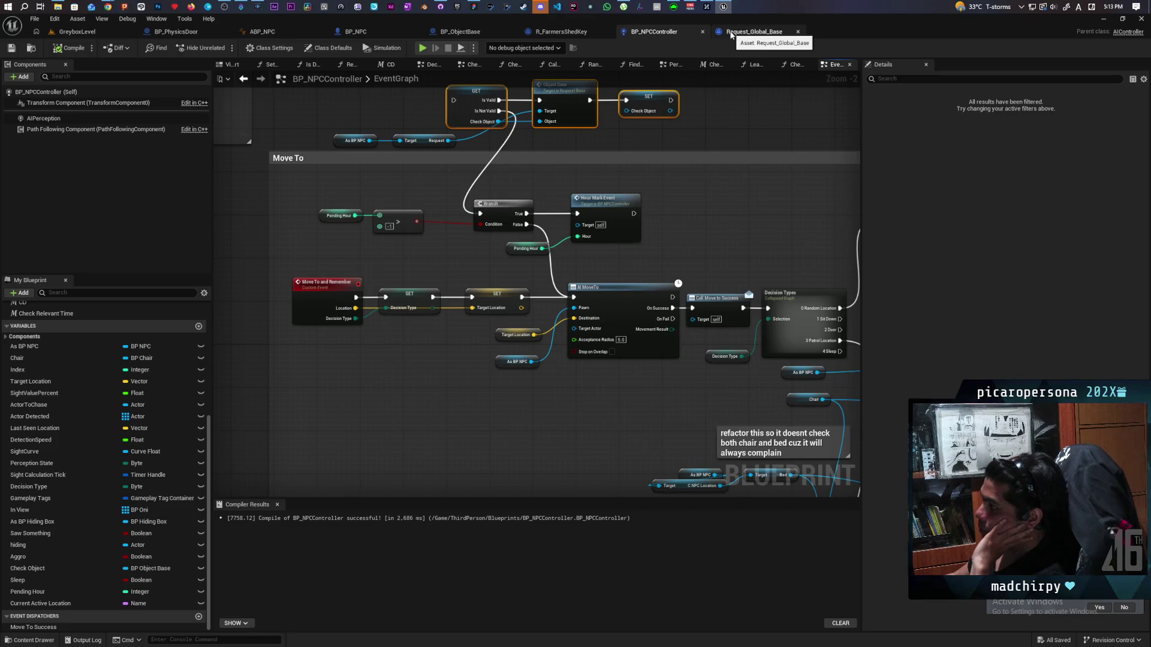
Inspect the Call Move to Success node and the Move To and Remember chain.
click(718, 317)
click(720, 333)
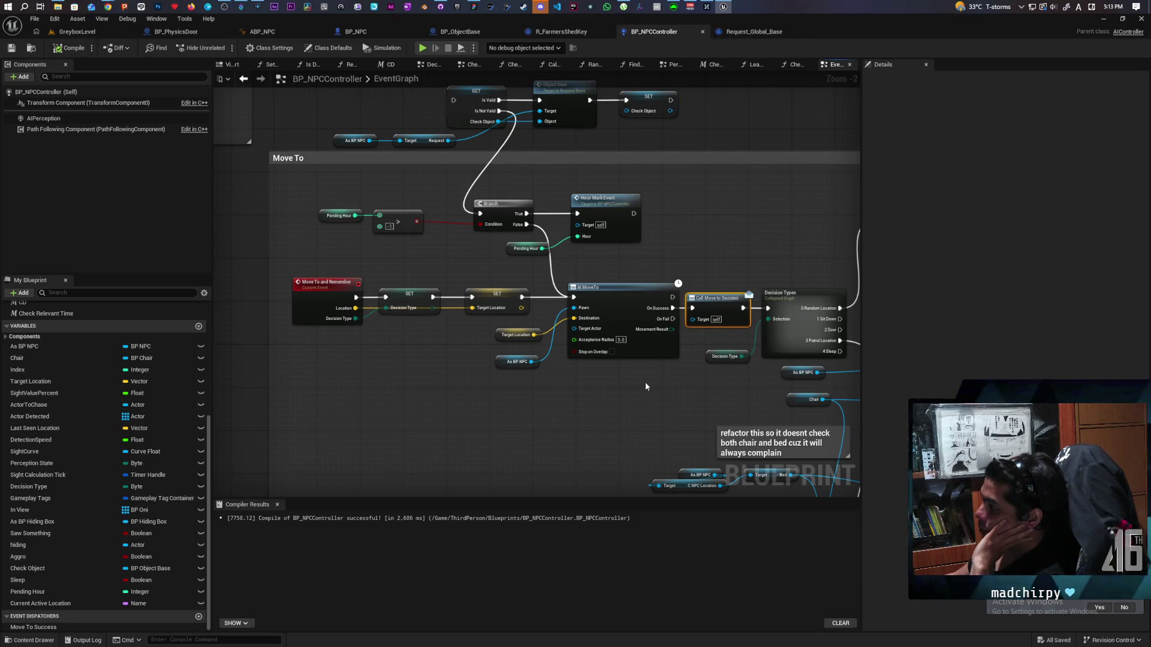
mouse_move(286, 293)
mouse_down()
mouse_move(444, 324)
mouse_move(708, 330)
mouse_move(664, 369)
mouse_move(702, 368)
mouse_up()
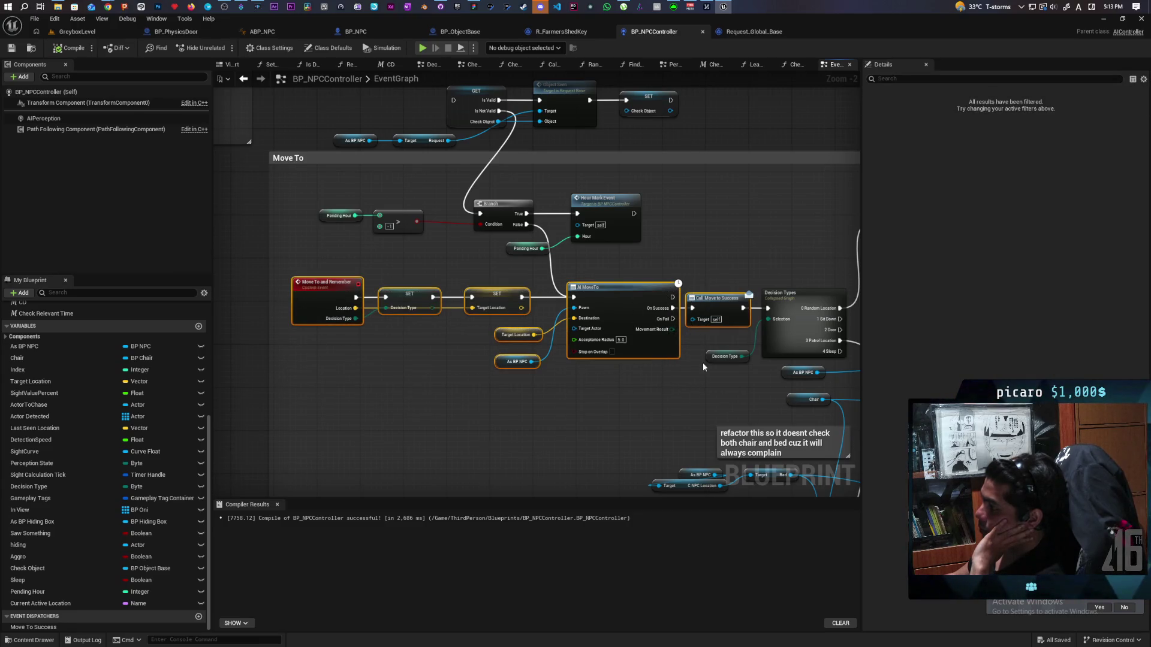
scroll(694, 308, up, 2)
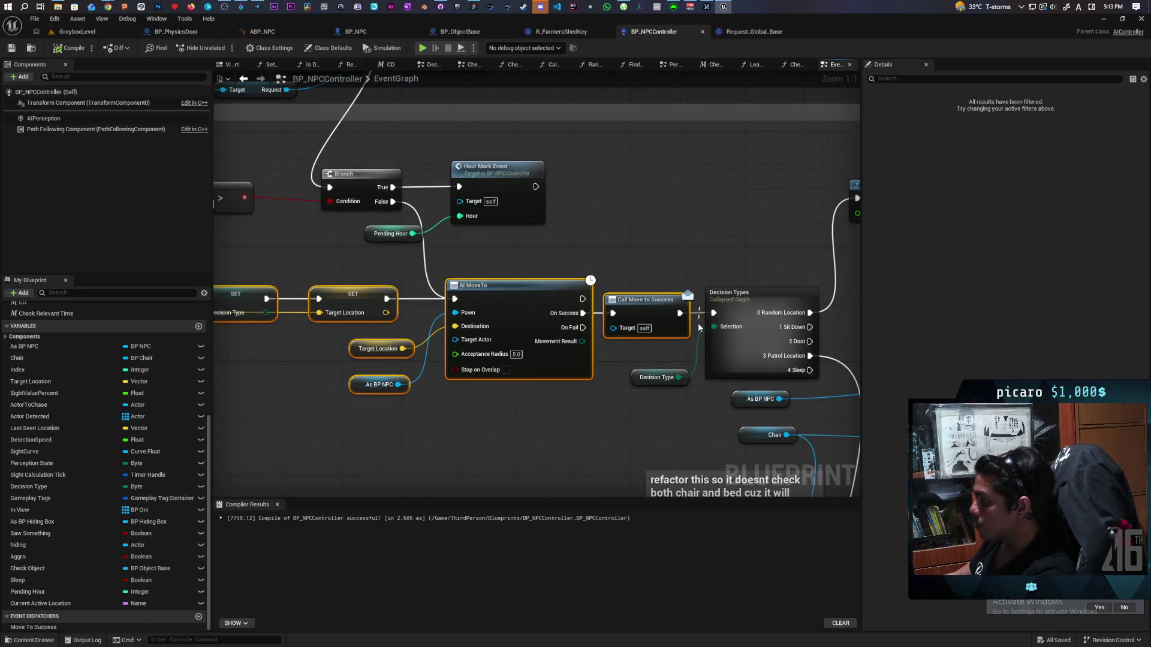
click(506, 431)
drag(506, 430, 633, 403)
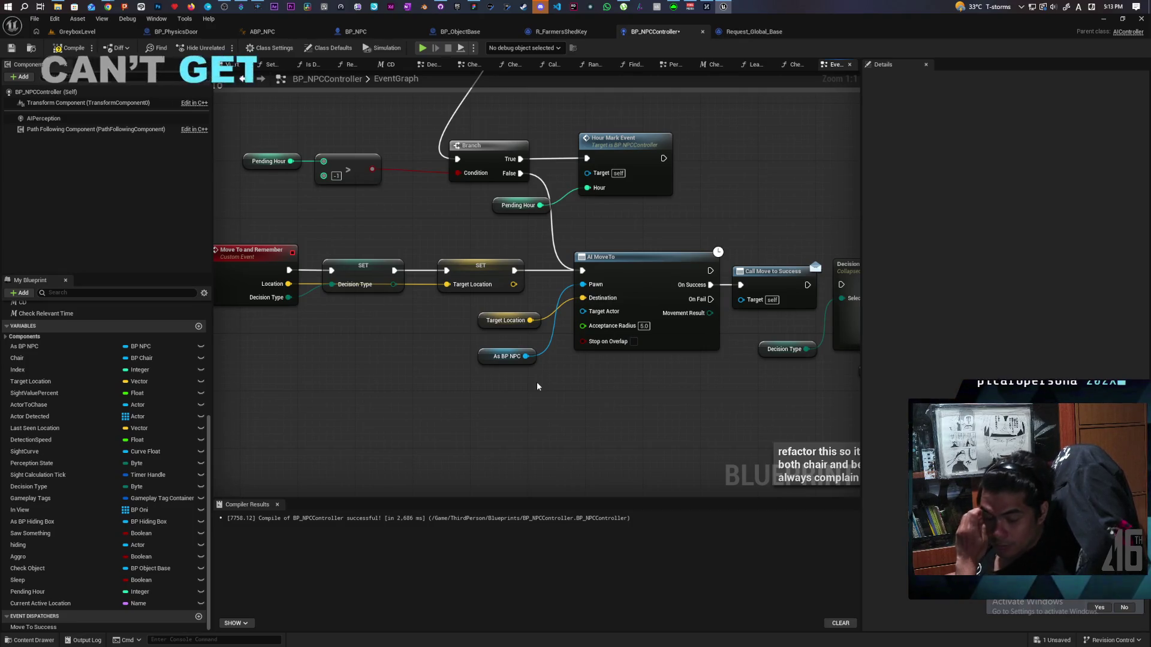
scroll(467, 371, down, 4)
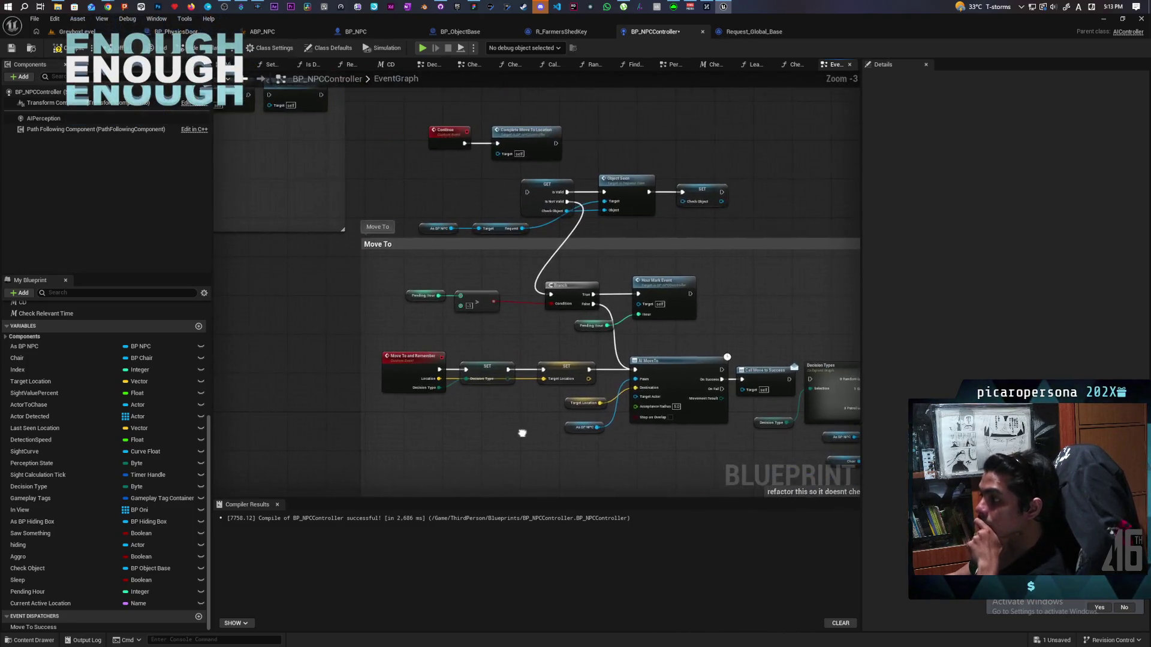
scroll(449, 404, up, 2)
scroll(448, 400, up, 1)
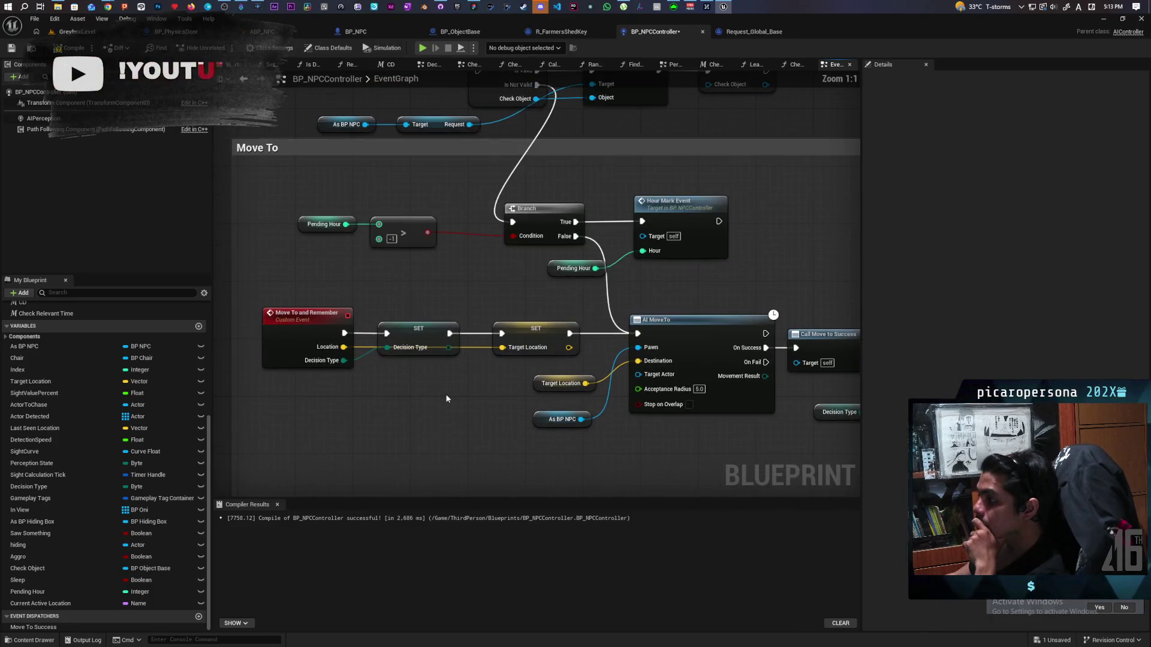
Examine the AI MoveTo, Decision Types and Delay nodes.
mouse_move(465, 398)
mouse_down()
mouse_move(417, 391)
mouse_move(480, 372)
mouse_move(456, 380)
mouse_move(441, 366)
mouse_up()
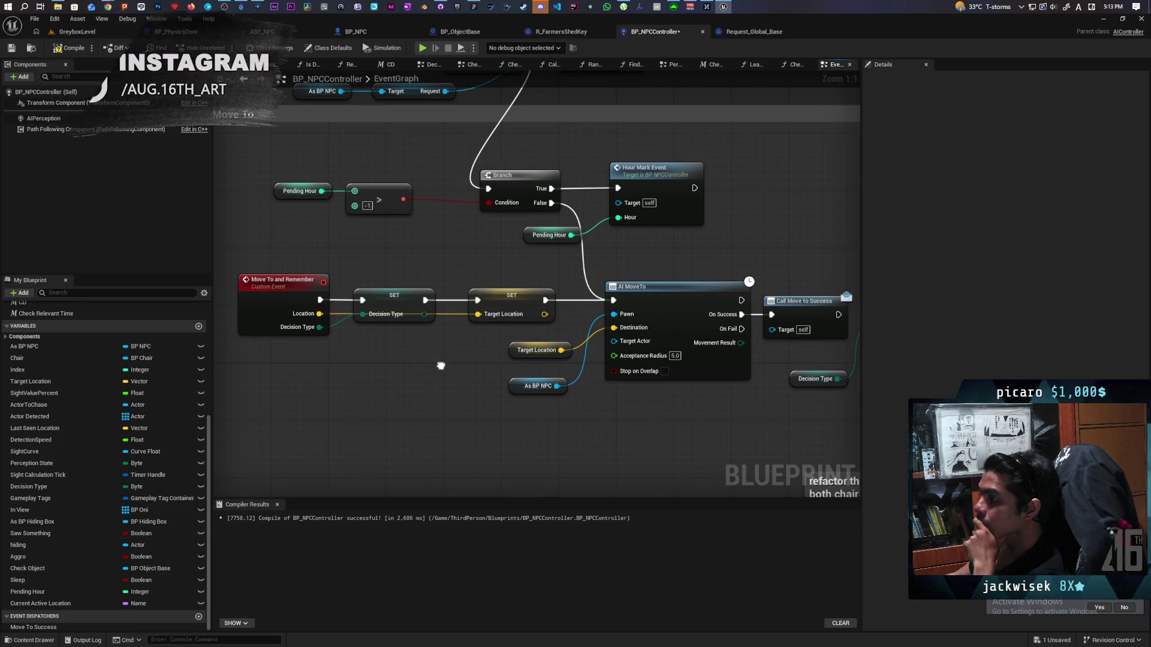
mouse_move(441, 365)
mouse_down()
mouse_move(485, 364)
mouse_move(431, 386)
mouse_up()
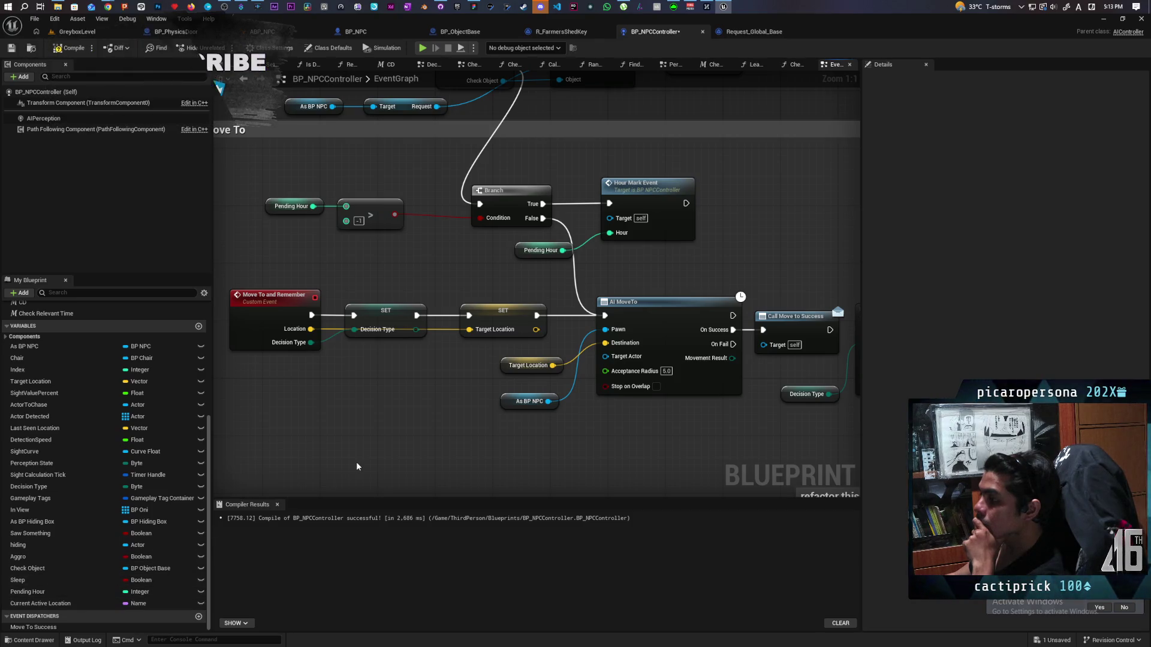
mouse_move(356, 466)
mouse_down()
mouse_move(311, 419)
mouse_move(540, 390)
mouse_move(477, 388)
mouse_move(453, 414)
mouse_up()
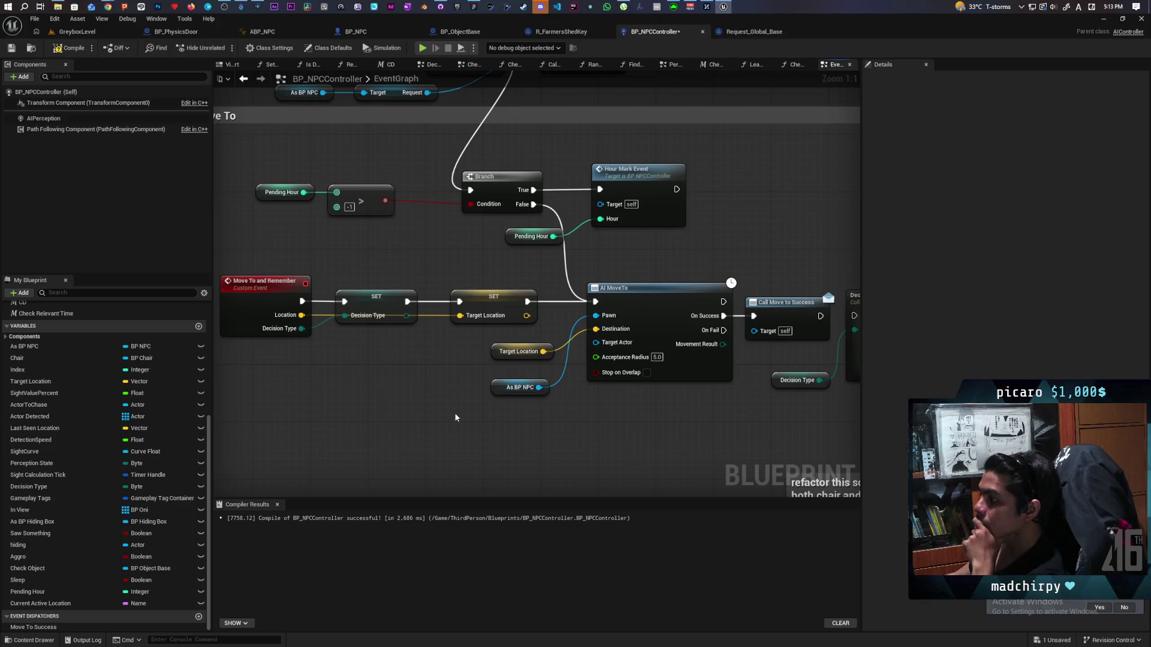
scroll(458, 403, down, 3)
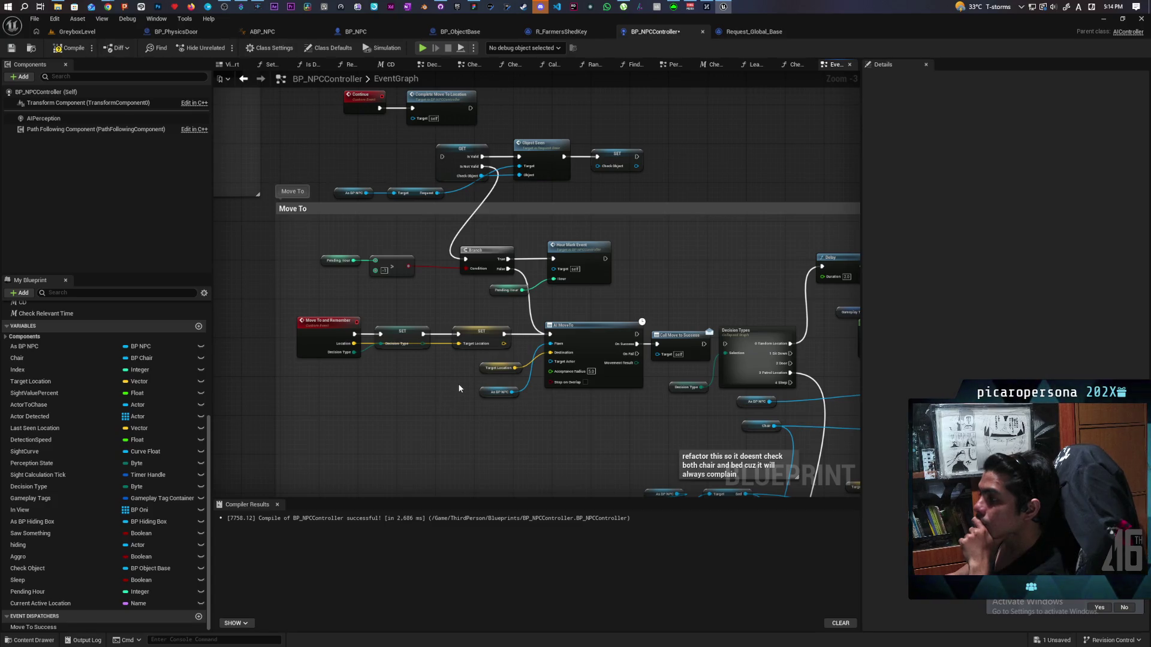
scroll(487, 369, up, 2)
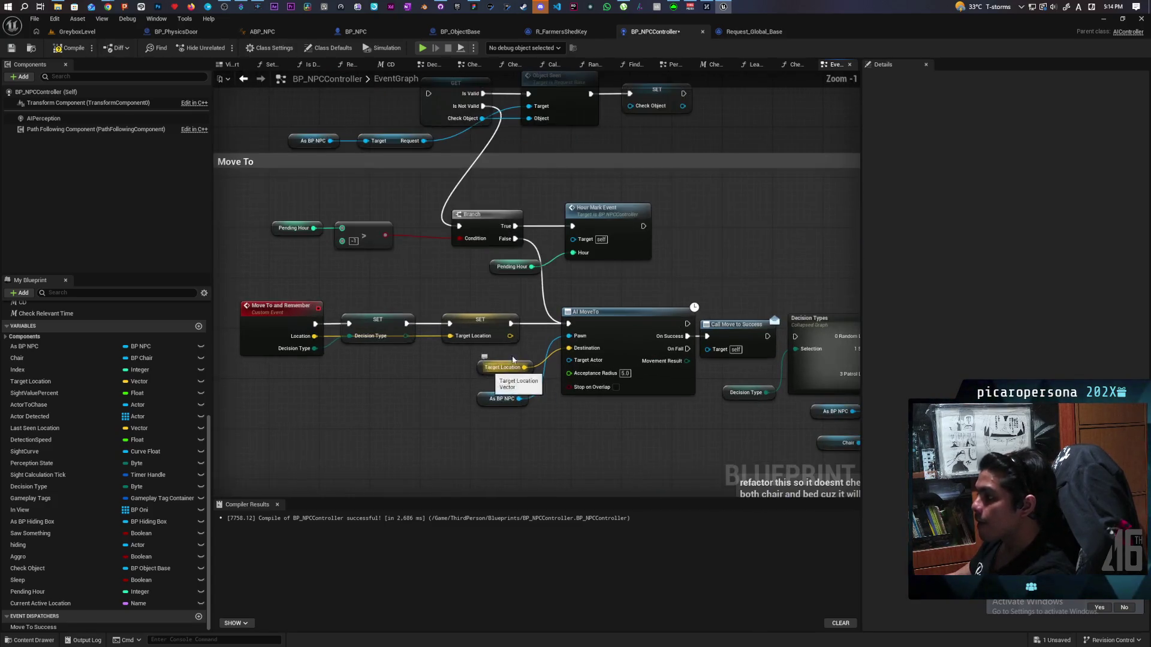
drag(532, 313, 598, 281)
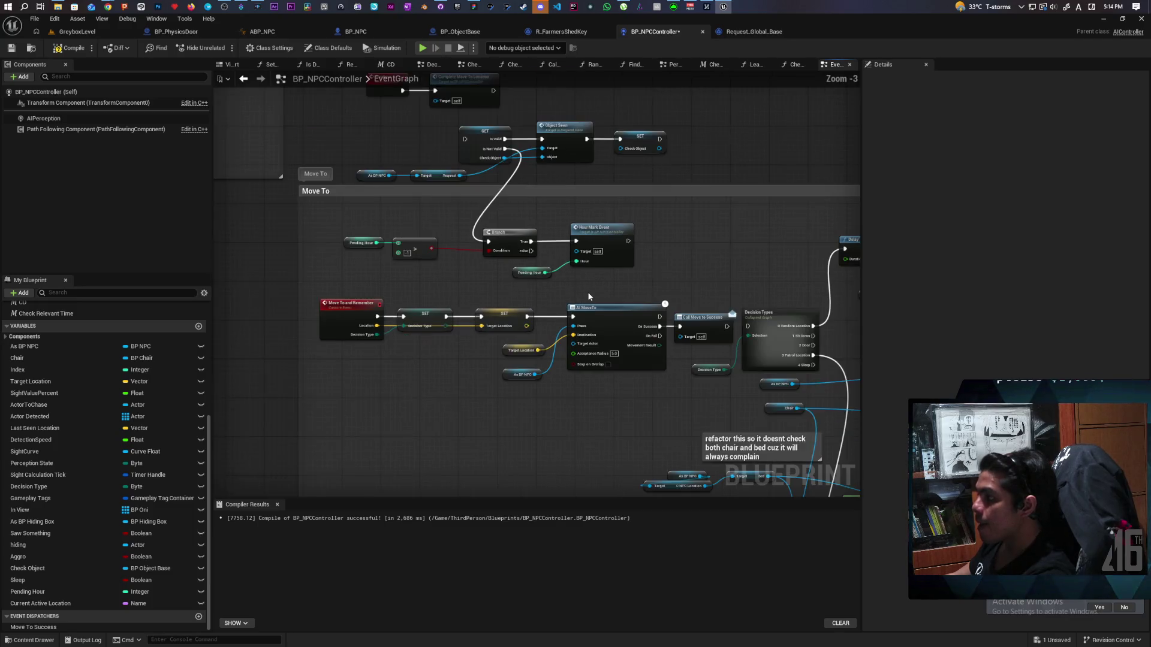
scroll(440, 327, up, 1)
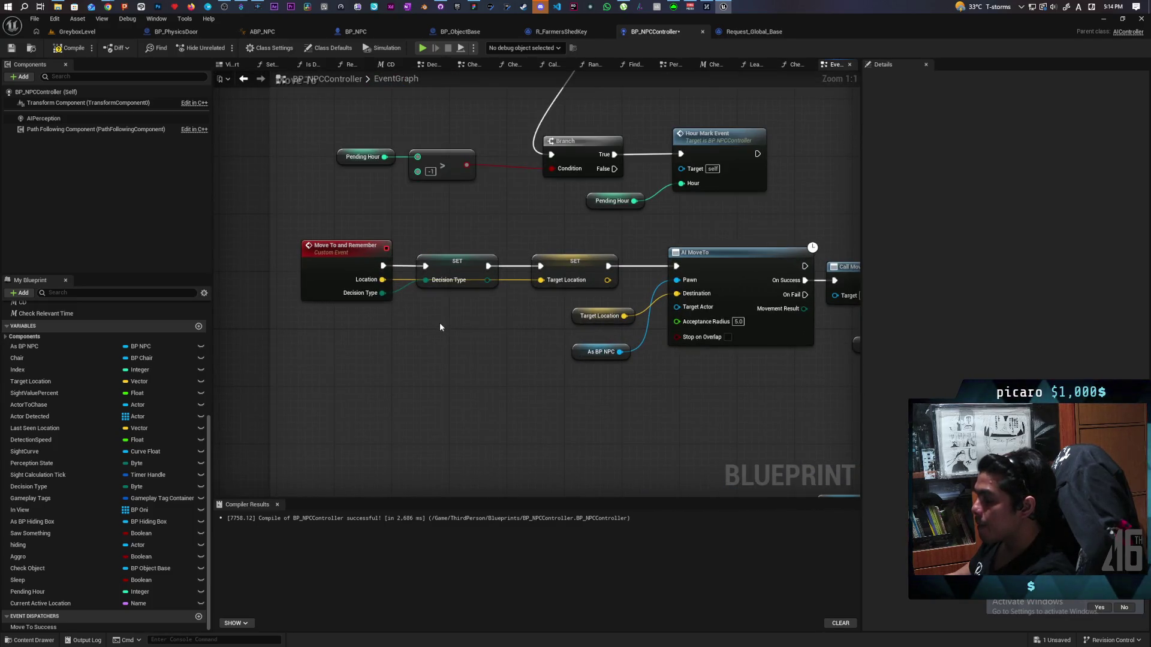
Move SET Decision Type below the chain, cut its wires, and add a Boolean variable.
drag(449, 261, 433, 365)
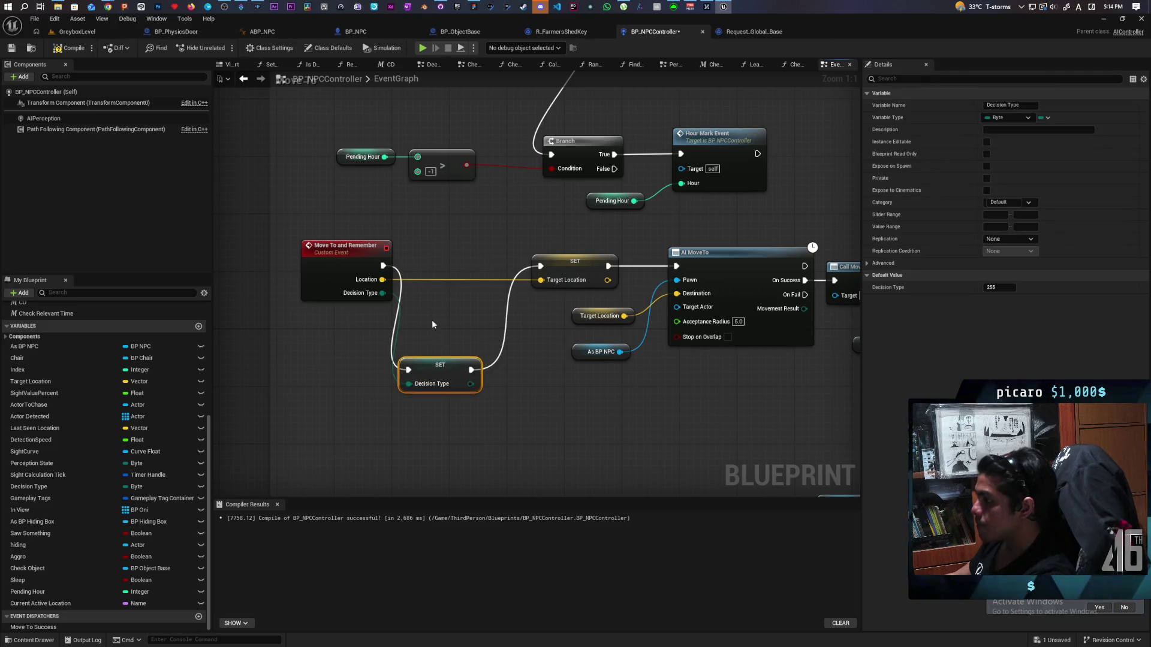
drag(418, 320, 420, 324)
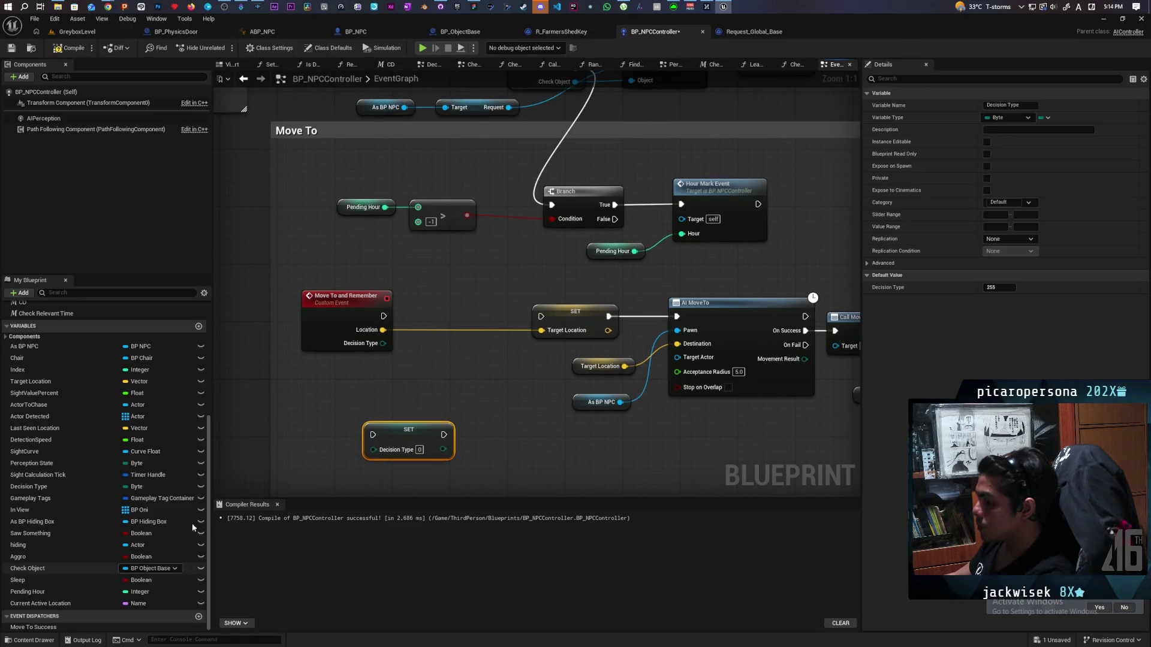
click(198, 326)
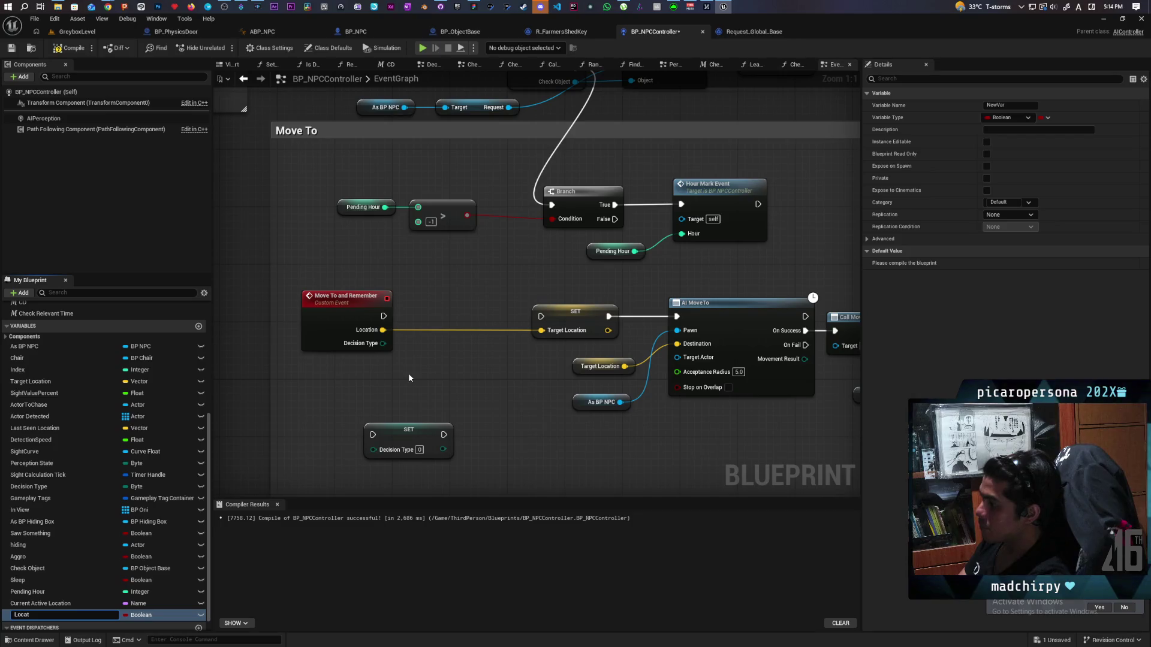
Name the new Boolean variable 'Moving to Location'.
key(BackSpace)
key(BackSpace)
text(MO)
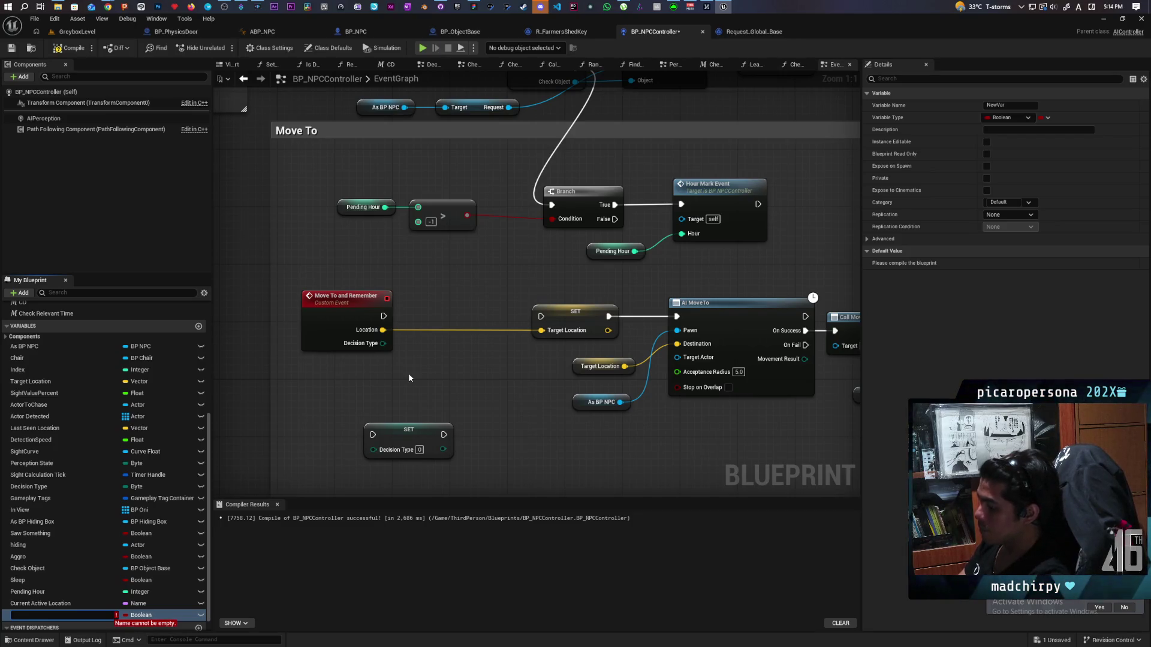
key(BackSpace)
key(BackSpace)
key(BackSpace)
text(M)
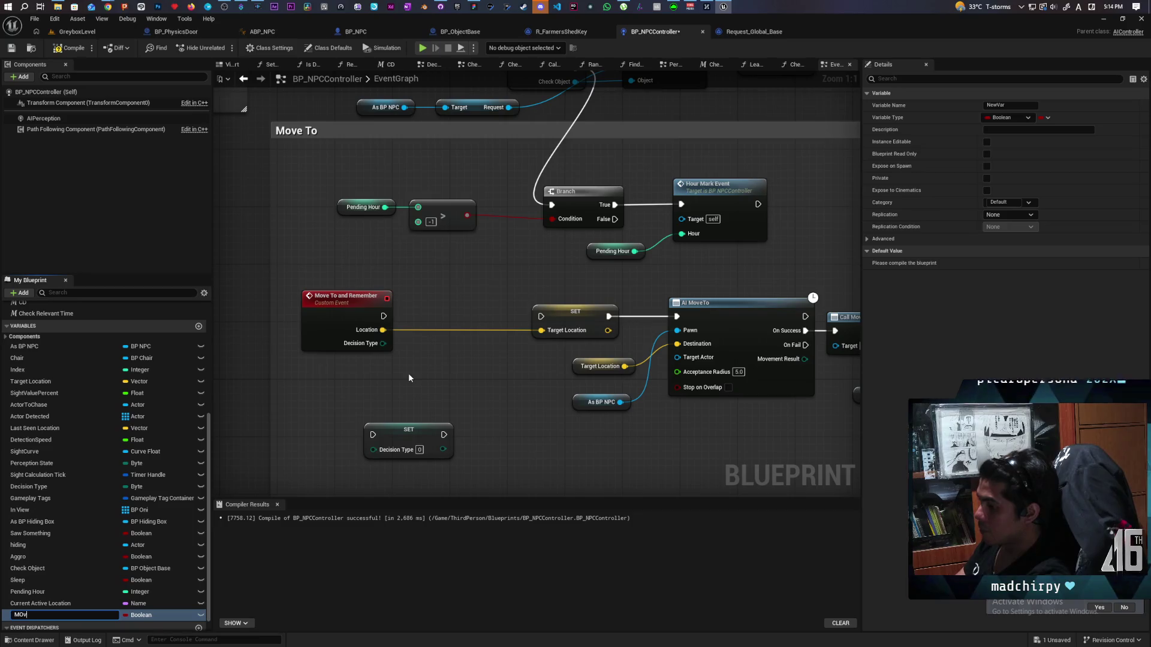
text(oving to Location)
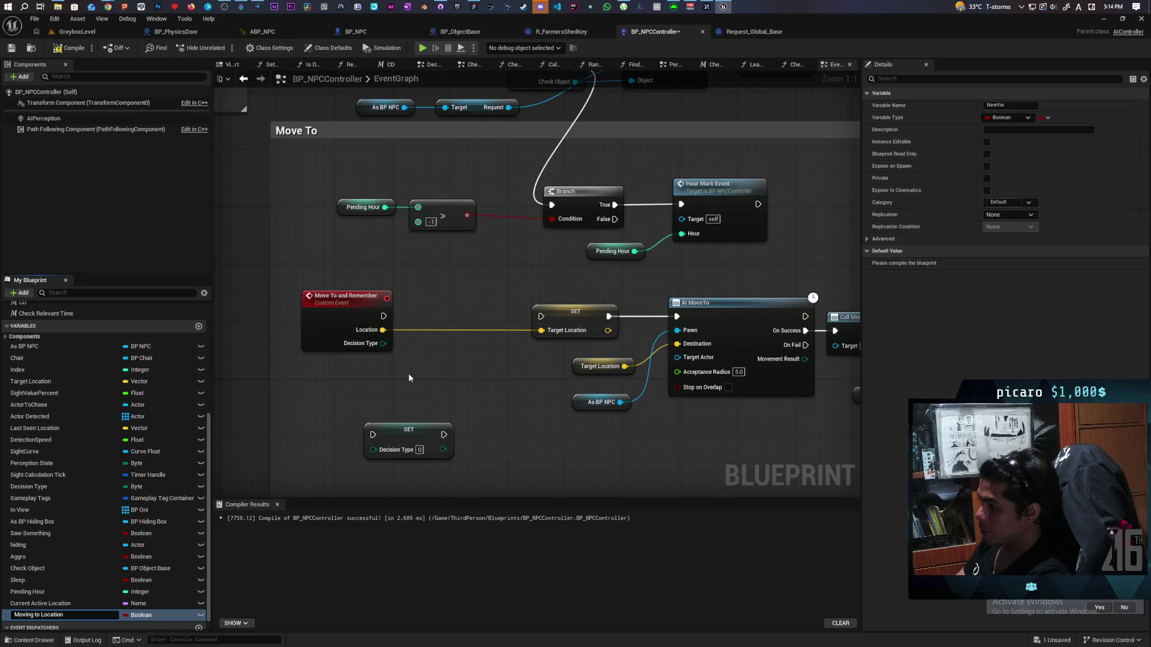
key(Return)
Add a SET Moving to Location node ticked true to the Move To chain.
mouse_move(34, 615)
mouse_down()
mouse_move(354, 401)
mouse_move(386, 315)
mouse_up()
click(473, 340)
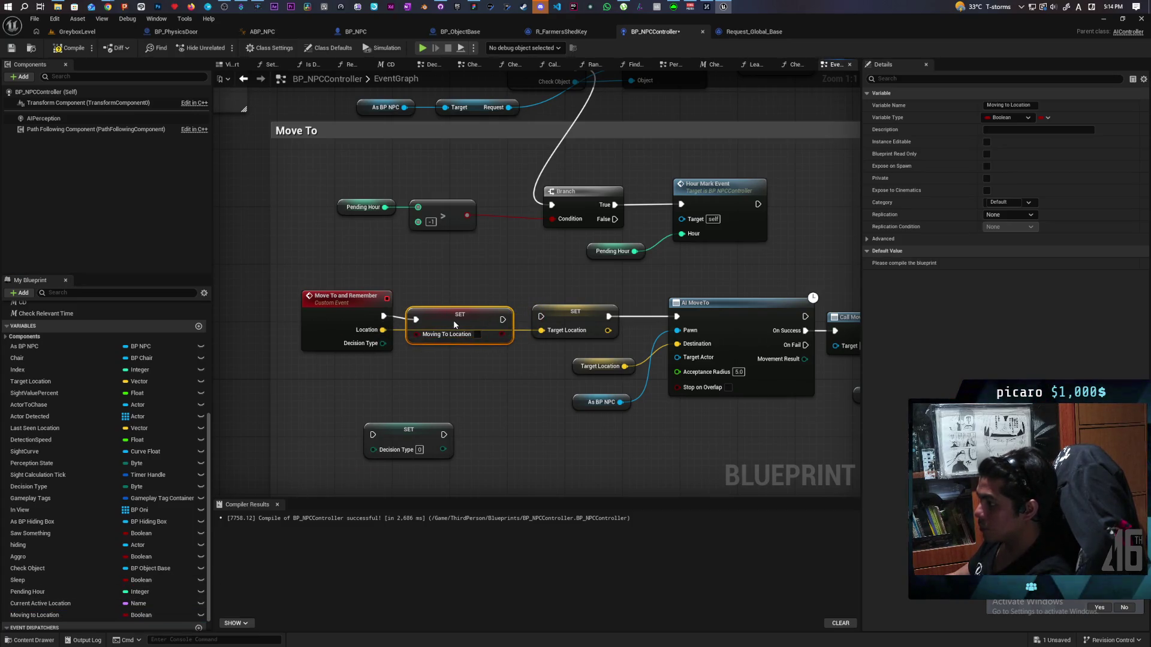
click(477, 334)
mouse_move(601, 318)
mouse_down()
mouse_move(269, 302)
mouse_move(728, 307)
mouse_up()
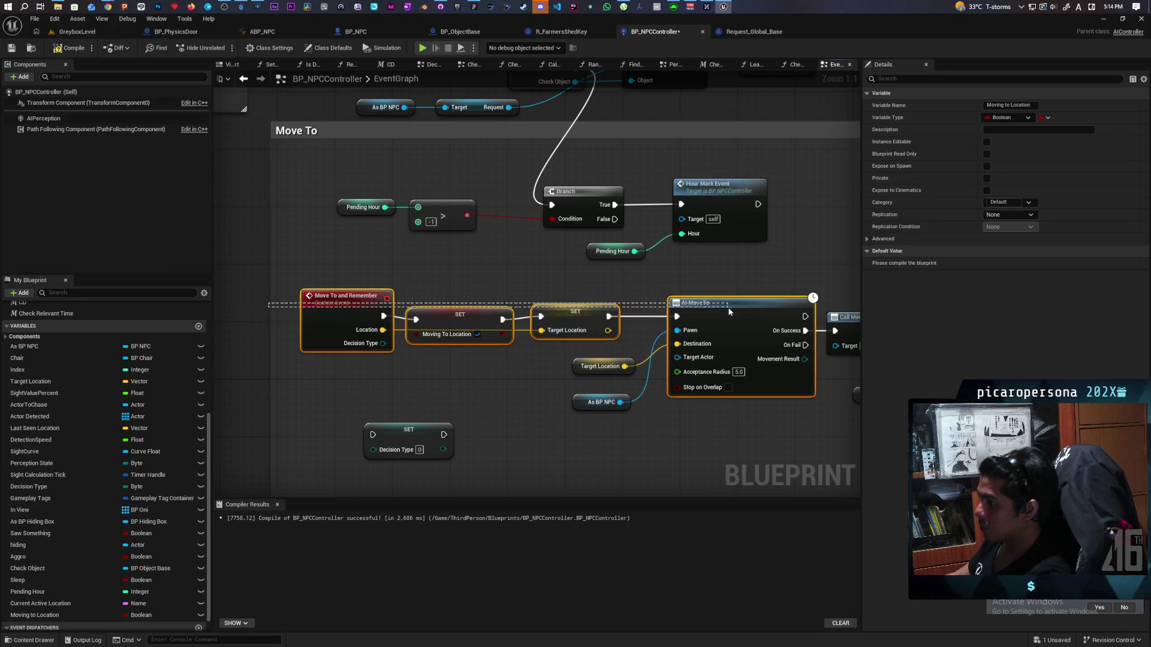
drag(843, 415, 483, 396)
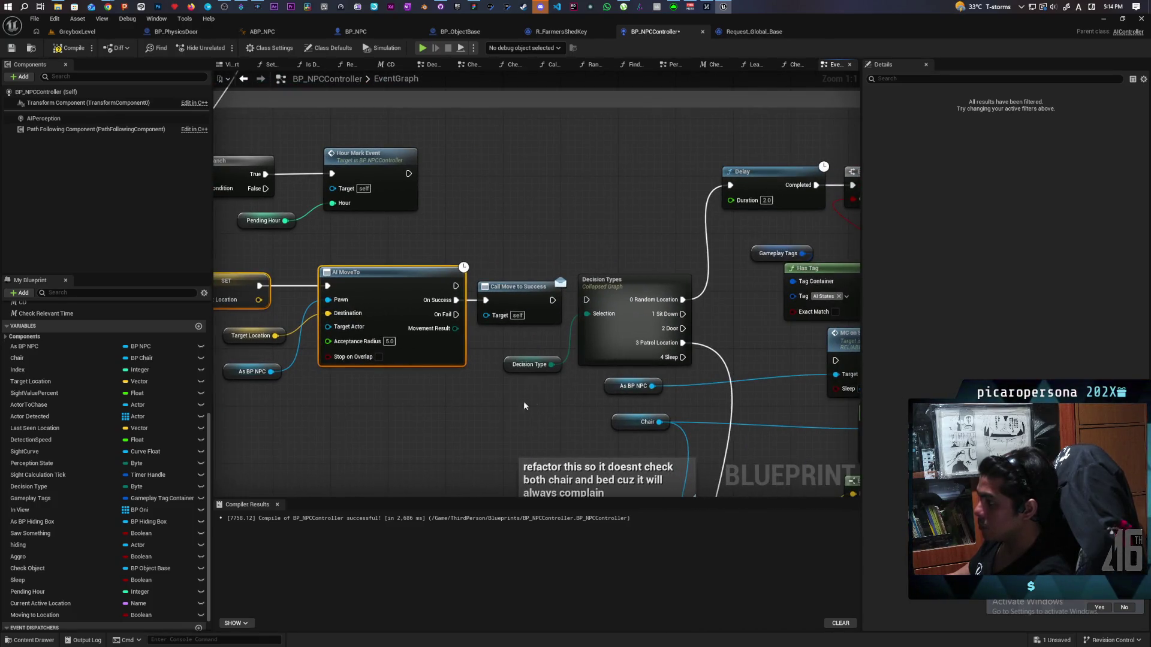
drag(522, 299, 526, 216)
Review the Call Move to Success and Move To areas, then leave BP_NPCController.
click(48, 615)
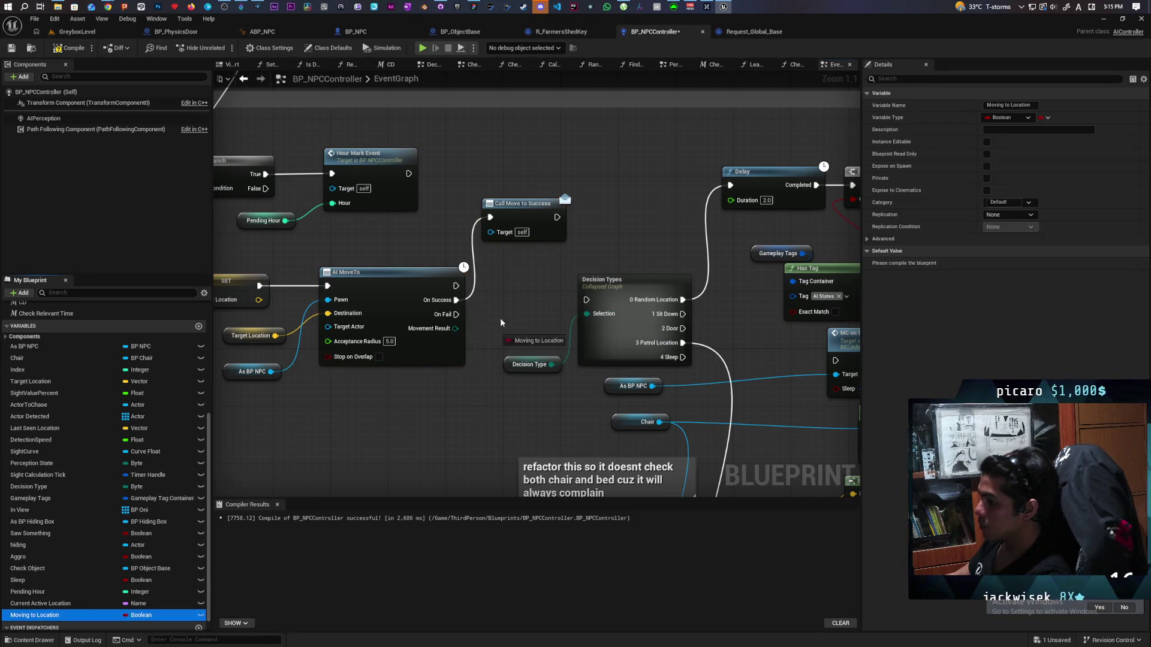
double_click(557, 219)
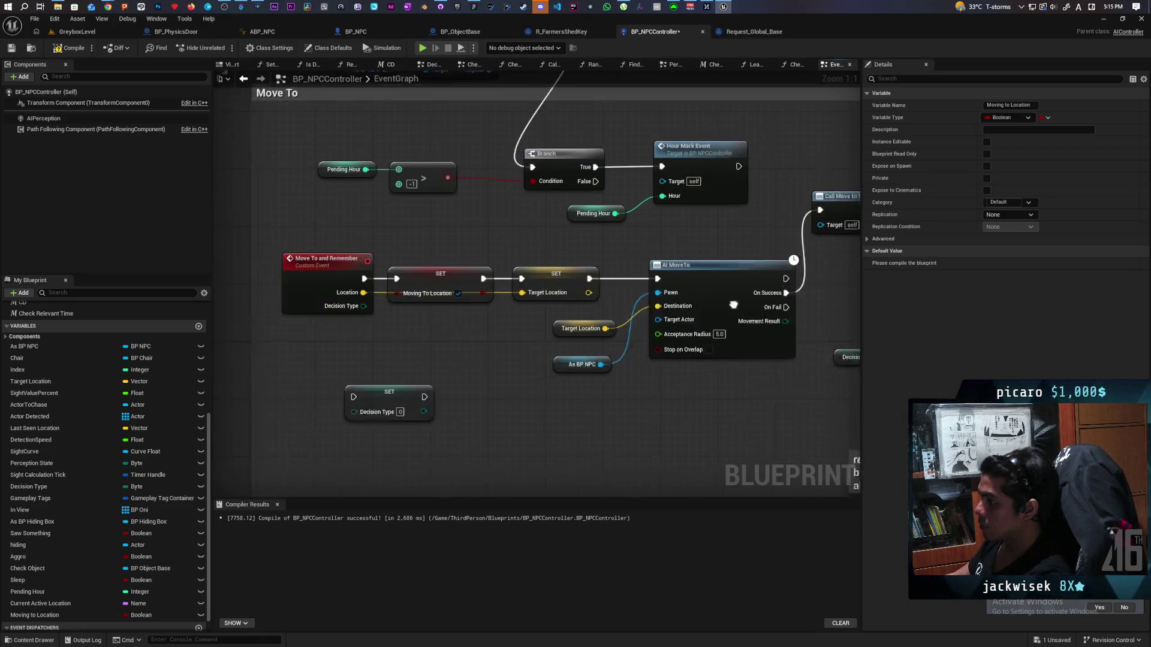
drag(521, 349, 470, 365)
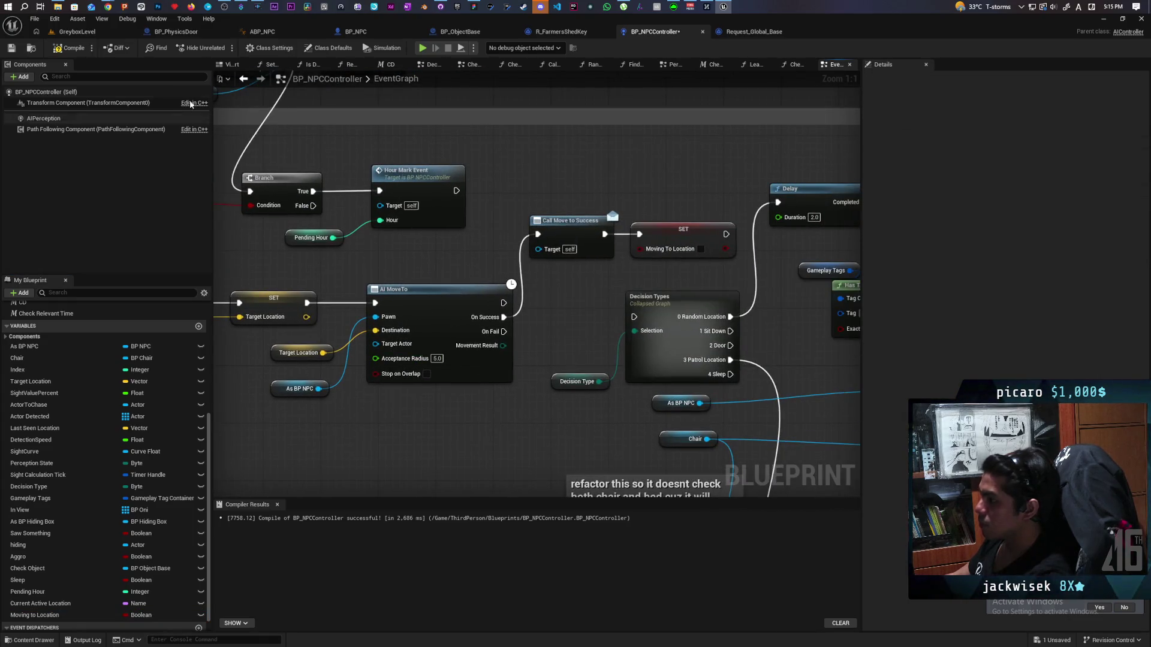
mouse_move(370, 286)
mouse_down()
mouse_move(609, 274)
mouse_move(618, 323)
mouse_up()
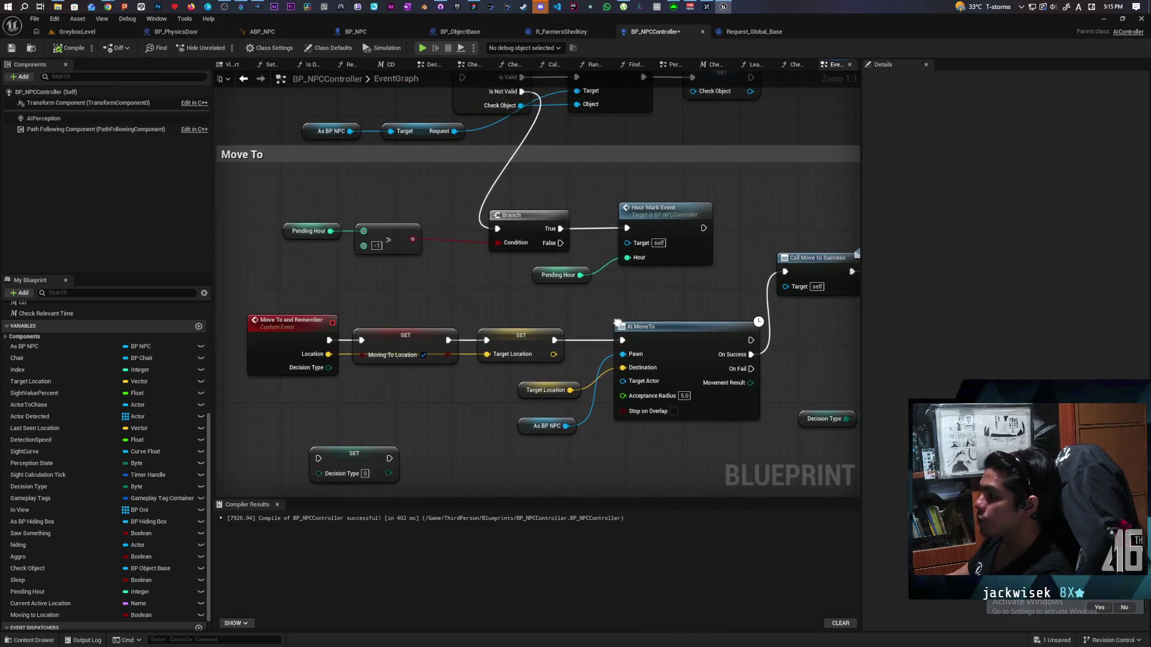
scroll(537, 311, down, 2)
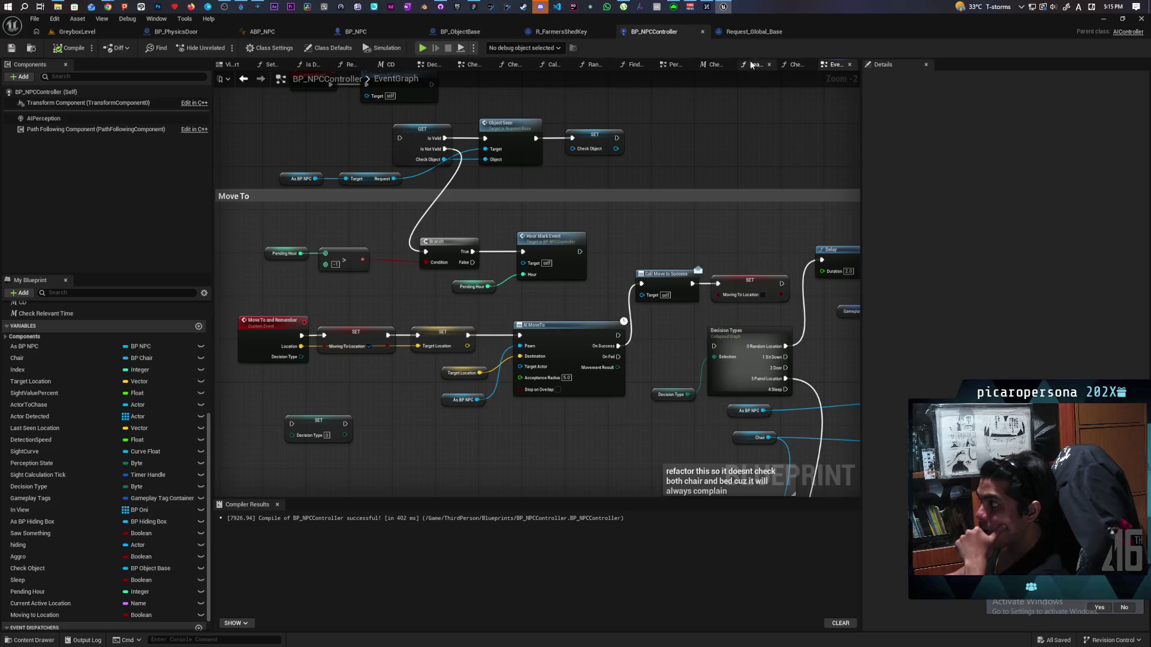
click(360, 31)
In Request_Global_Base, look over the Bind Event to Move to Success and Move To Success chains.
click(749, 31)
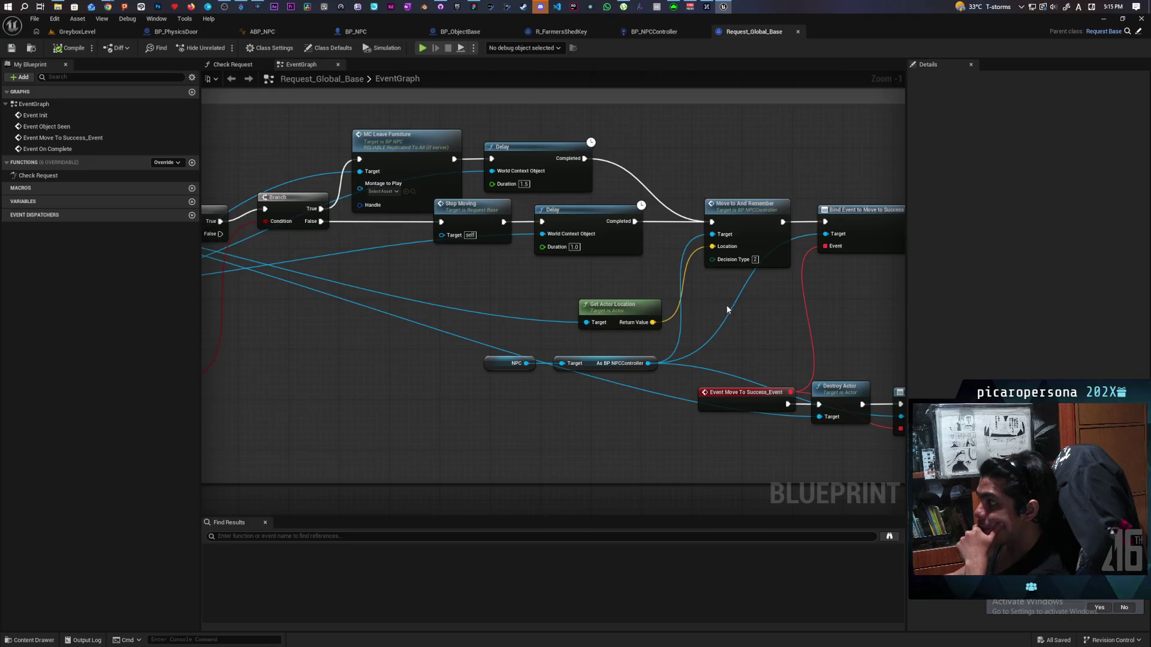
drag(727, 309, 557, 304)
mouse_move(739, 188)
mouse_down()
mouse_move(598, 261)
mouse_move(644, 267)
mouse_up()
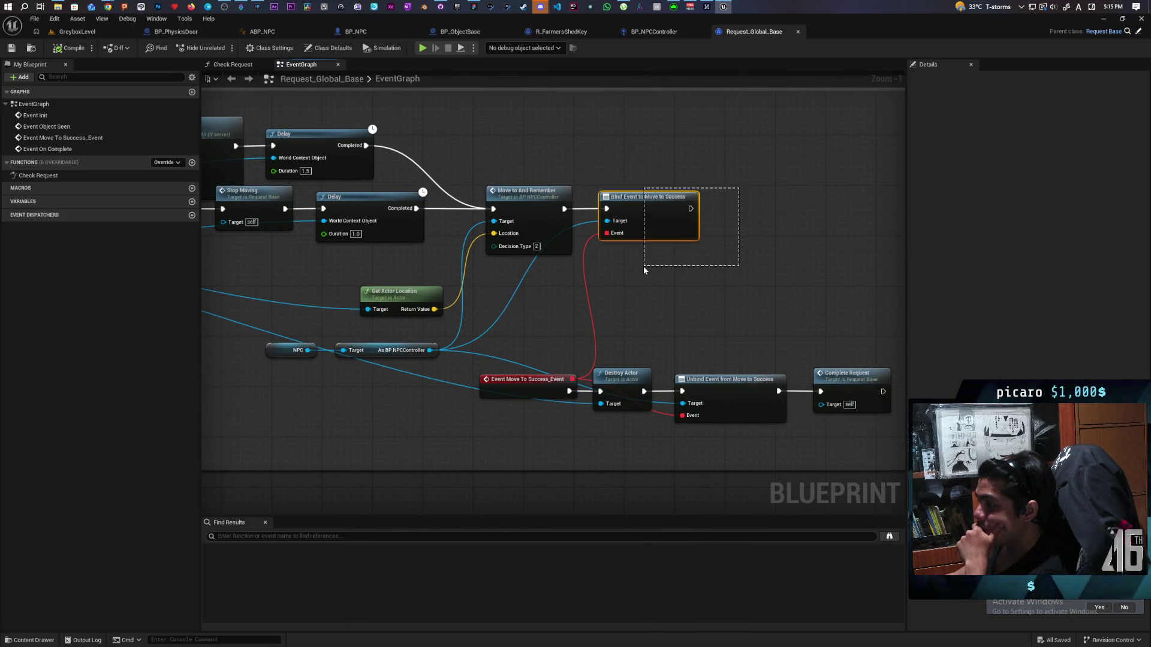
drag(644, 266, 644, 266)
click(615, 351)
drag(552, 357, 872, 411)
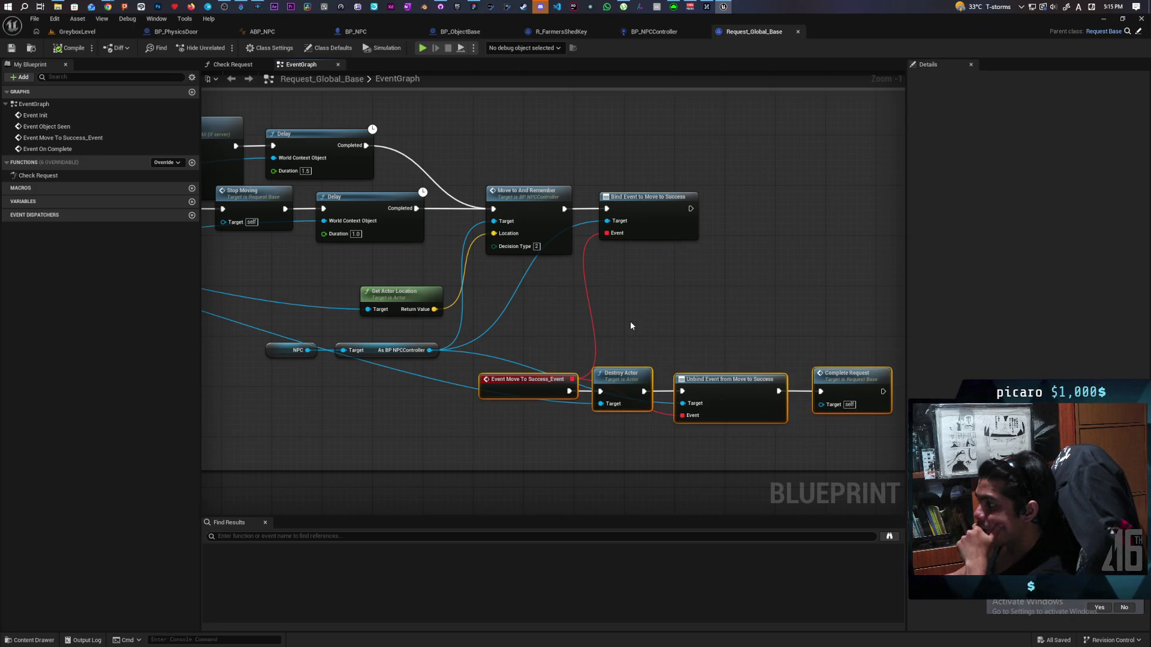
Zoom and frame the graph to inspect both event chains, ending at Event Object Seen.
scroll(631, 321, down, 3)
scroll(630, 326, down, 2)
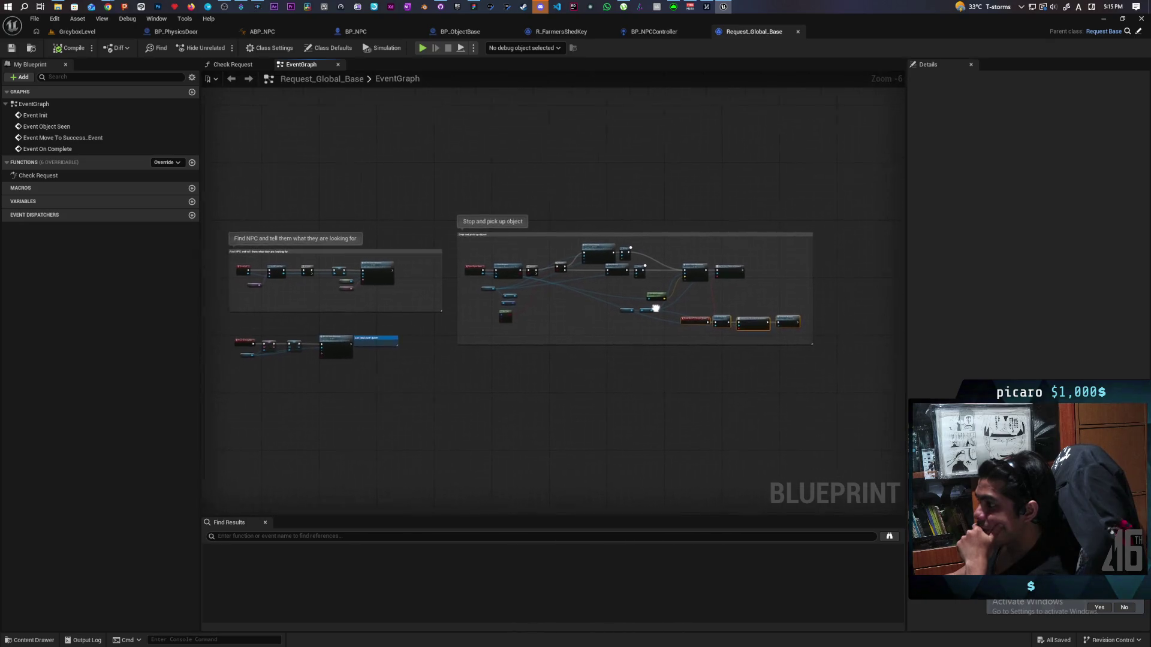
scroll(431, 333, up, 3)
mouse_move(419, 341)
mouse_down()
mouse_move(755, 278)
mouse_move(502, 289)
mouse_move(645, 294)
mouse_up()
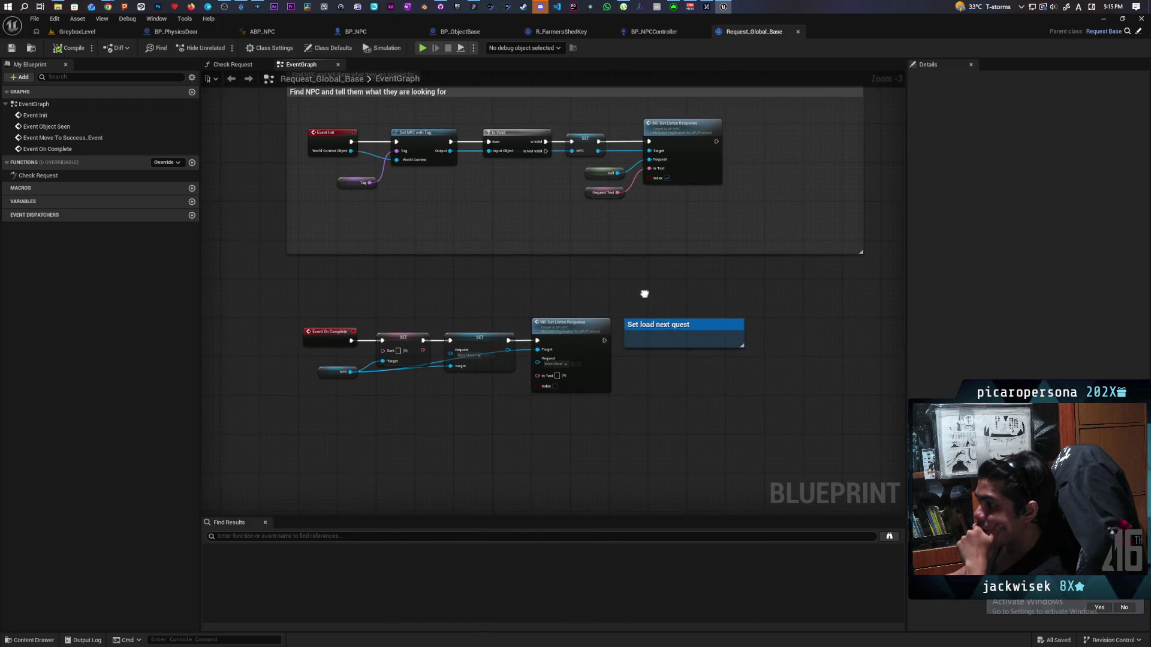
key(Home)
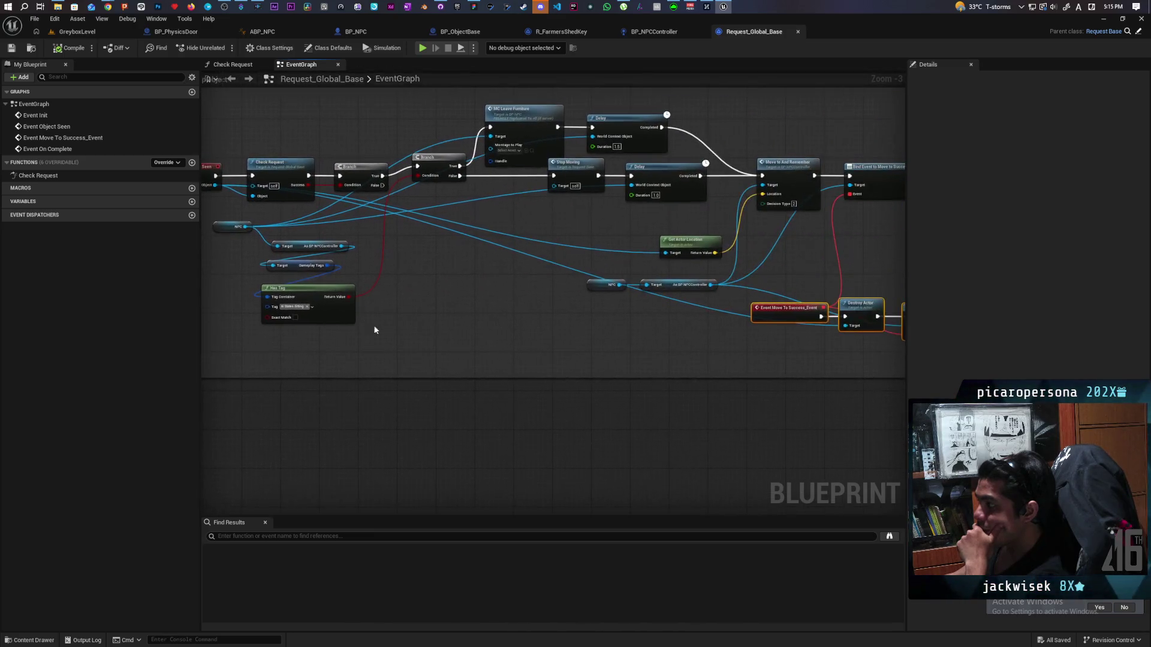
click(509, 321)
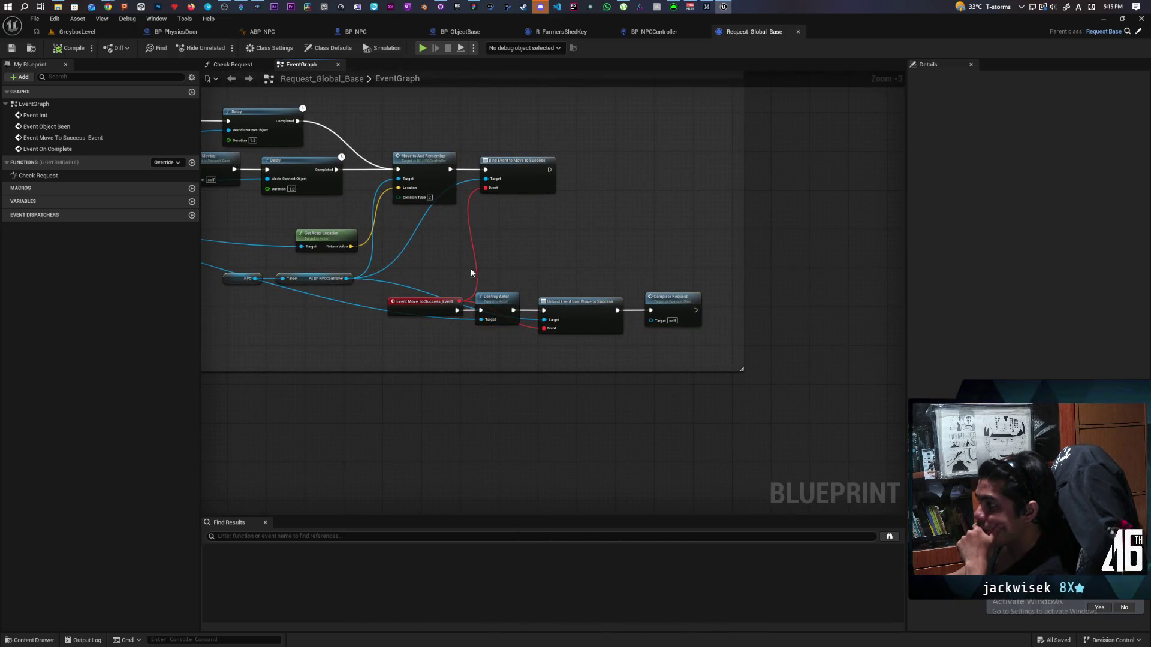
key(Home)
key(Home)
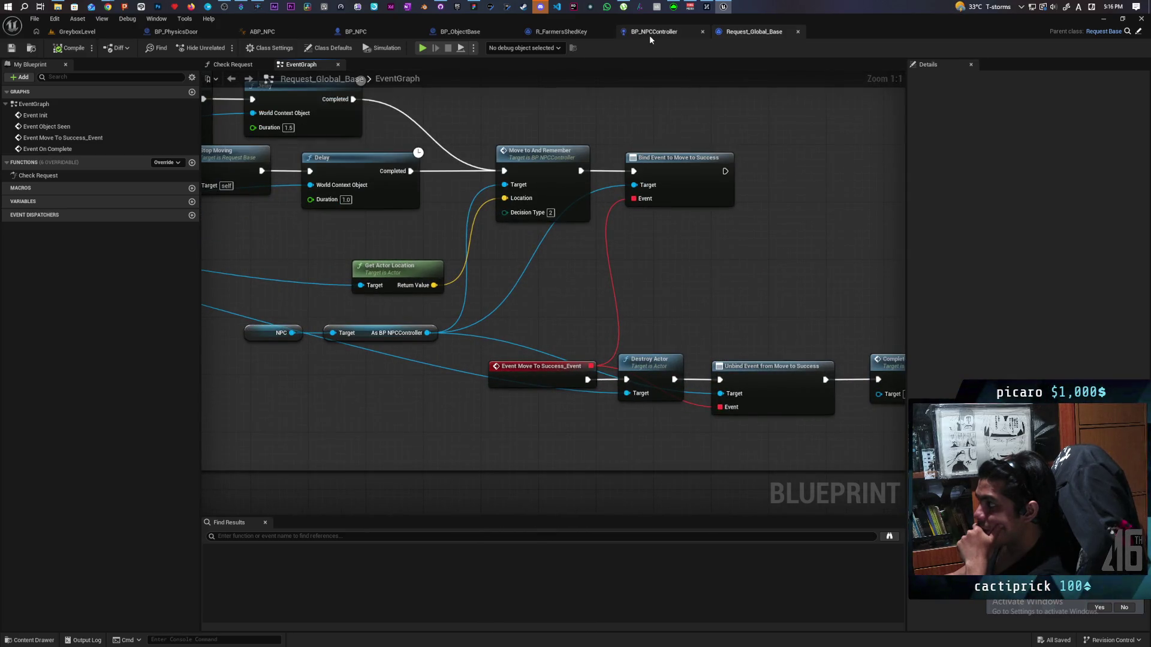
In BP_NPCController, remove the Decision Type input from Move To and Remember, then compile and save.
click(649, 33)
click(282, 333)
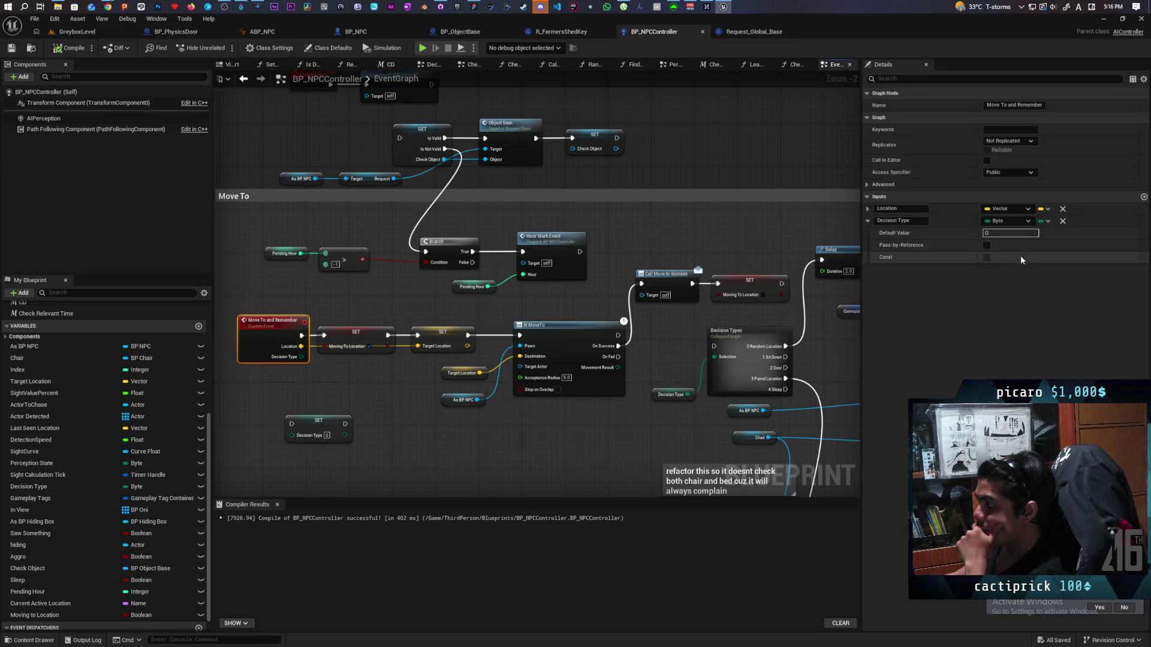
click(1063, 222)
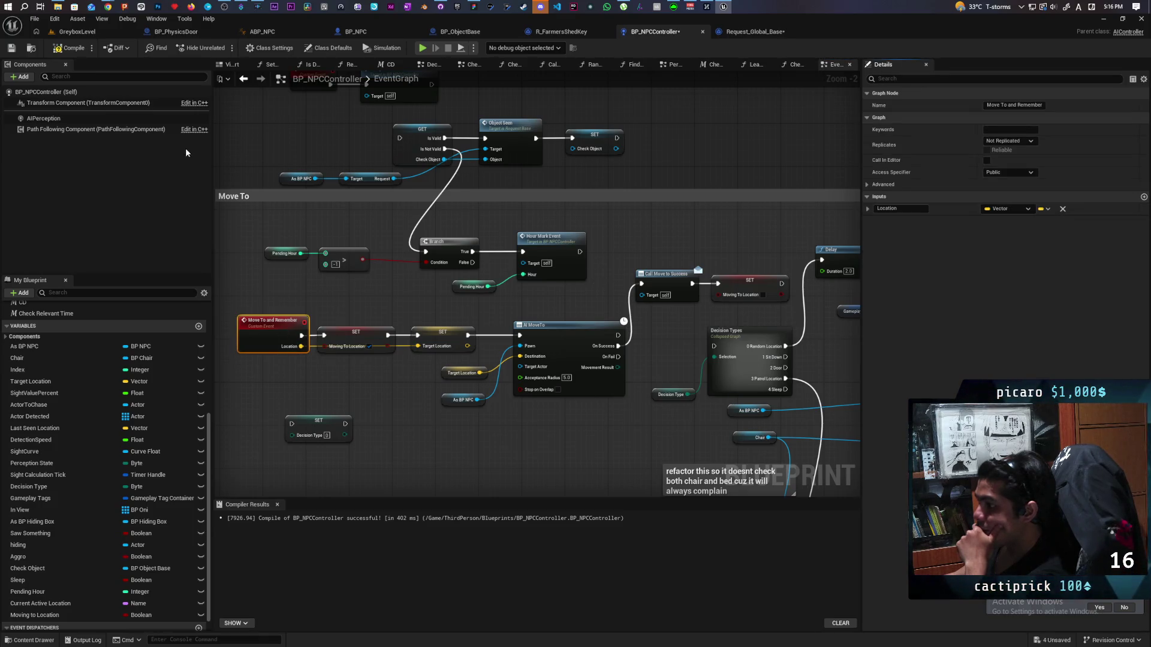
key(F7)
click(11, 49)
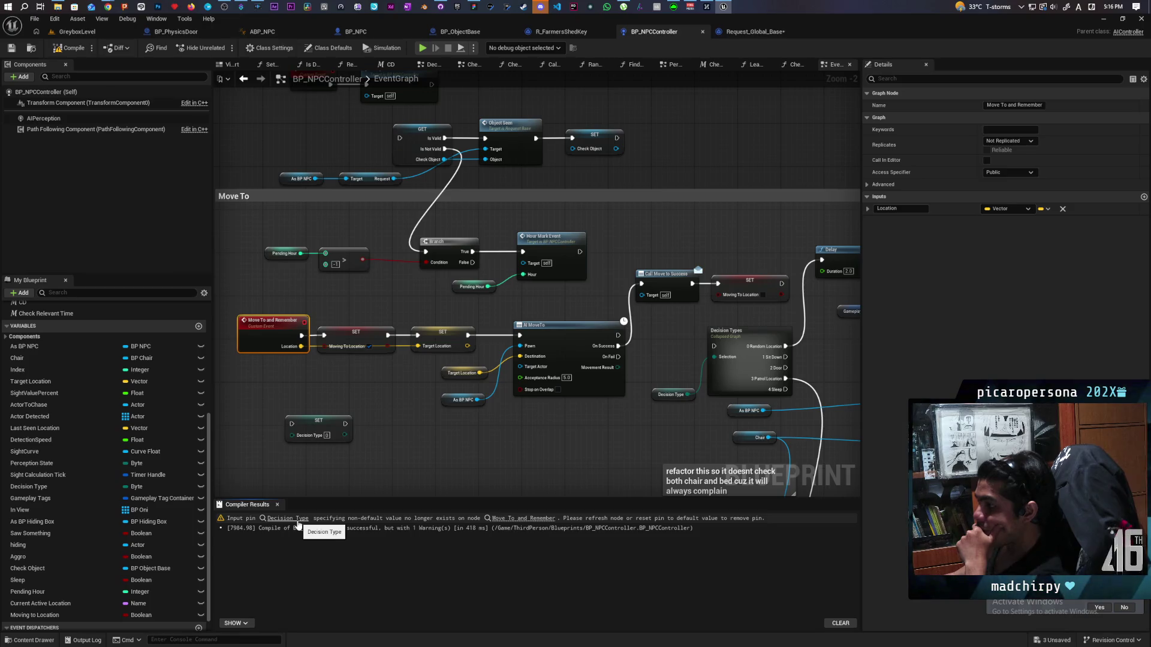
Refresh the warned Move to And Remember call to drop its stale pin and recompile cleanly.
click(298, 521)
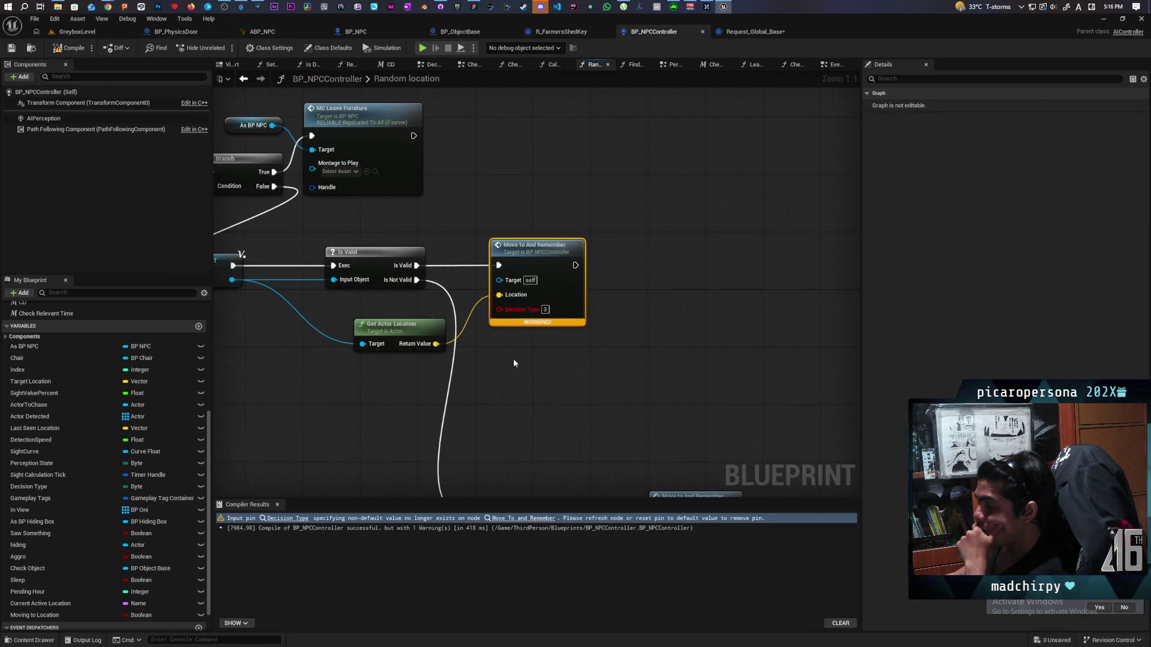
scroll(513, 359, down, 1)
right_click(759, 269)
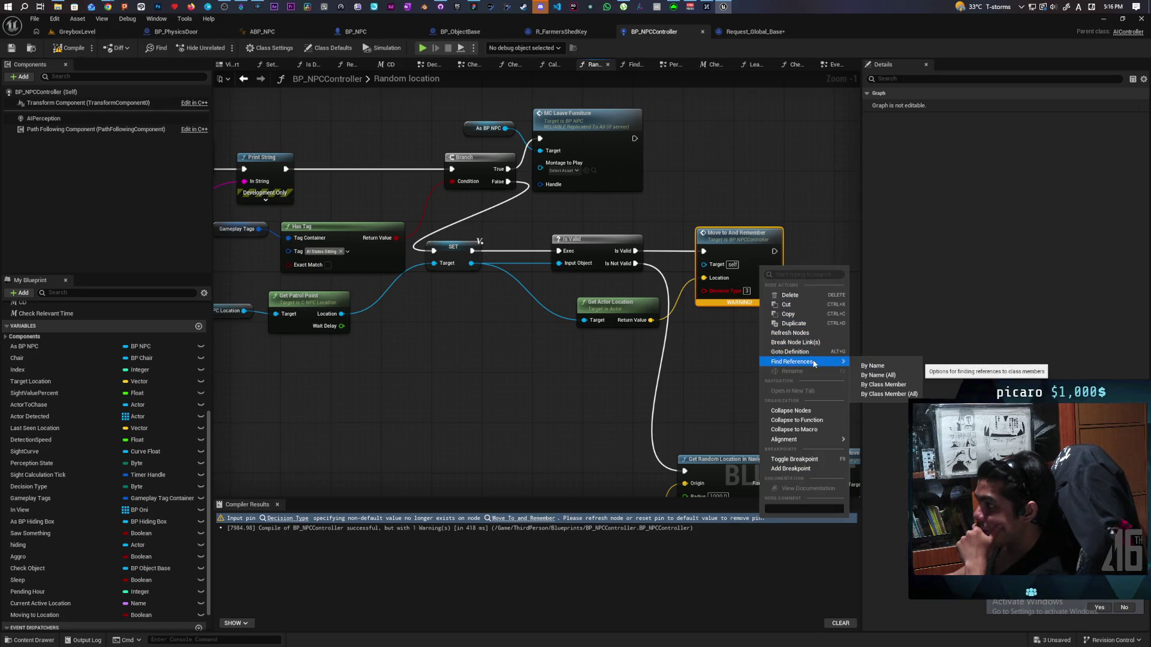
click(789, 333)
drag(789, 350, 601, 221)
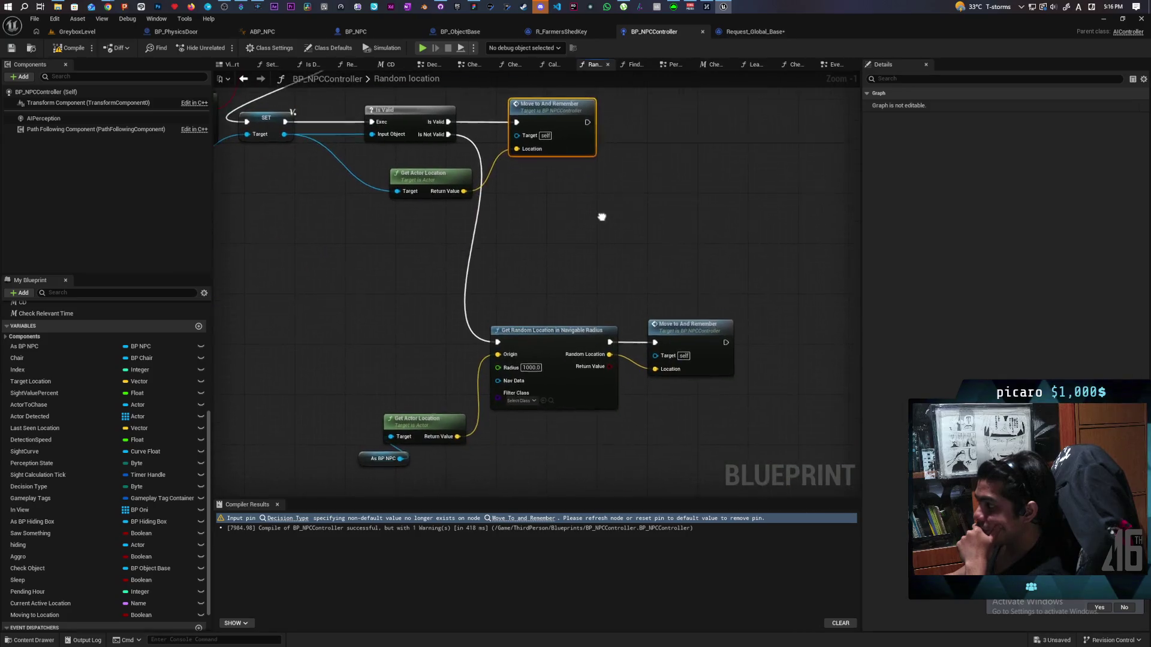
key(F7)
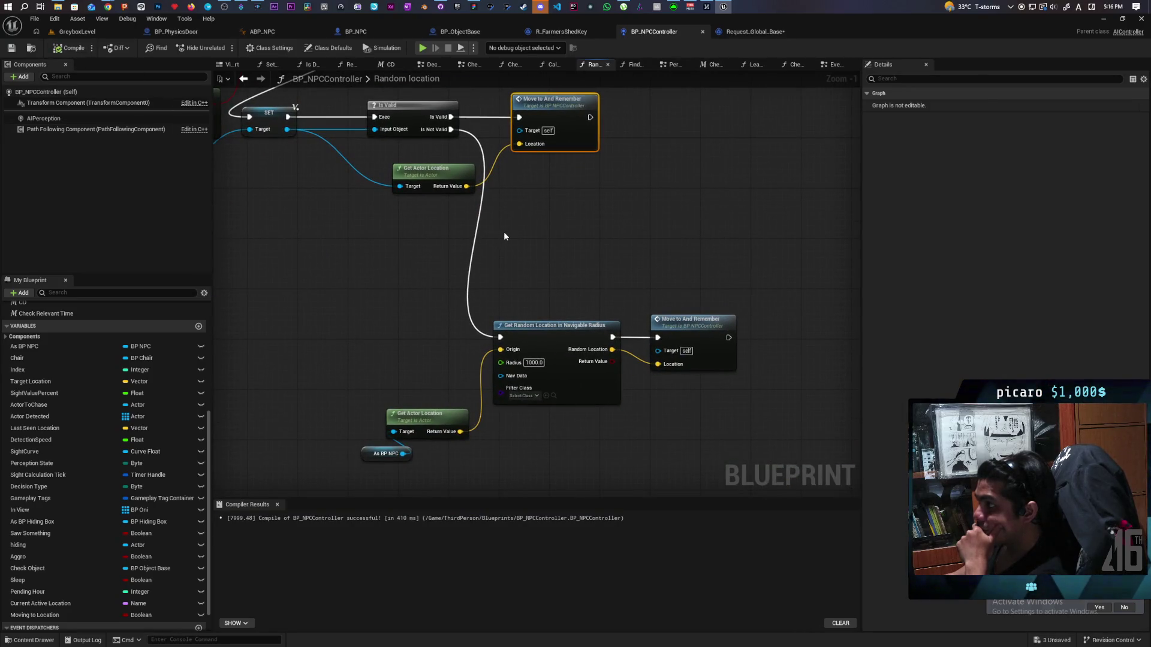
drag(588, 184, 780, 299)
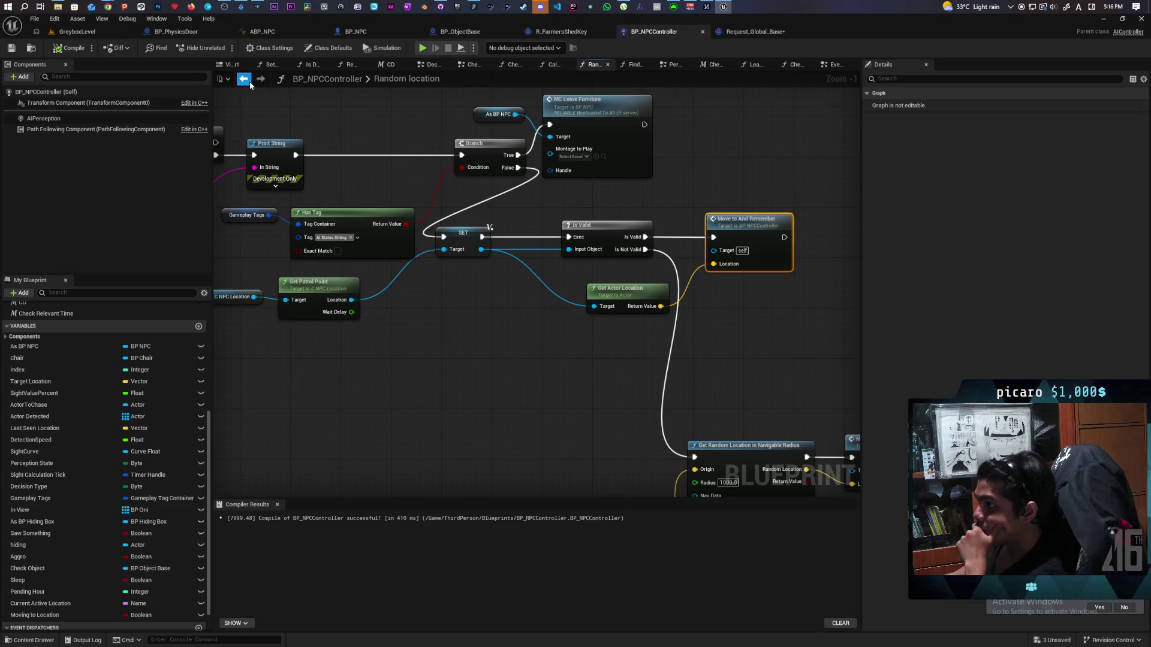
Rearrange the Move To area, moving SET Decision Type above Move To and Remember and making room near Continue.
click(244, 79)
mouse_move(601, 334)
mouse_down()
mouse_move(562, 256)
mouse_move(686, 241)
mouse_move(714, 250)
mouse_up()
drag(636, 262, 660, 274)
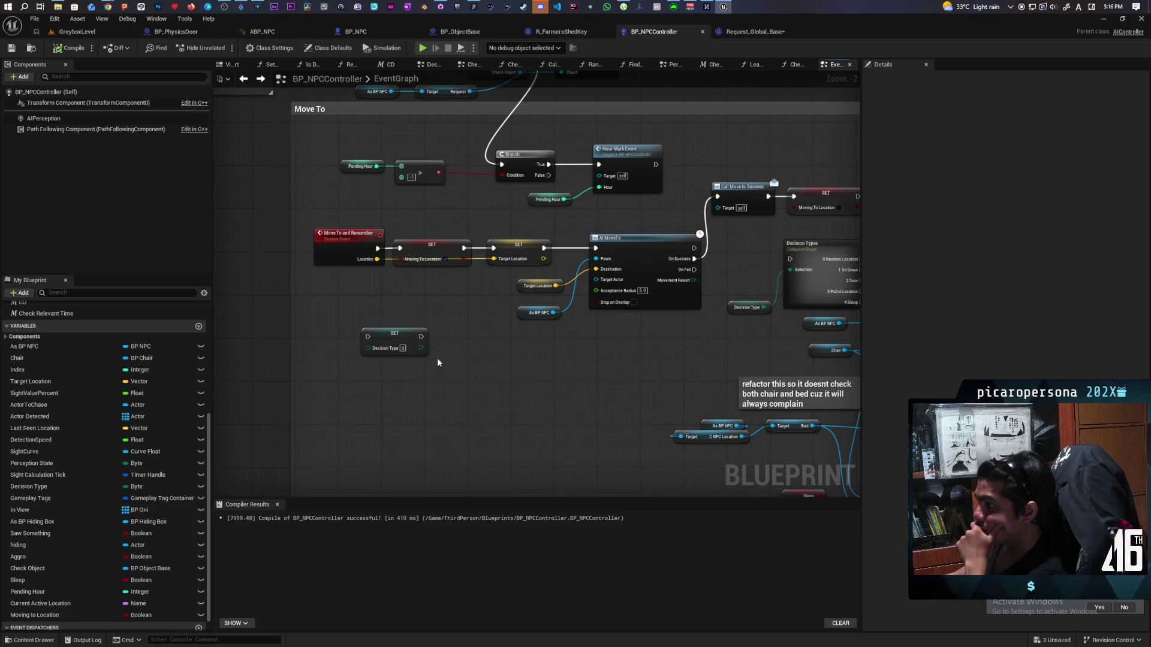
mouse_move(428, 357)
mouse_down()
mouse_move(501, 354)
mouse_move(394, 221)
mouse_up()
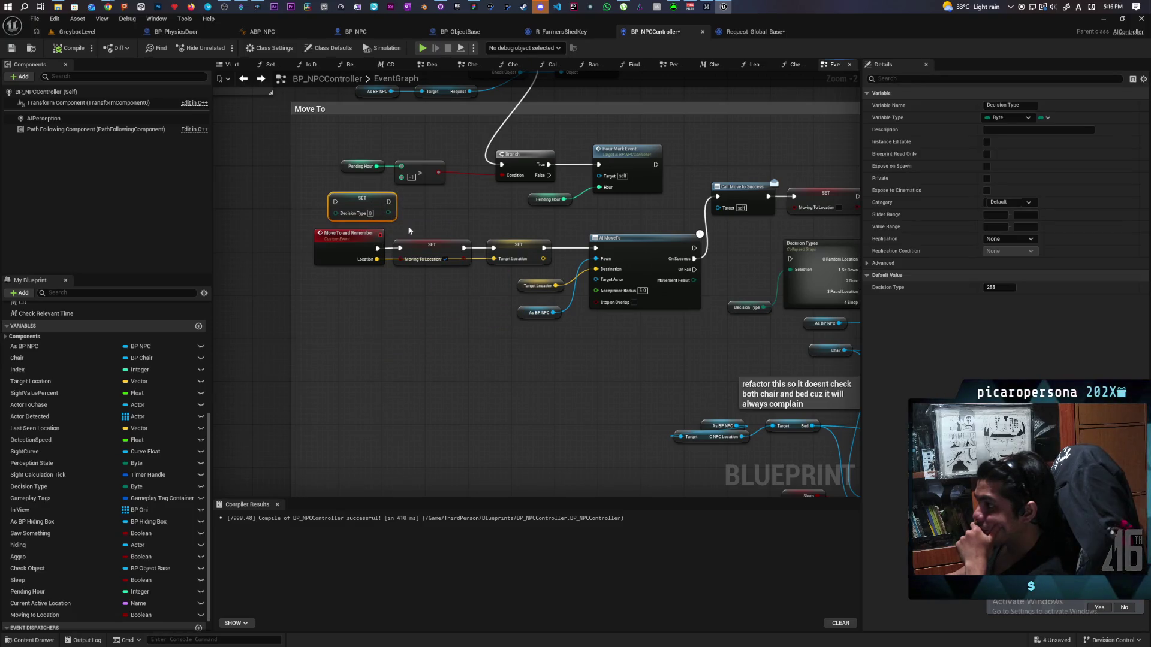
drag(564, 341, 526, 359)
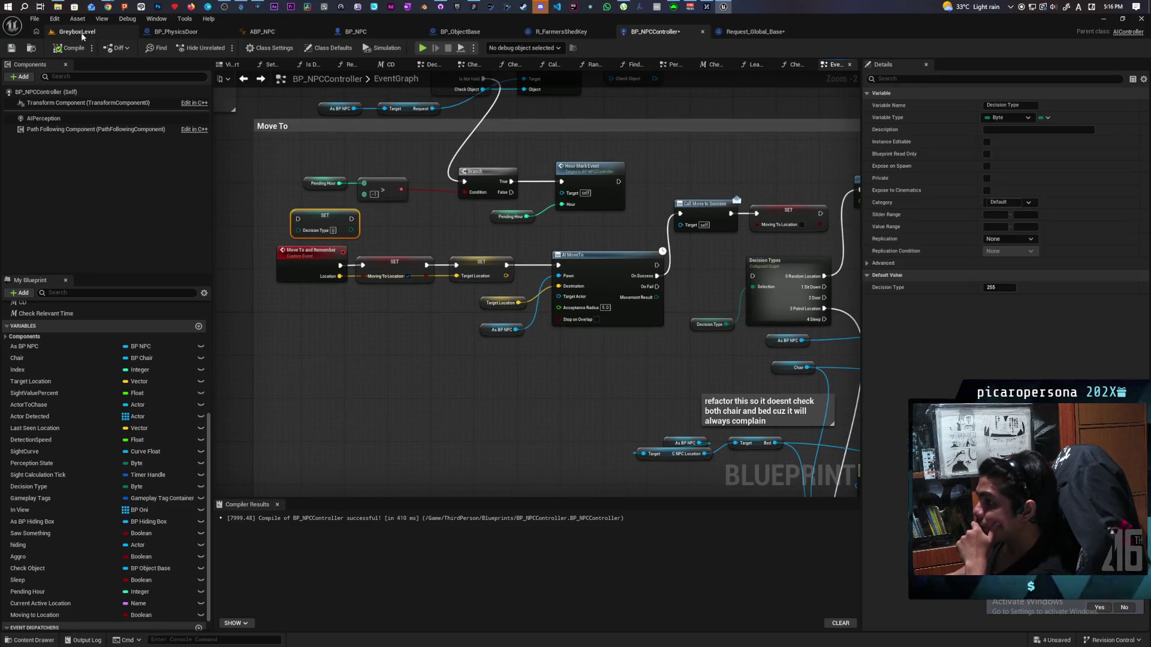
mouse_move(396, 182)
mouse_down()
mouse_move(474, 397)
mouse_move(476, 382)
mouse_up()
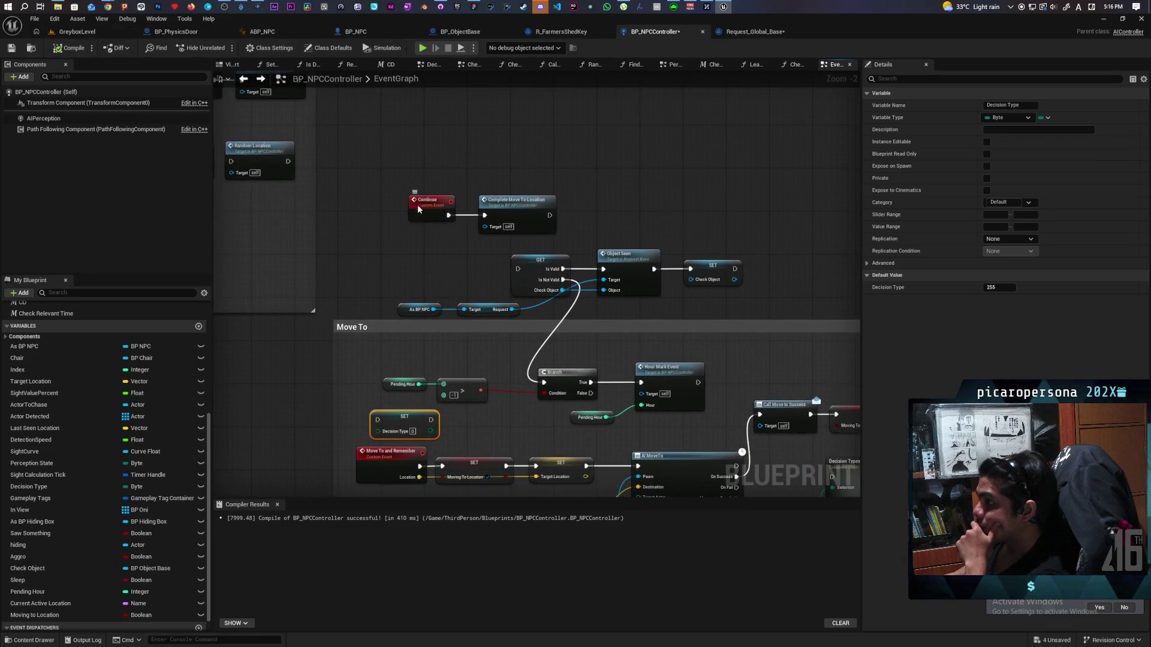
click(419, 147)
mouse_move(507, 204)
mouse_down()
mouse_move(536, 171)
mouse_move(528, 155)
mouse_move(593, 169)
mouse_up()
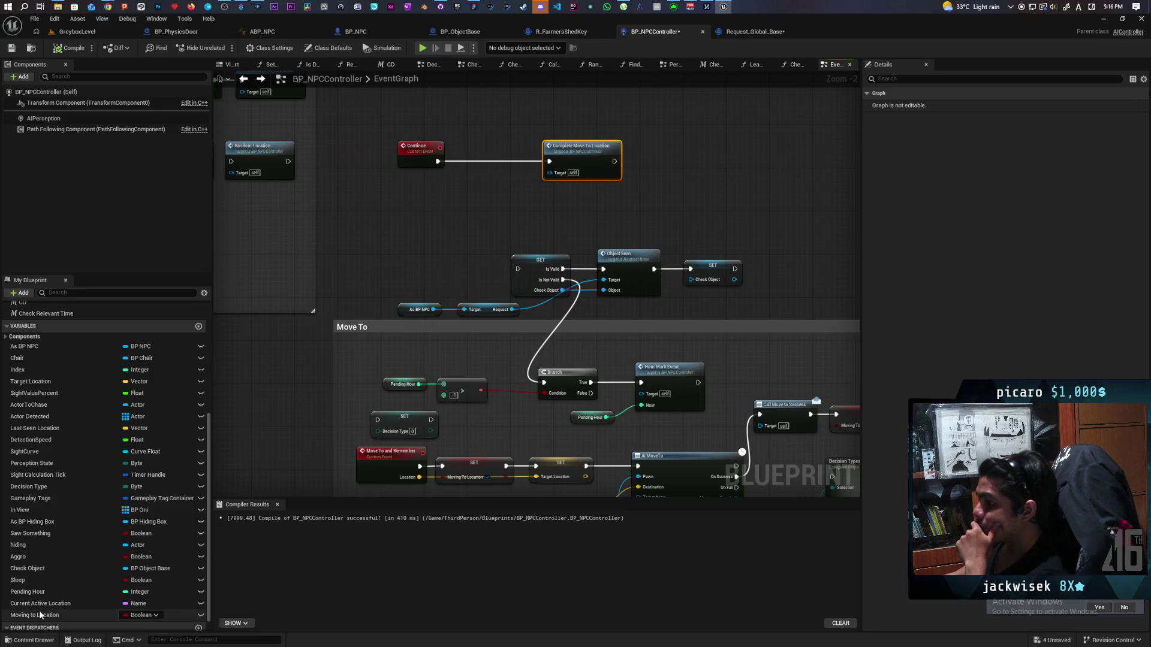
Add a Moving to Location getter and convert it into a Branch beside the Continue event.
click(120, 616)
drag(458, 231, 462, 218)
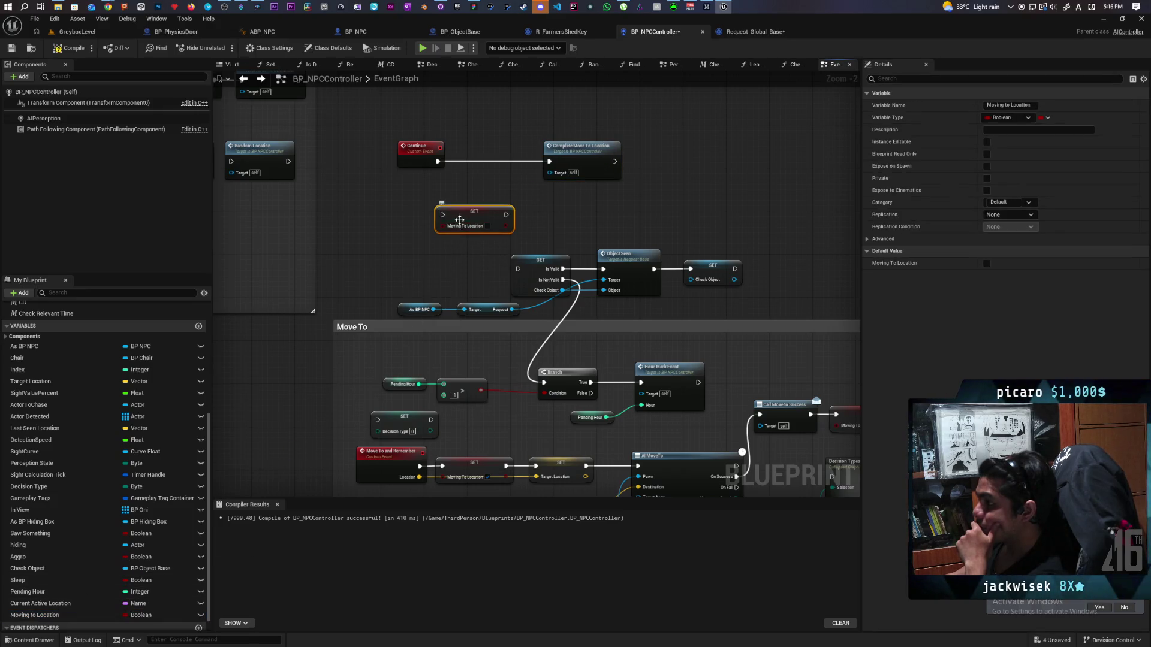
key(Delete)
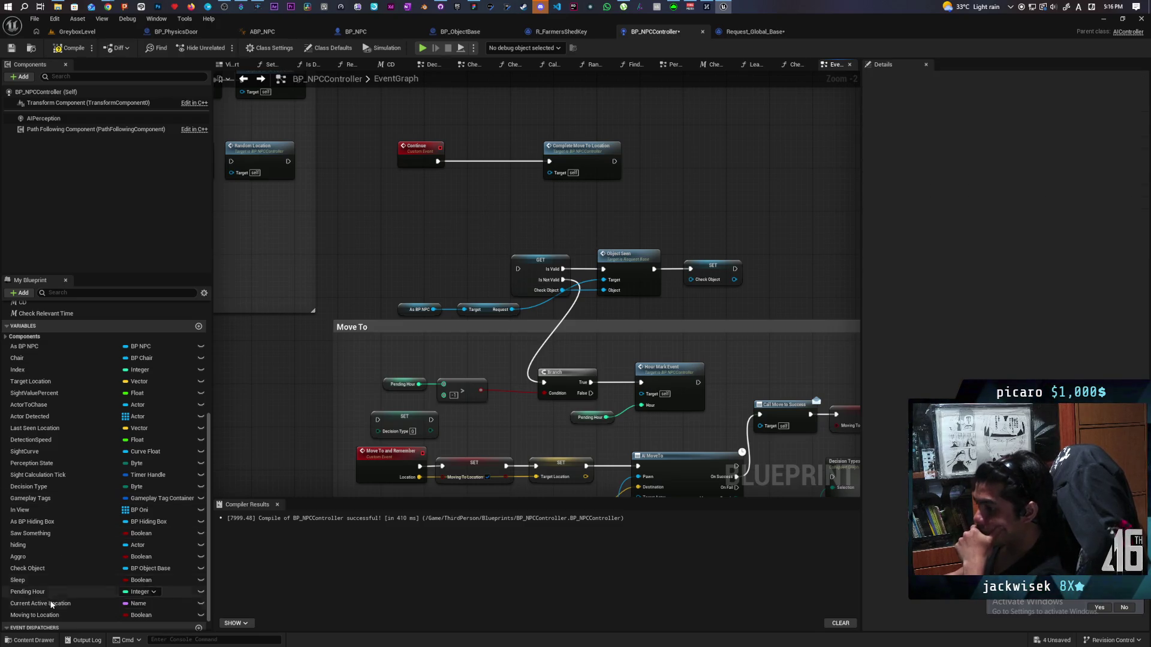
drag(54, 615, 436, 199)
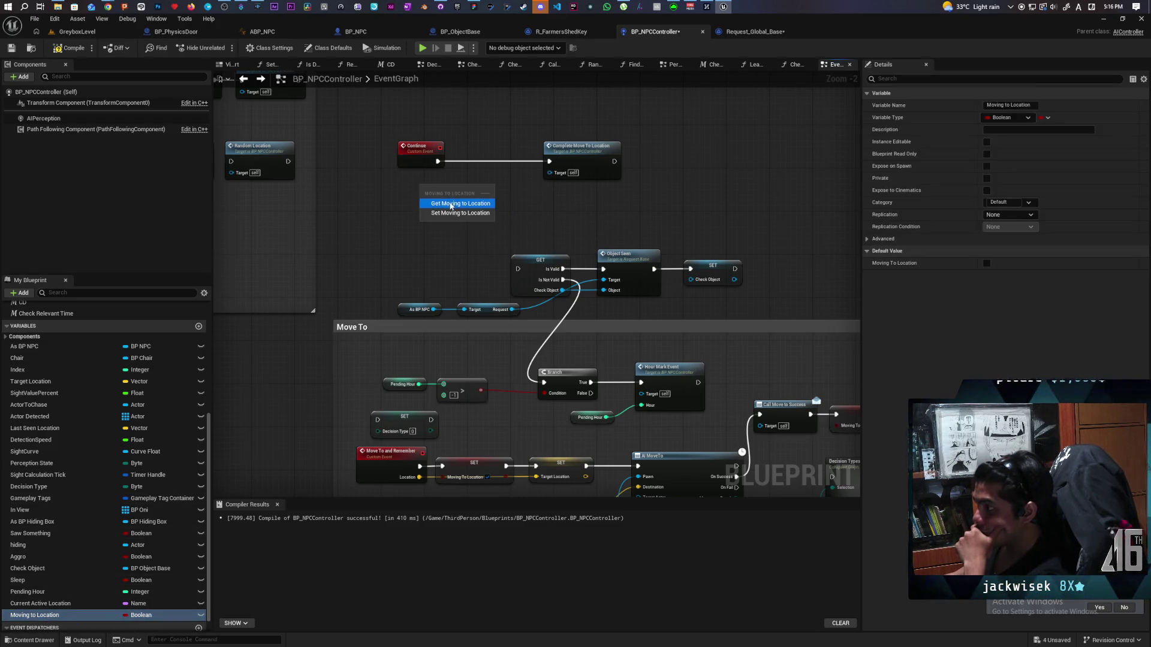
click(451, 204)
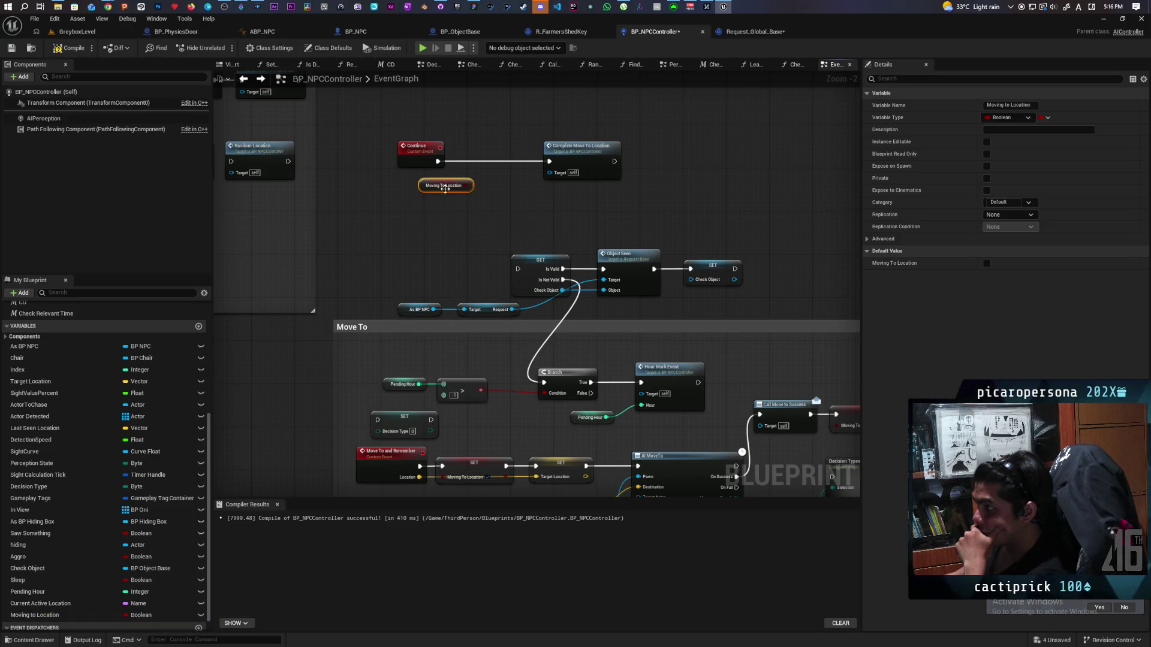
right_click(445, 187)
click(487, 279)
mouse_move(443, 183)
mouse_down()
mouse_move(545, 163)
mouse_move(616, 172)
mouse_up()
Move the Continue nodes below the Move To block, wire the branch's True to AI MoveTo, then compile and save.
mouse_move(392, 129)
mouse_down()
mouse_move(656, 203)
mouse_move(597, 408)
mouse_move(596, 335)
mouse_move(599, 398)
mouse_move(653, 414)
mouse_up()
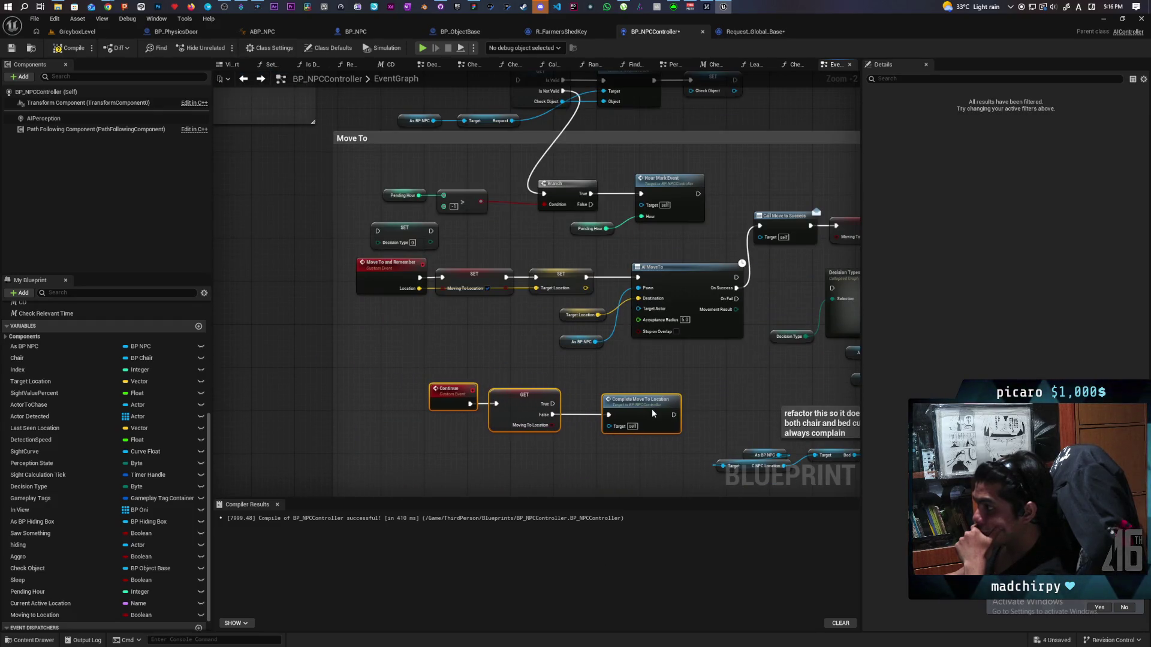
drag(550, 404, 638, 278)
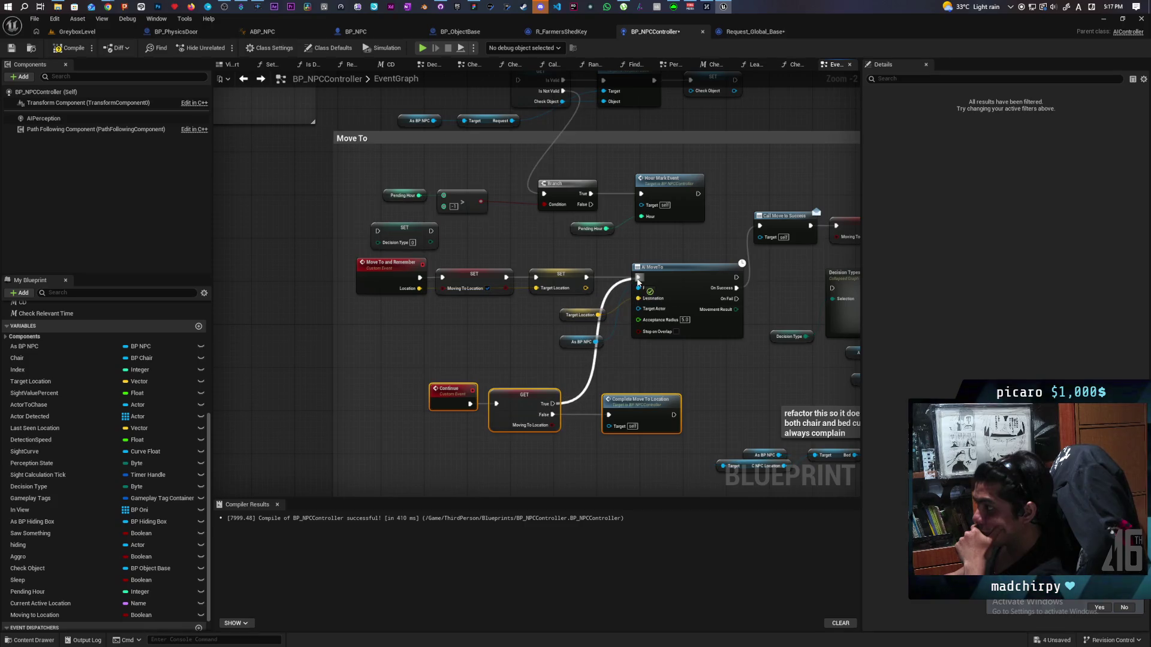
click(534, 369)
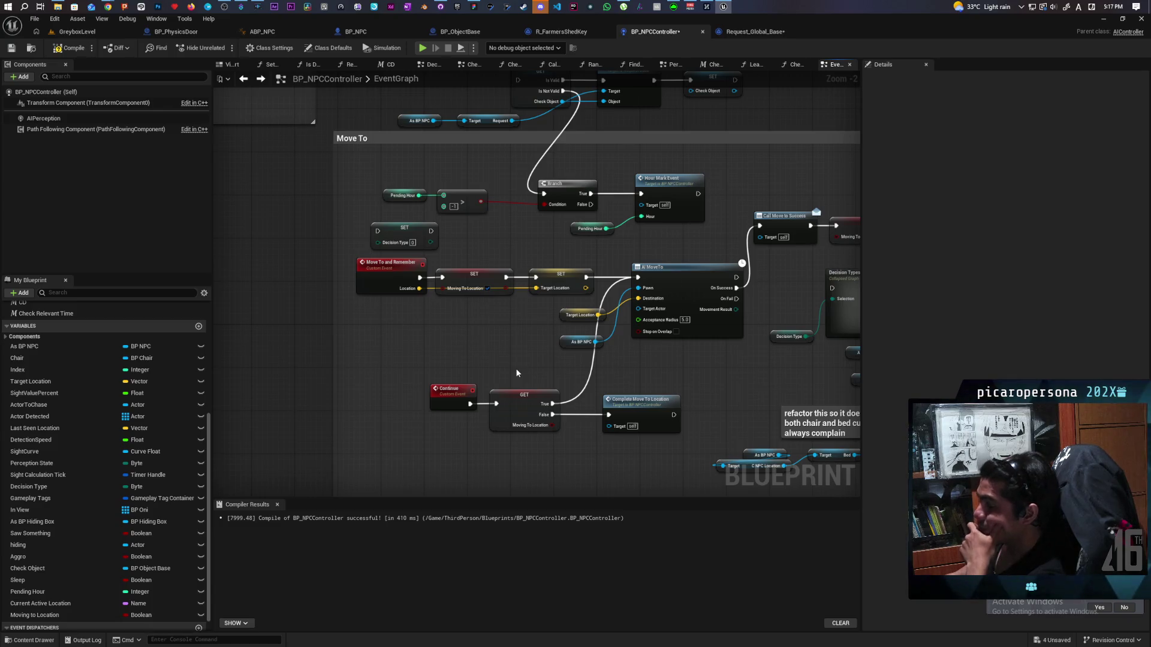
drag(516, 371, 474, 364)
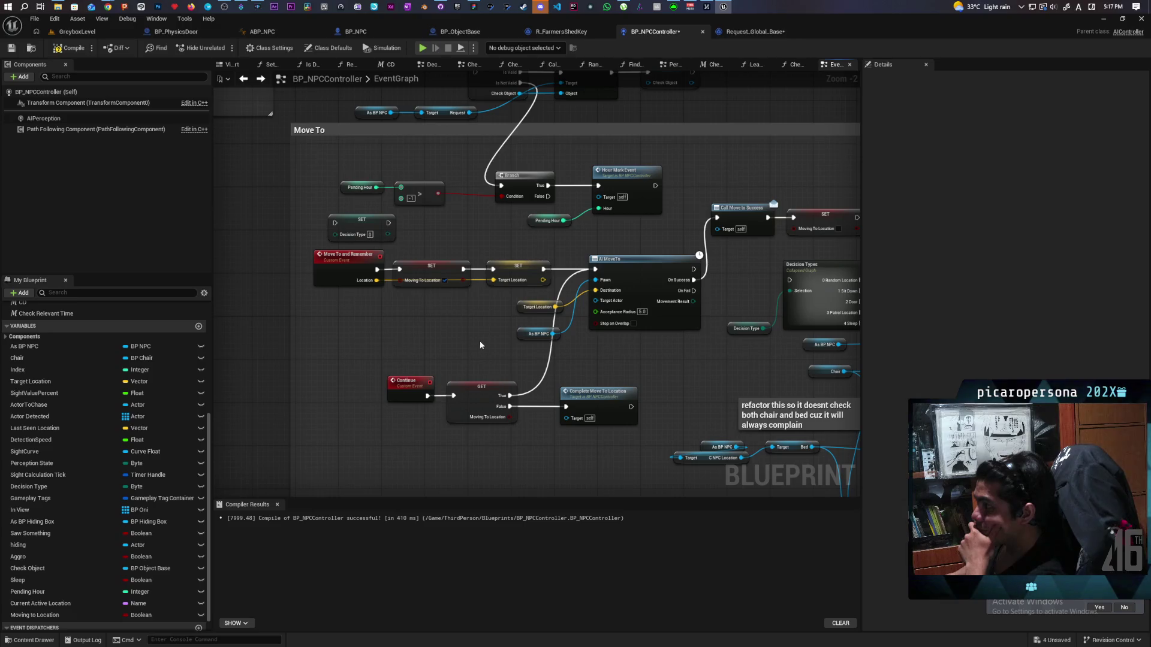
click(69, 48)
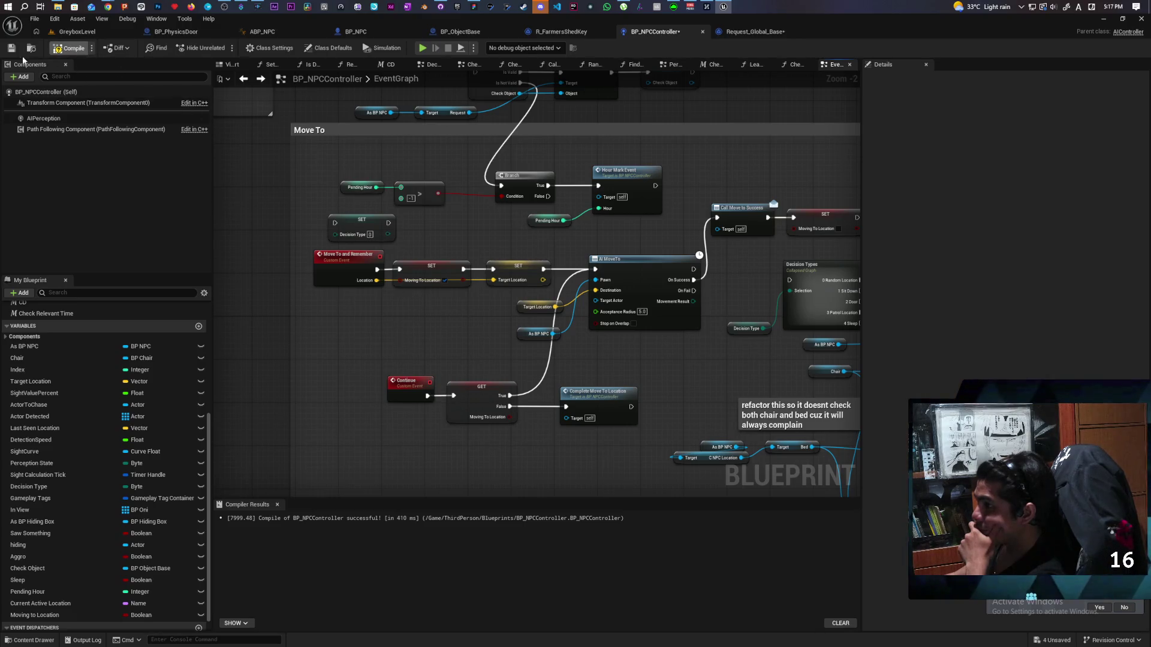
drag(467, 364, 439, 442)
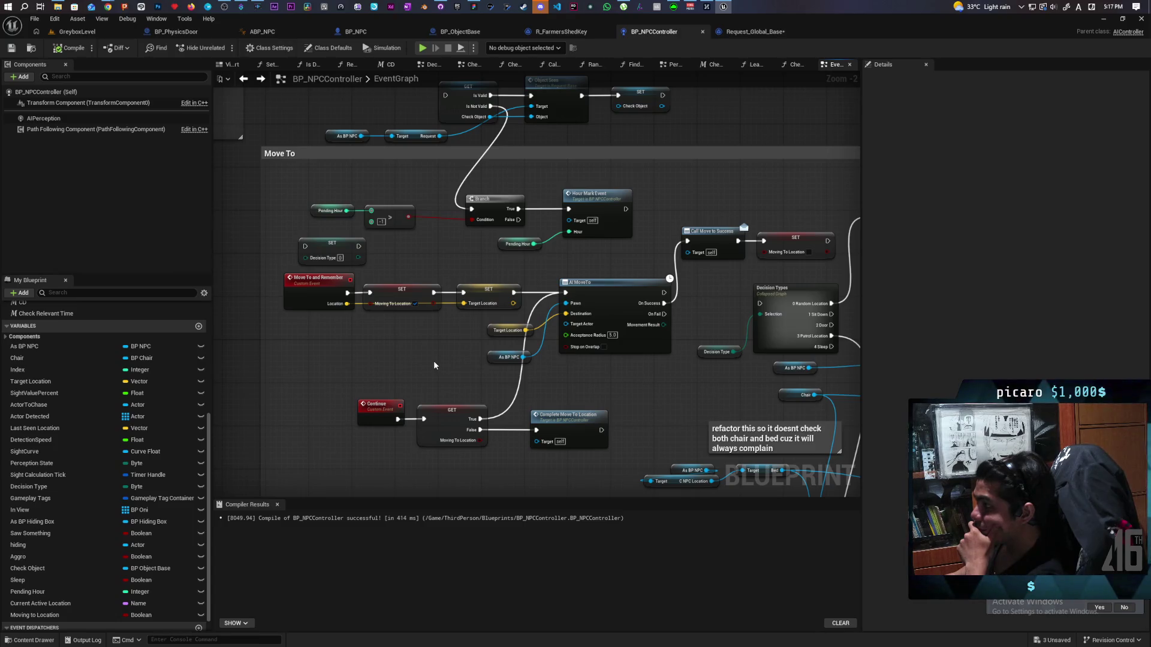
click(755, 31)
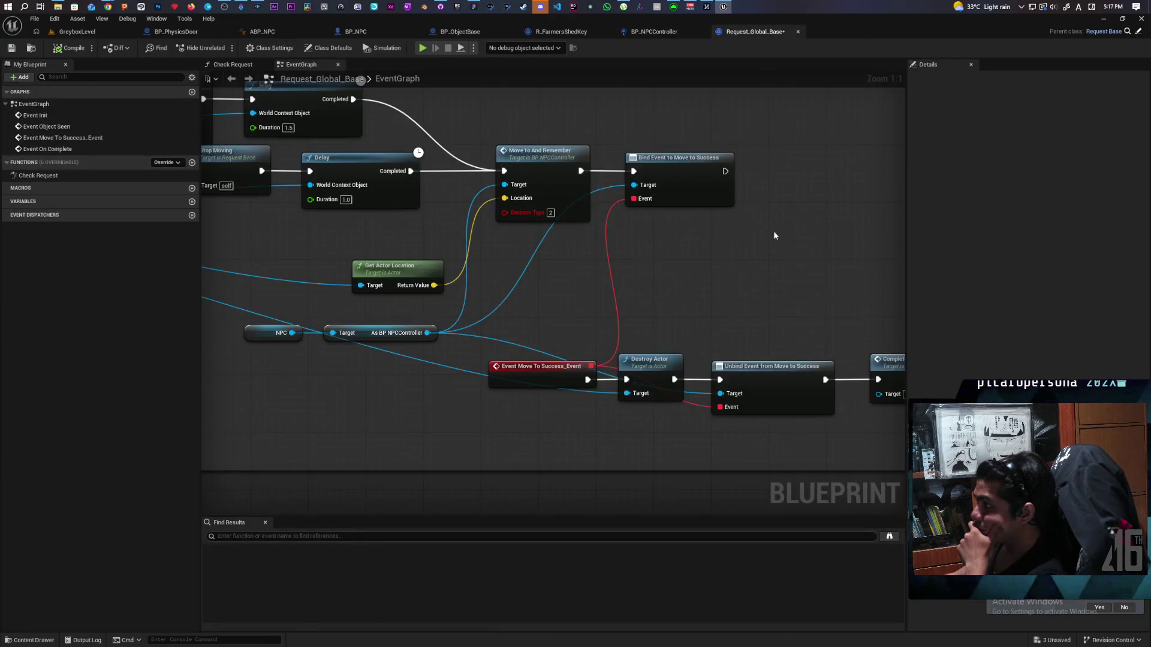
Refresh Move to And Remember in Request_Global_Base to drop its Decision Type pin, then compile.
scroll(500, 196, up, 2)
drag(501, 195, 626, 350)
right_click(507, 234)
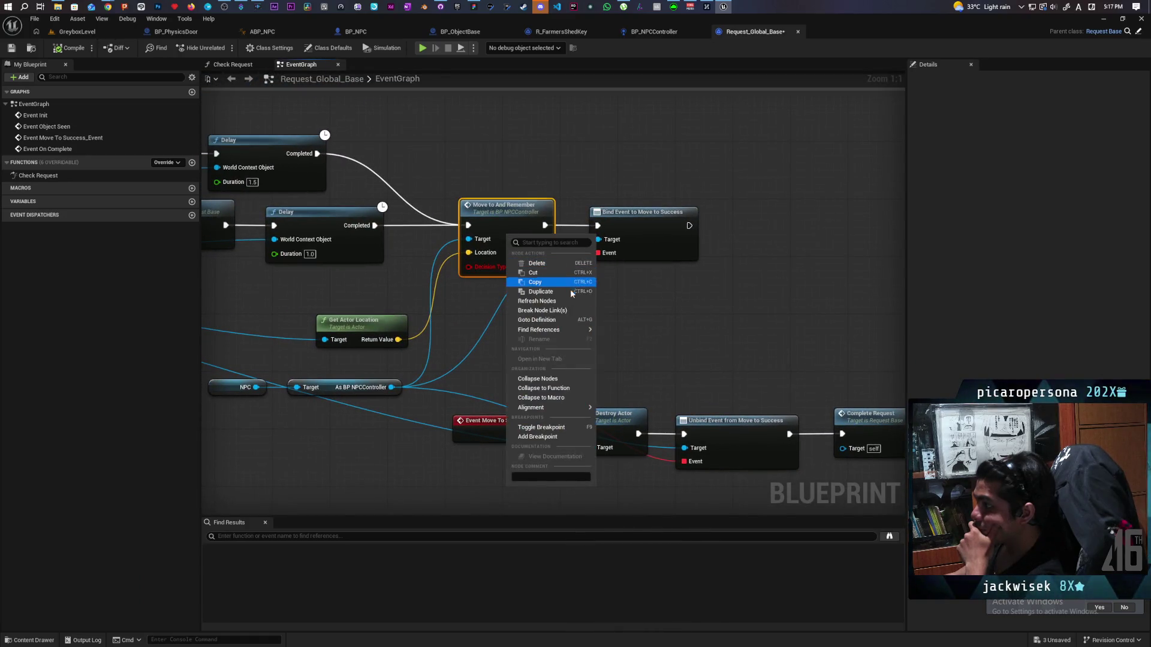
click(560, 309)
click(68, 50)
Look across the pickup node chain, trying a wire from the event's delegate pin without adding a node.
scroll(702, 229, down, 5)
scroll(703, 229, up, 3)
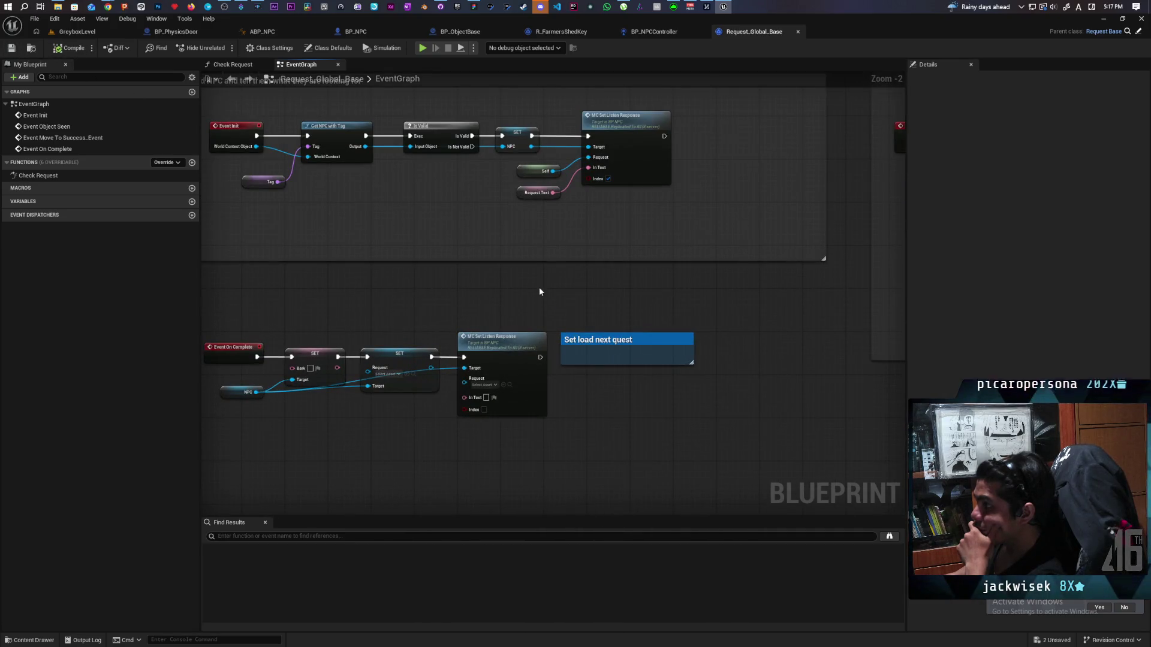
scroll(541, 292, down, 3)
scroll(667, 254, up, 1)
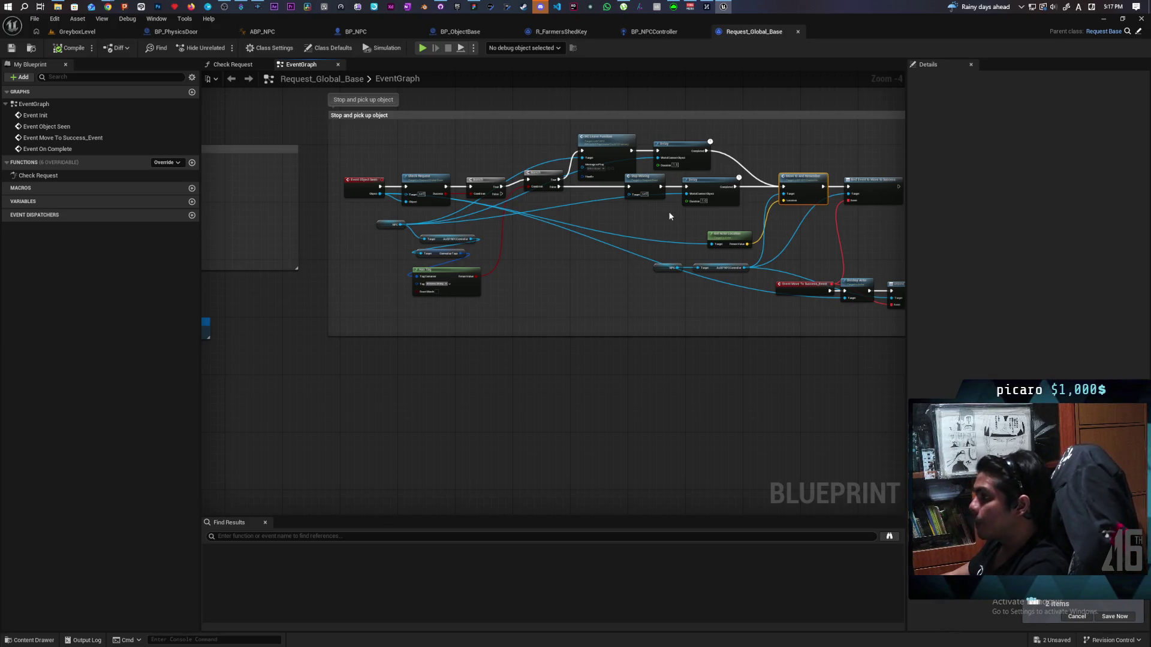
mouse_move(697, 355)
mouse_down()
mouse_move(676, 406)
mouse_move(611, 419)
mouse_up()
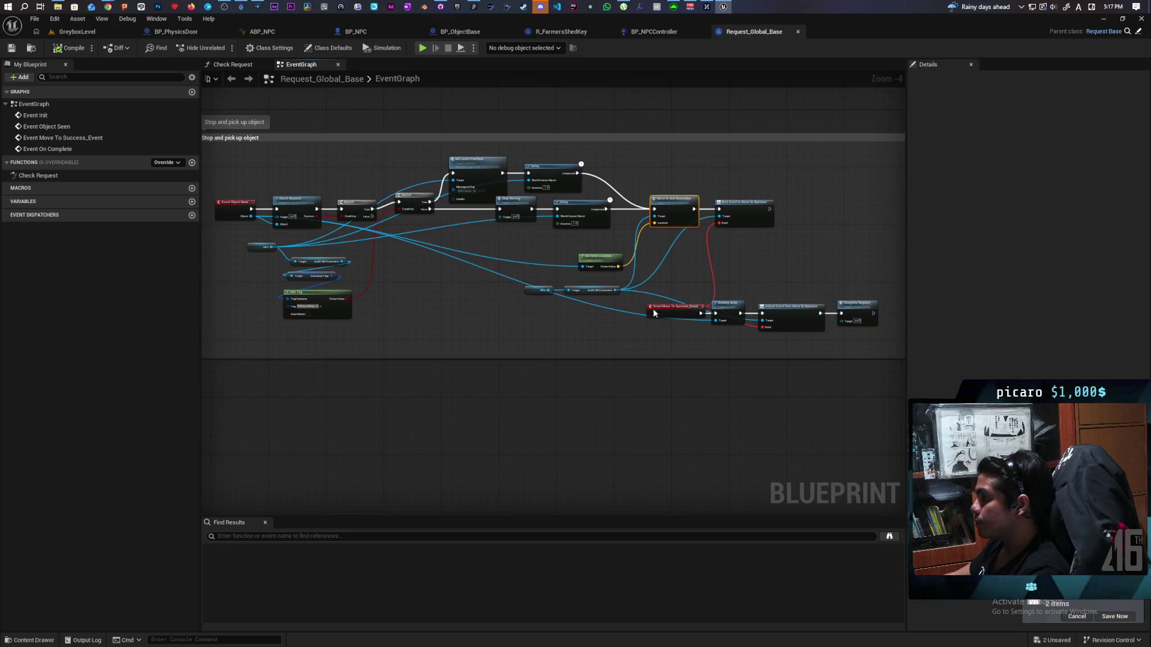
mouse_move(556, 305)
mouse_down()
mouse_move(648, 295)
mouse_move(588, 272)
mouse_up()
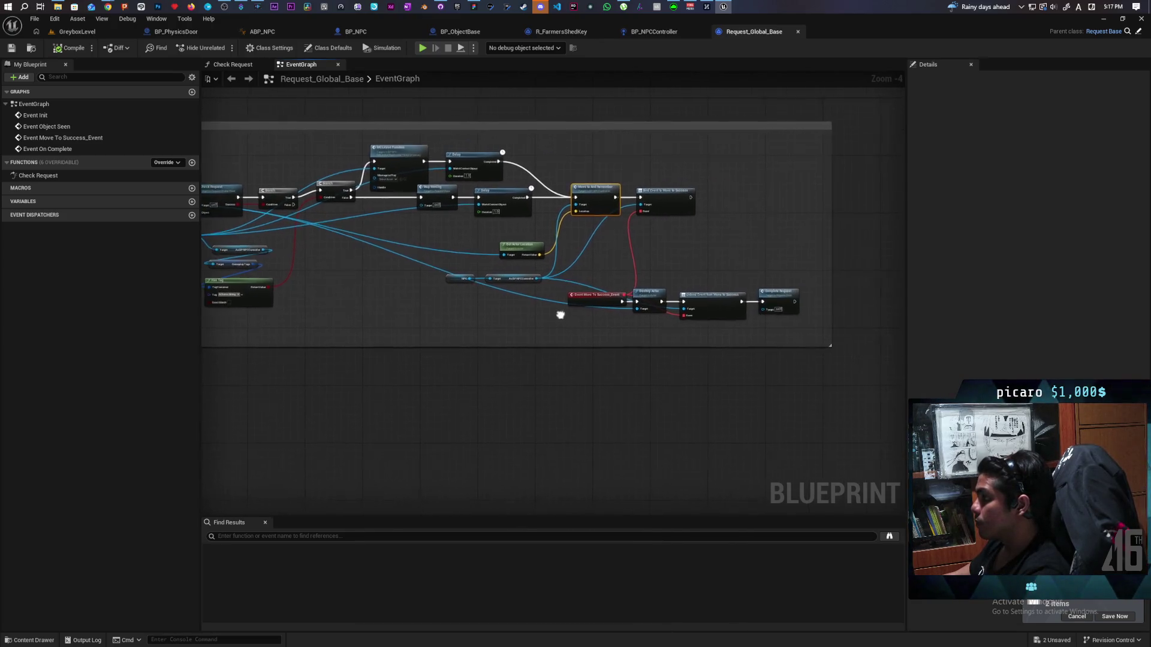
scroll(628, 311, up, 1)
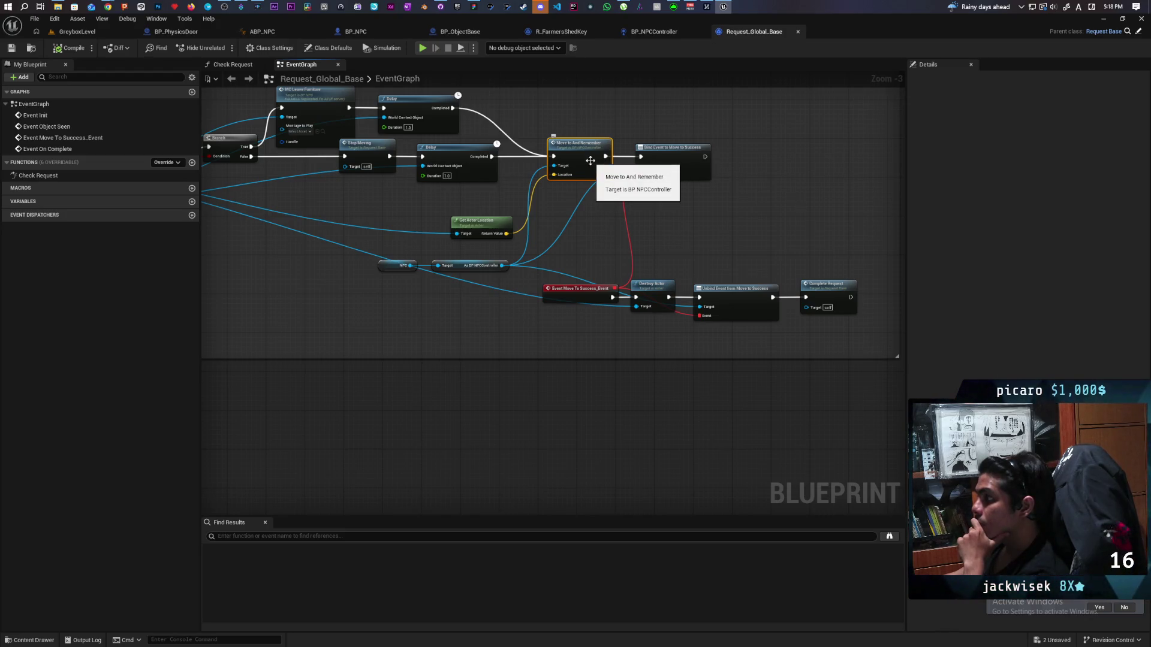
mouse_move(616, 291)
mouse_down()
mouse_move(613, 233)
mouse_move(586, 172)
mouse_up()
click(728, 128)
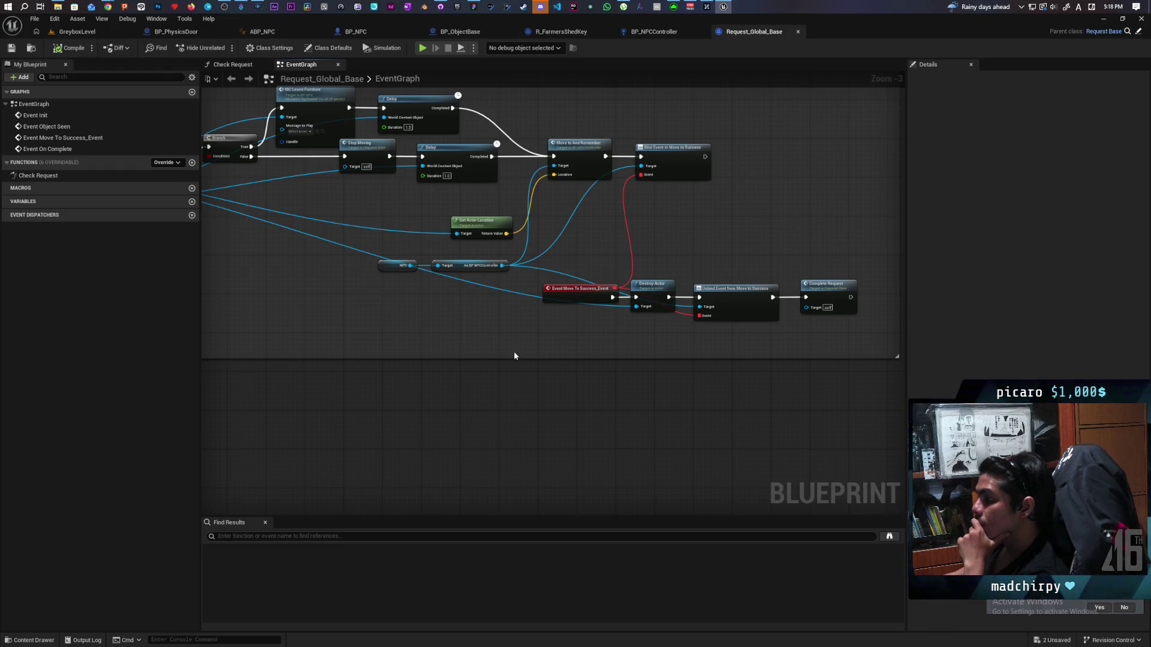
Shift Destroy Actor, Unbind Event and Complete Request to the right to open a gap.
scroll(429, 320, down, 2)
scroll(784, 321, up, 2)
scroll(488, 295, down, 2)
scroll(540, 297, up, 5)
drag(540, 296, 286, 305)
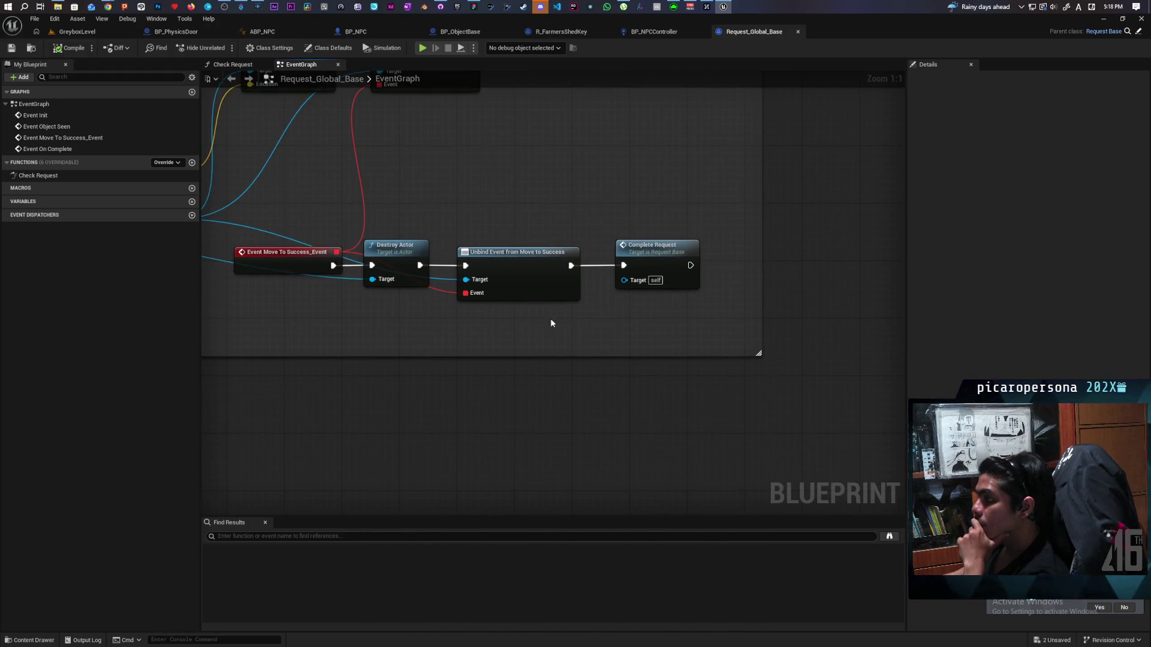
drag(421, 224, 649, 305)
mouse_move(404, 257)
mouse_down()
mouse_move(619, 257)
mouse_move(568, 322)
mouse_move(609, 328)
mouse_move(1150, 343)
mouse_up()
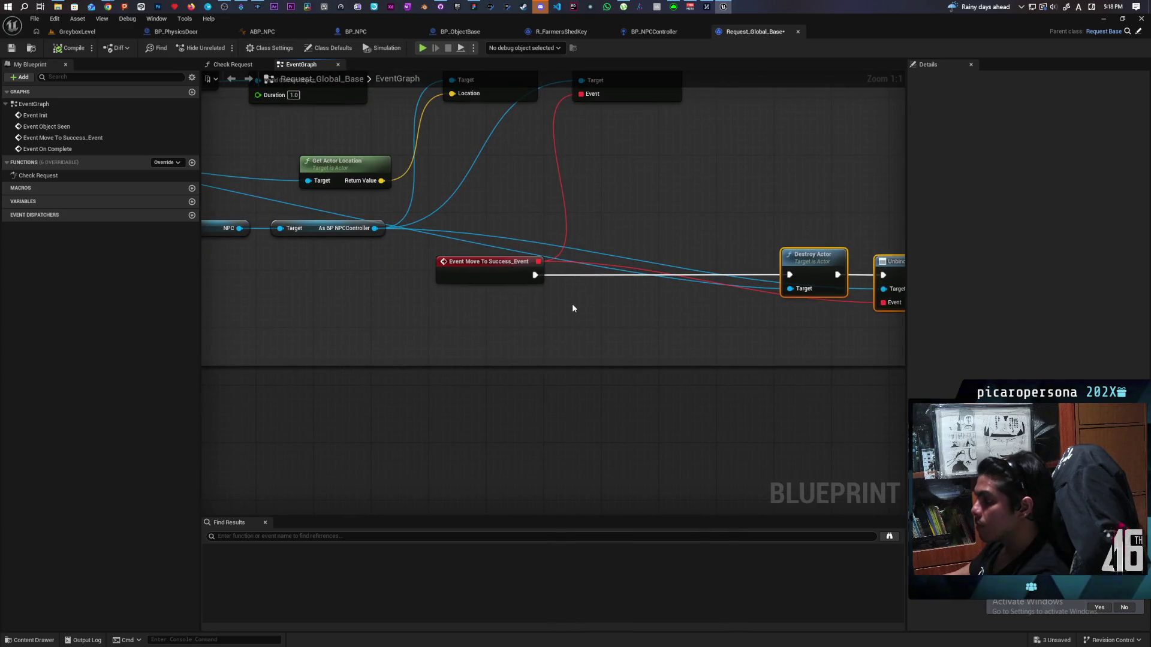
Add a 'Play pick up animation' comment in the gap after Event Move To Success_Event.
text(cPlay)
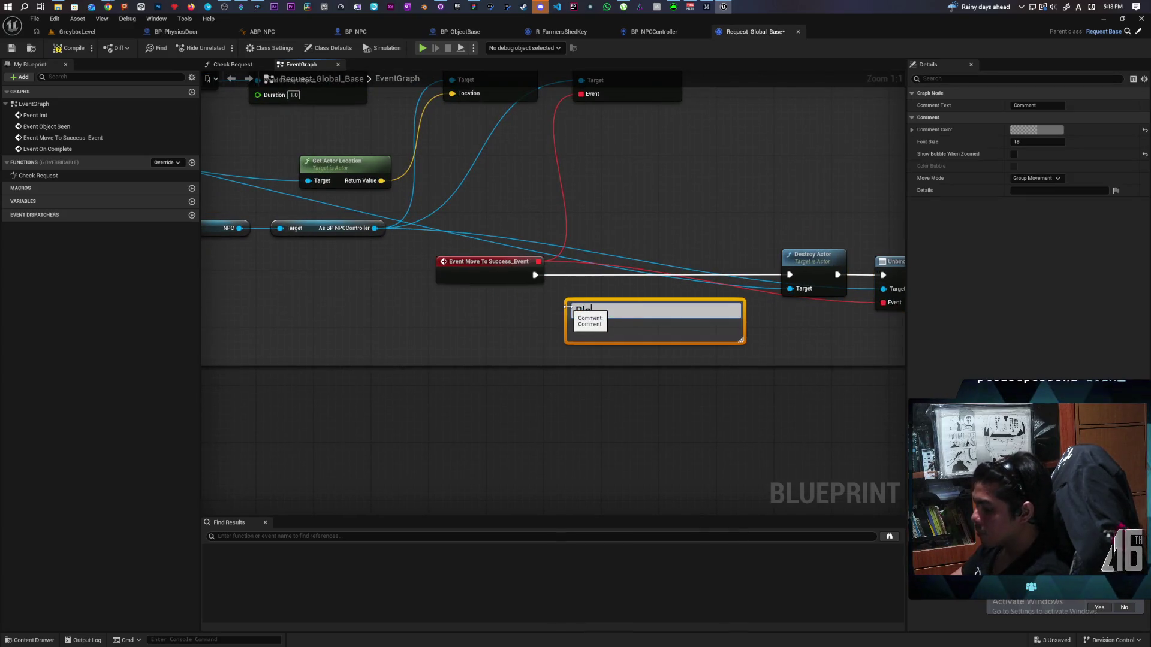
text(pick up animation)
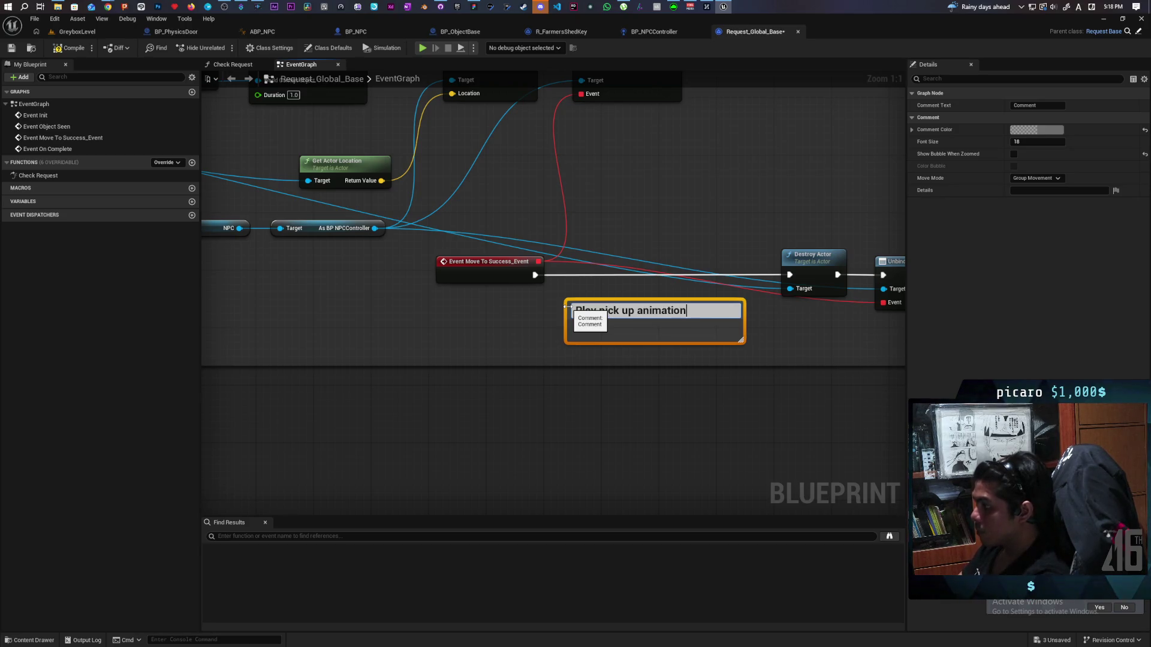
click(682, 190)
mouse_move(701, 298)
mouse_down()
mouse_move(702, 243)
mouse_move(703, 253)
mouse_up()
scroll(737, 200, down, 4)
mouse_move(737, 200)
mouse_down()
mouse_move(523, 268)
mouse_move(766, 259)
mouse_up()
scroll(523, 268, down, 1)
Check the comment's placement and open Complete Request's definition in Request_Base.
drag(509, 357, 856, 343)
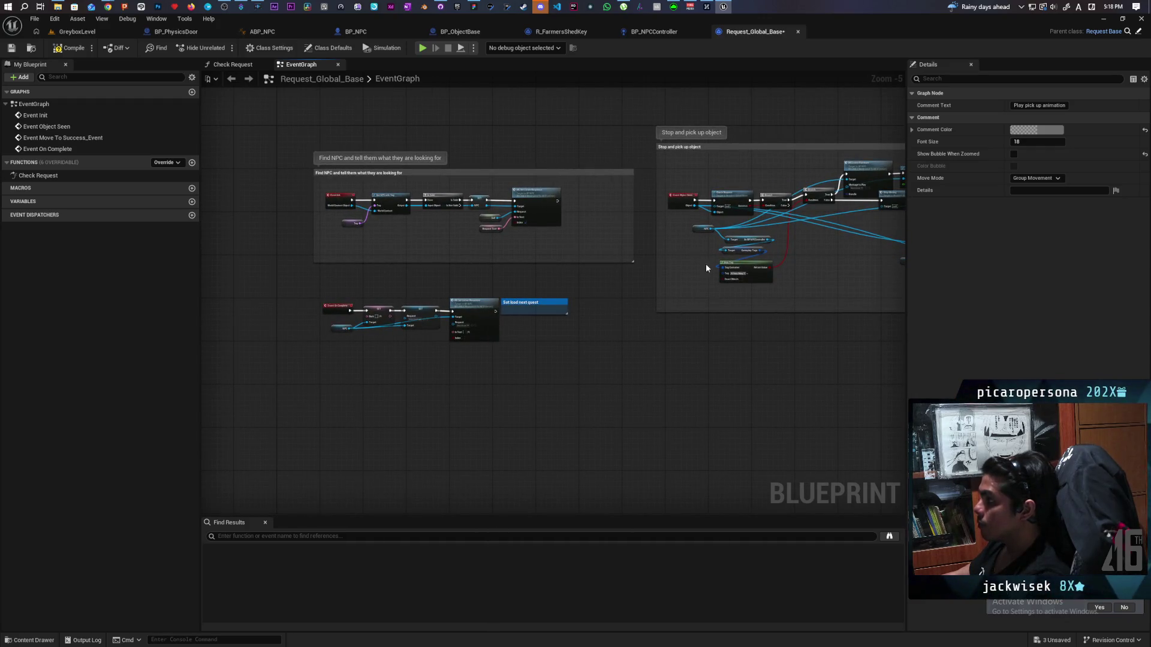
scroll(683, 221, up, 2)
mouse_move(869, 296)
mouse_down()
mouse_move(458, 264)
mouse_move(720, 314)
mouse_move(615, 308)
mouse_up()
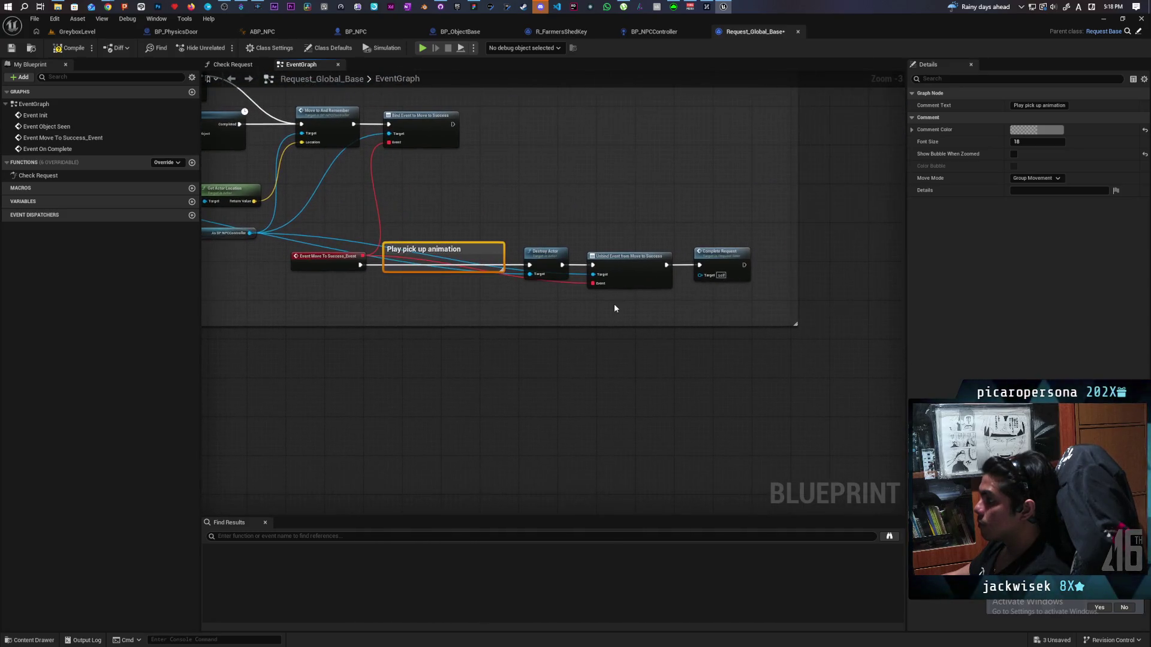
double_click(717, 264)
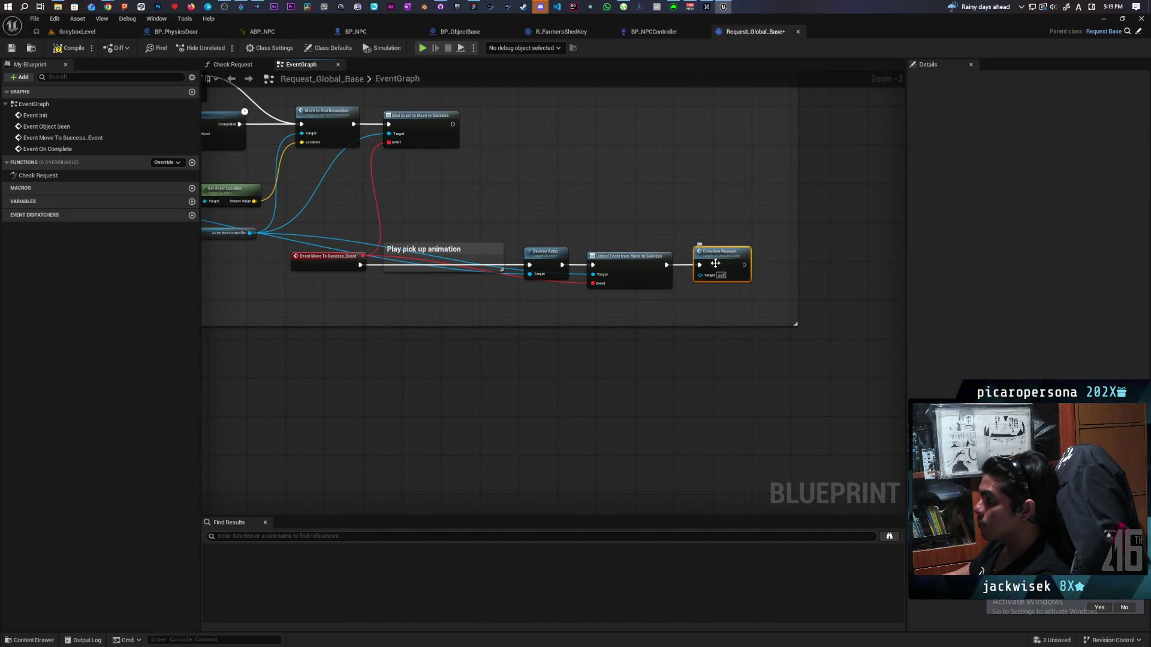
Back in Request_Global_Base, inspect the Event On Complete chain and the Complete Request end.
scroll(628, 322, down, 8)
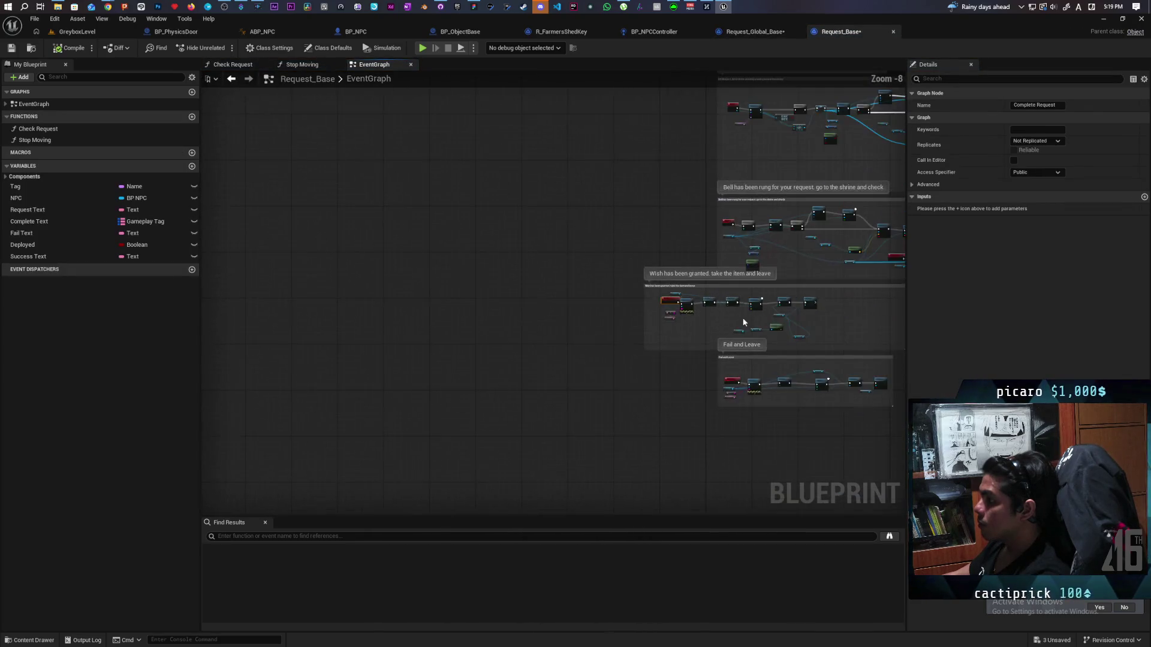
scroll(467, 285, up, 3)
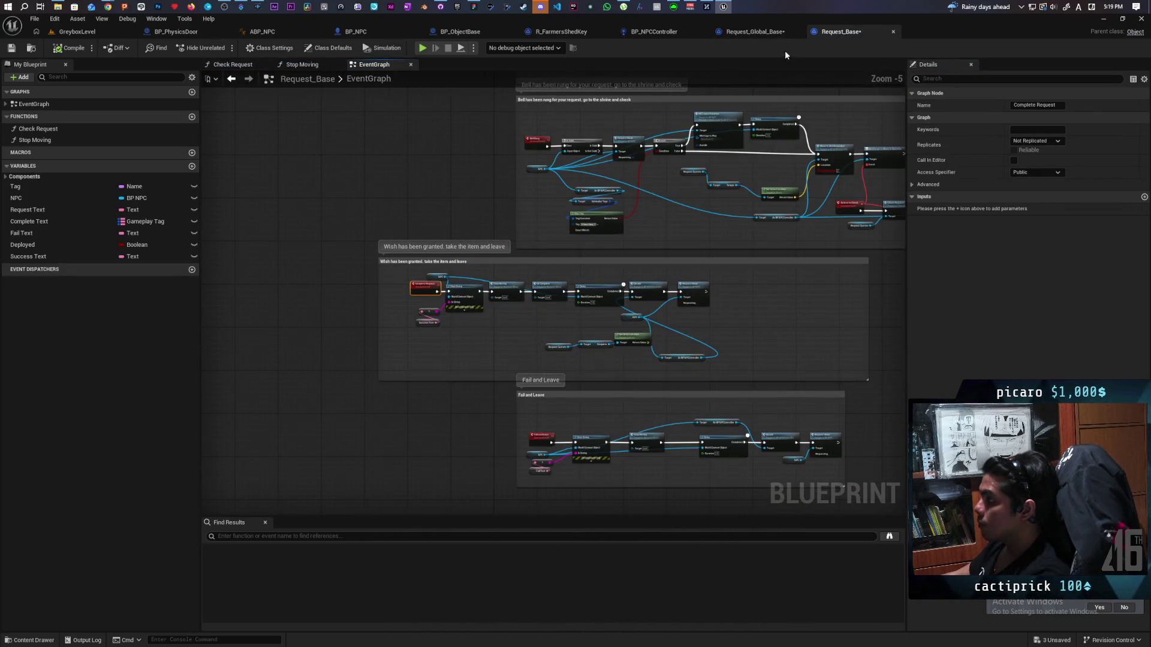
click(757, 32)
scroll(583, 268, down, 4)
scroll(351, 311, up, 5)
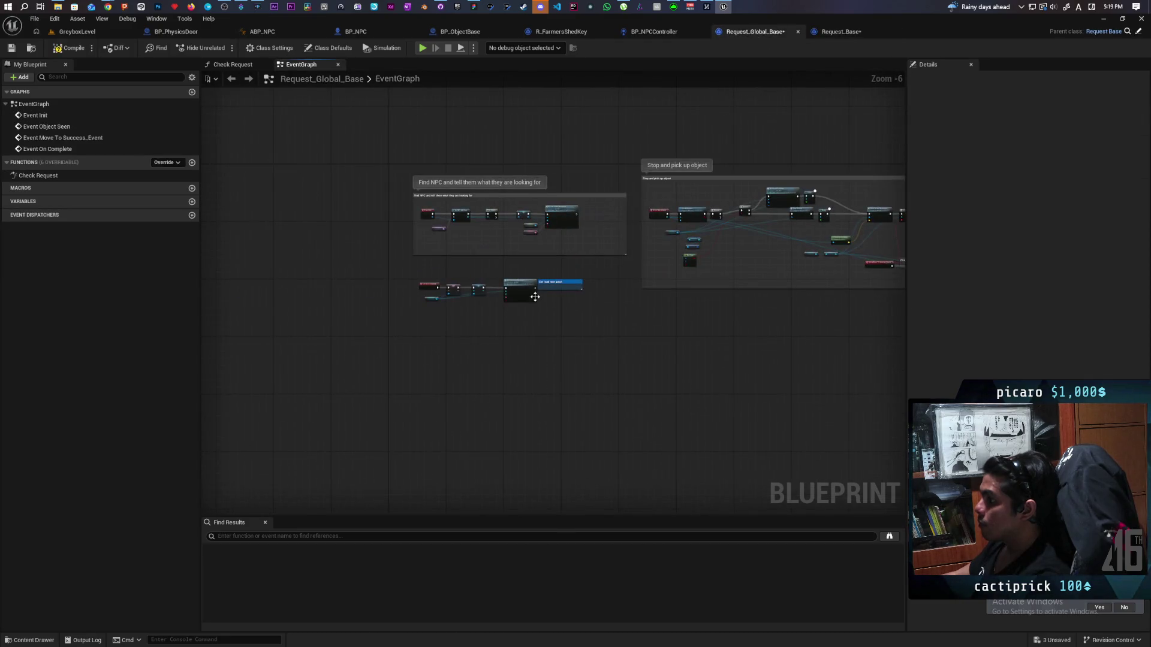
drag(290, 272, 566, 367)
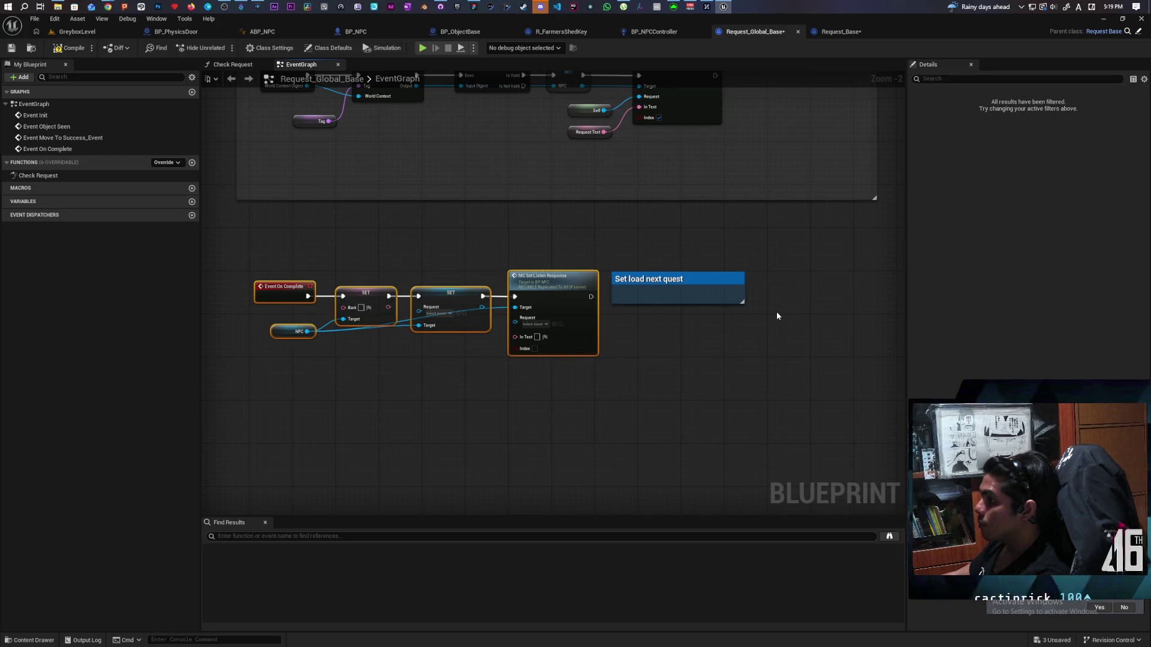
scroll(834, 310, down, 1)
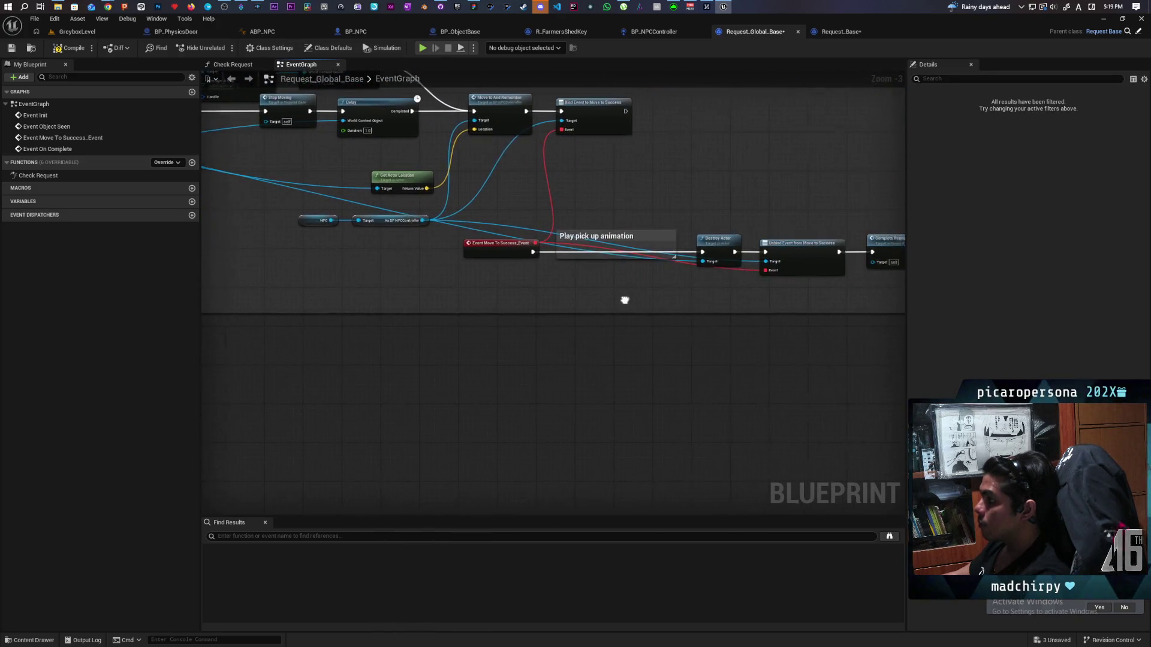
drag(720, 292, 638, 279)
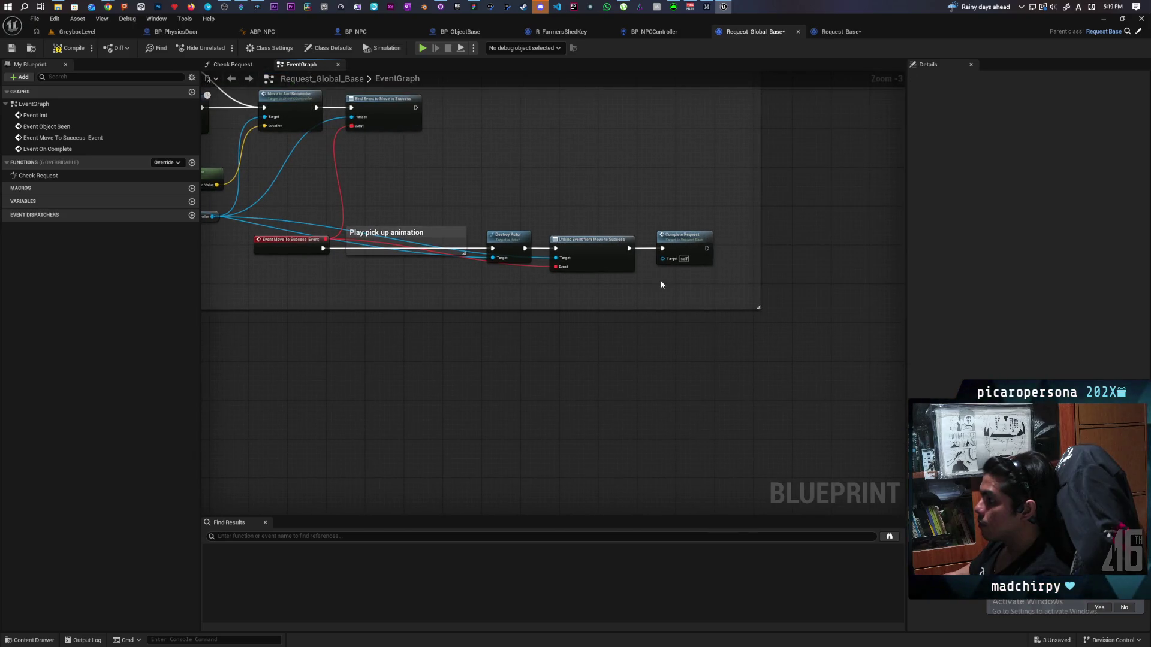
Trace Complete Request and On Complete to their definitions in Request_Base, then review the lower On Complete chain.
double_click(695, 239)
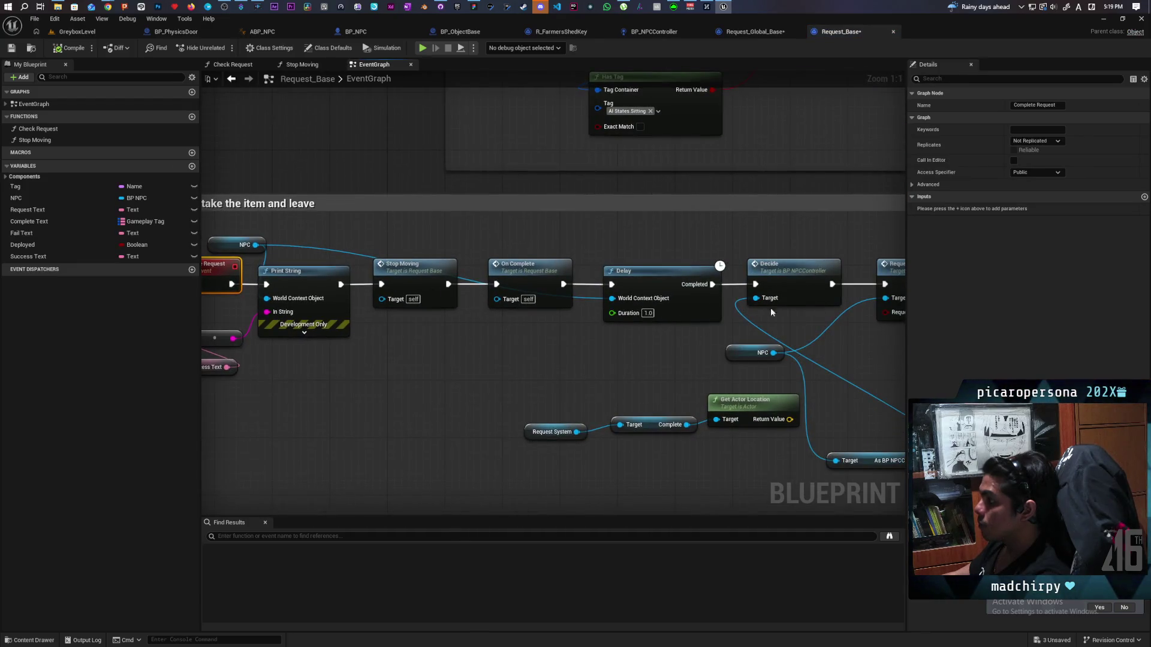
click(442, 273)
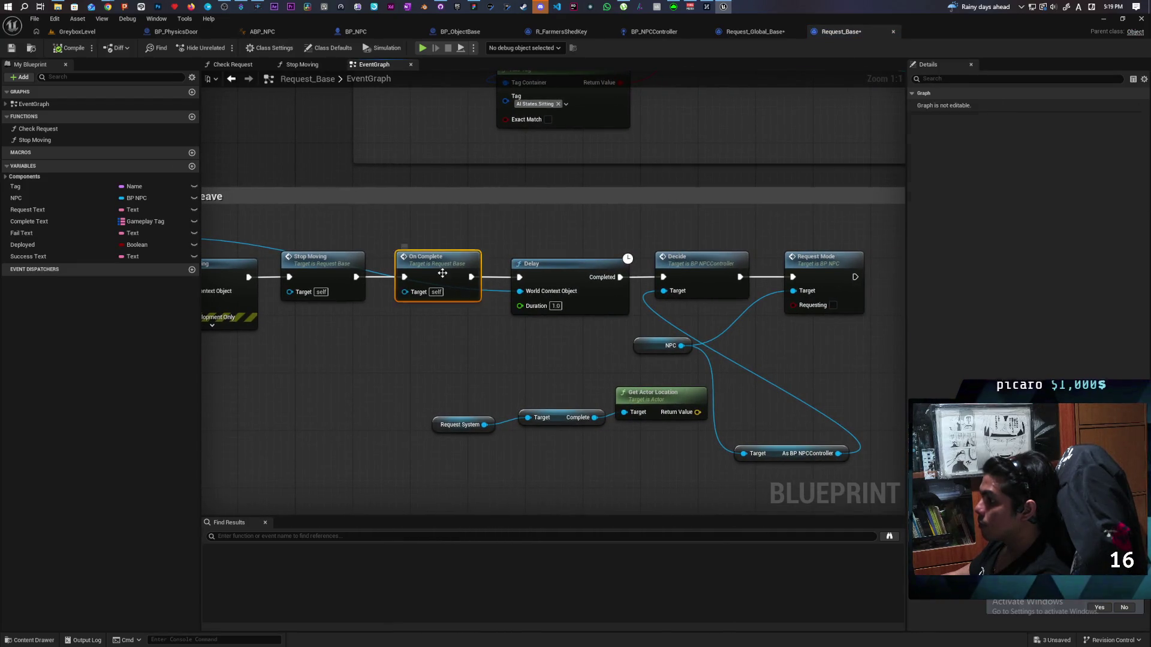
double_click(442, 273)
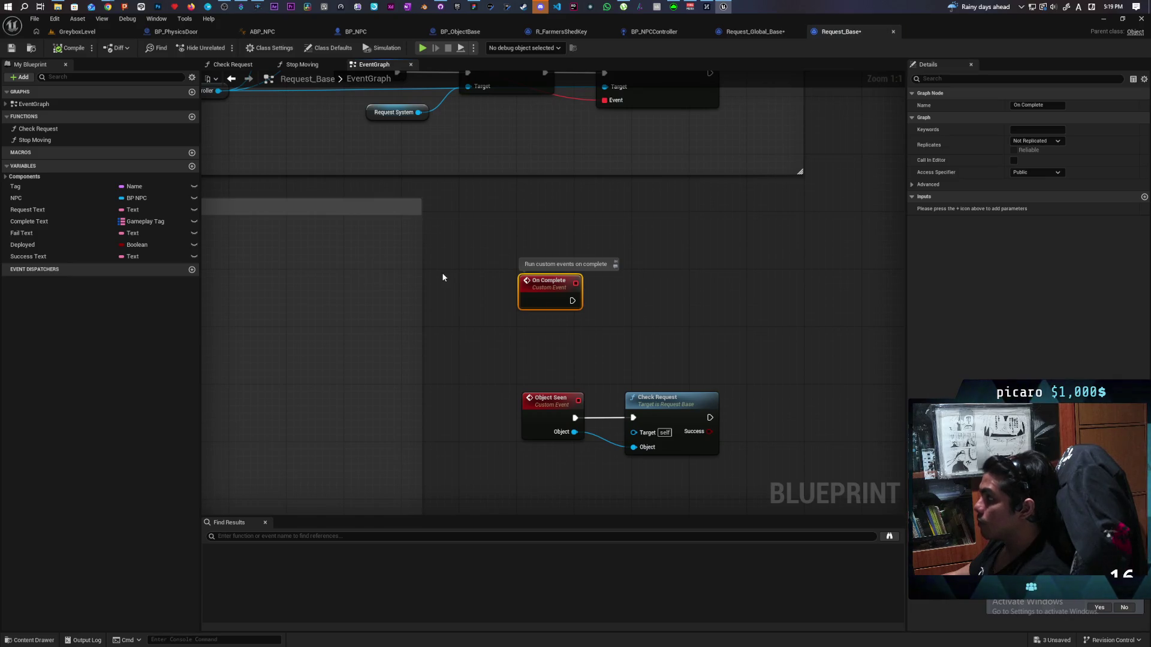
click(746, 36)
scroll(504, 335, down, 5)
scroll(714, 322, up, 4)
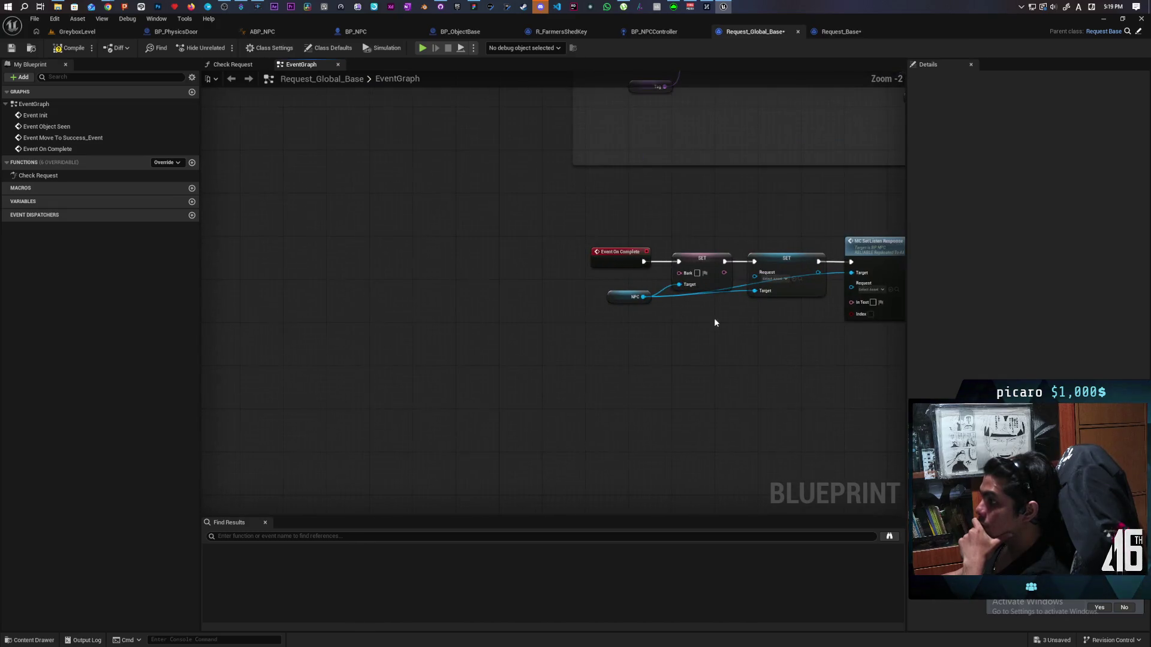
mouse_move(472, 215)
mouse_down()
mouse_move(738, 361)
mouse_move(485, 355)
mouse_up()
scroll(797, 367, down, 4)
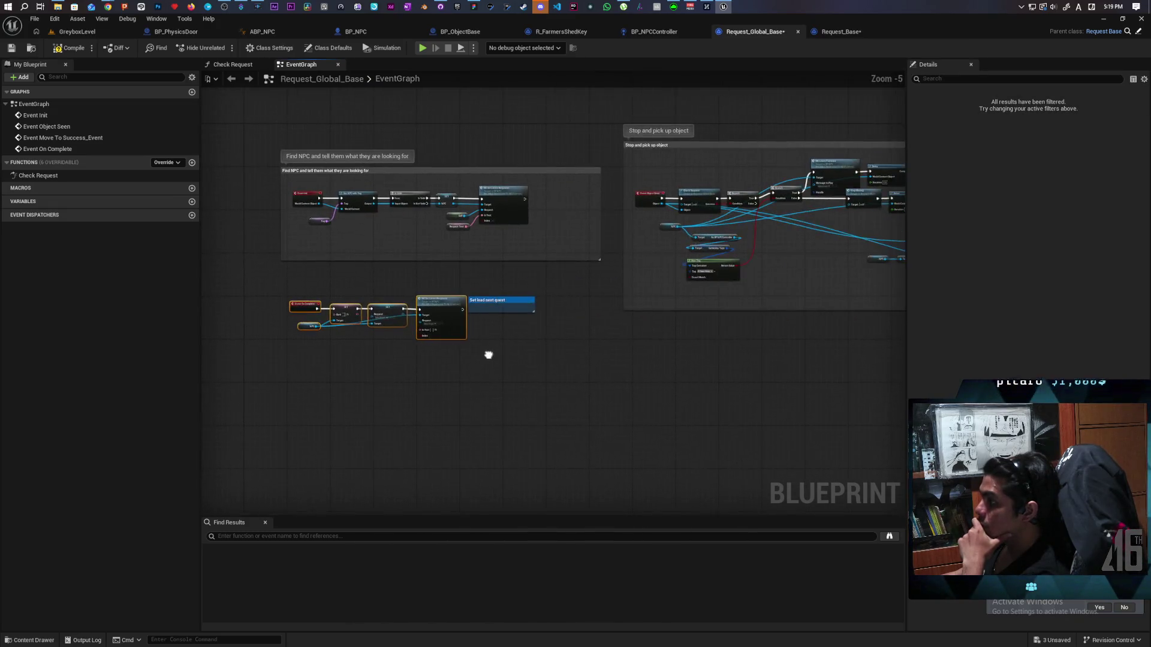
scroll(588, 240, down, 2)
Save Request_Base and close its tab.
click(840, 31)
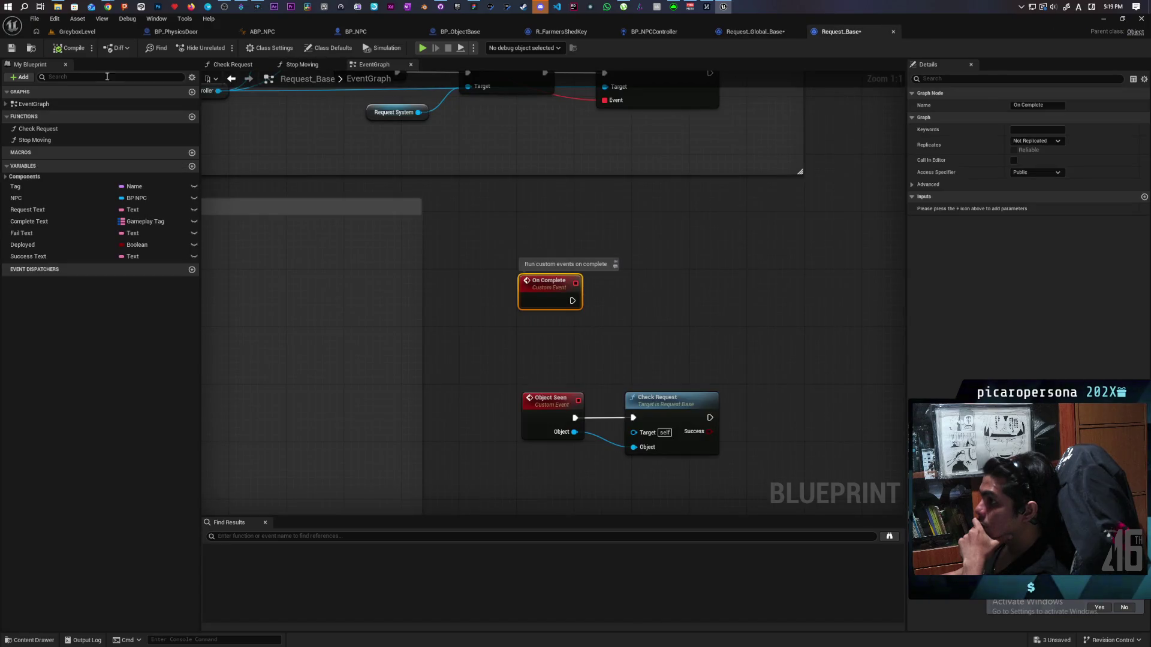
key(ctrl+s)
click(894, 32)
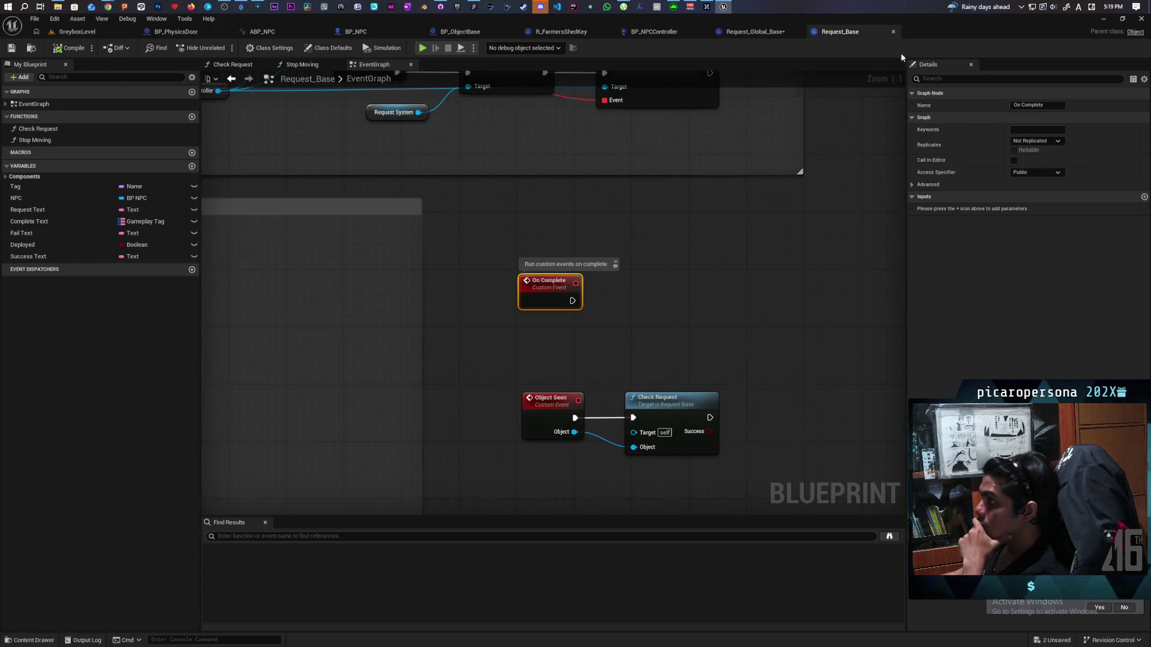
scroll(501, 334, up, 3)
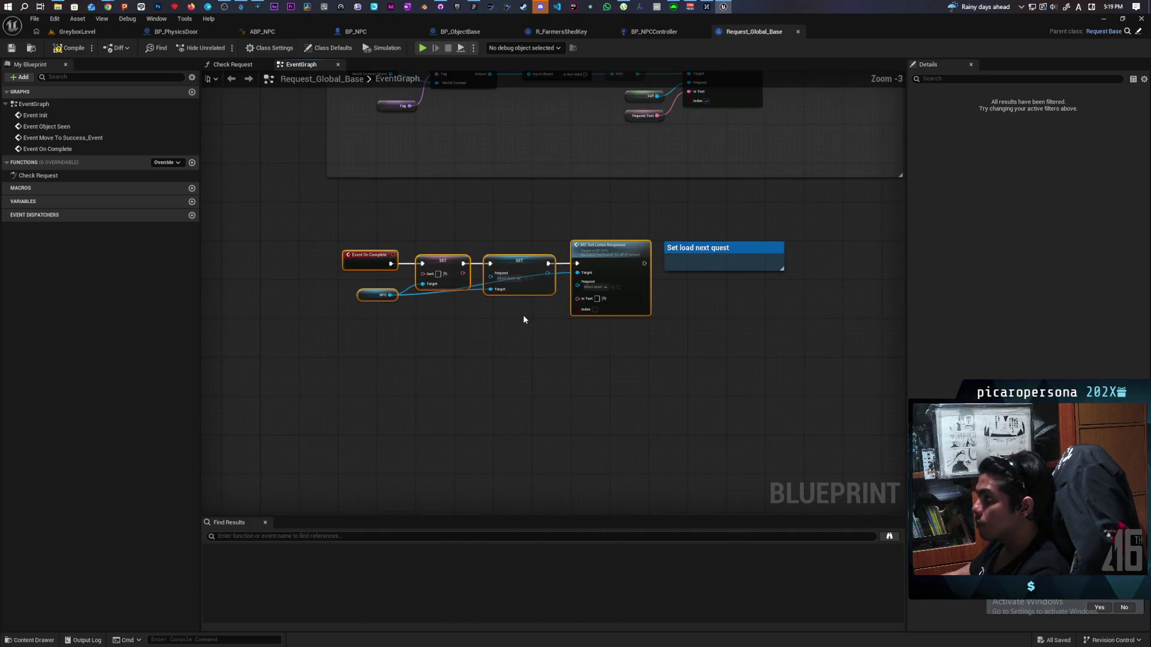
Pan along Request_Global_Base's pickup chain to Complete Request and open its definition in Request_Base.
scroll(539, 318, down, 3)
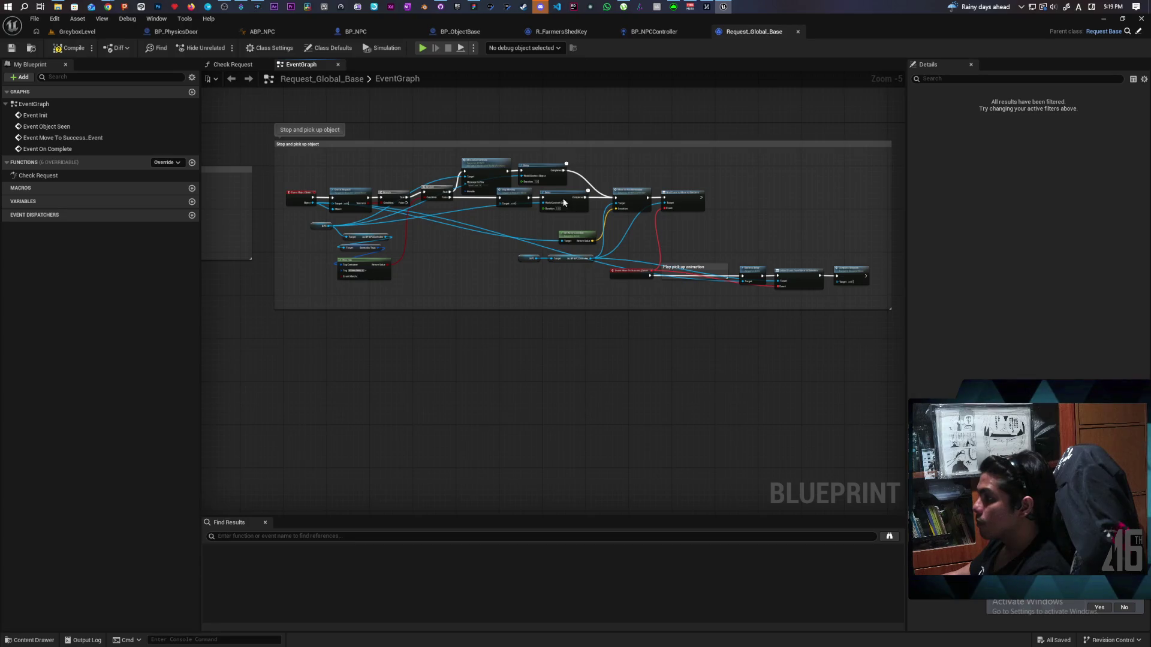
scroll(639, 272, up, 2)
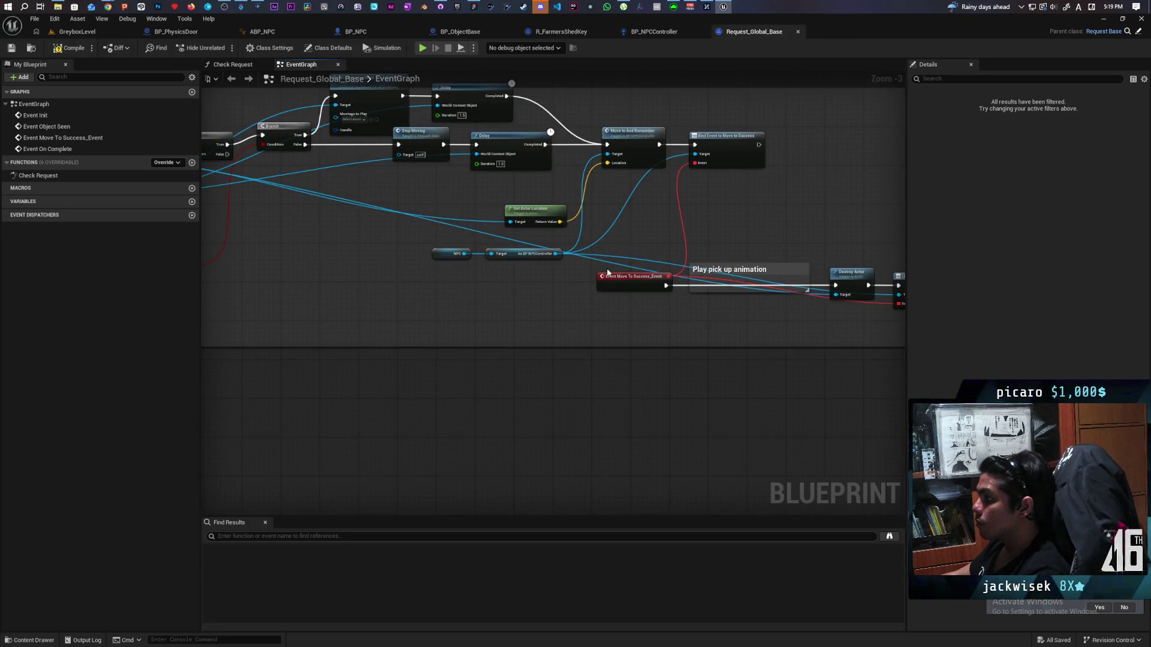
scroll(412, 293, down, 4)
scroll(673, 294, up, 4)
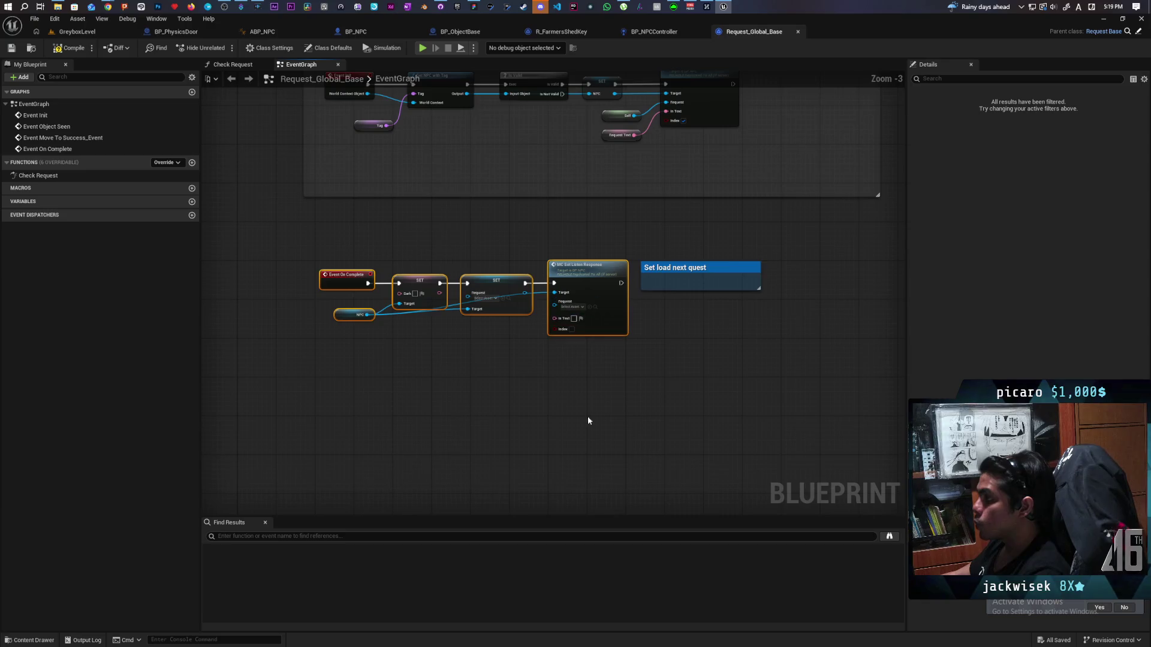
drag(588, 390, 616, 432)
scroll(584, 396, up, 2)
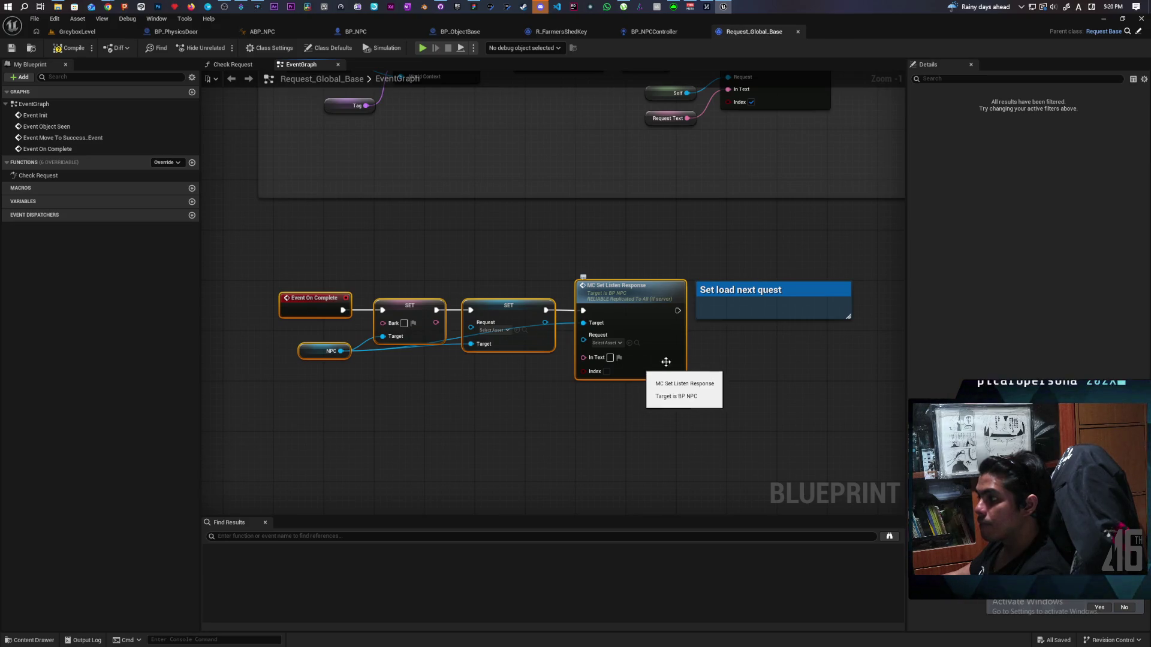
scroll(801, 343, down, 2)
drag(716, 372, 497, 374)
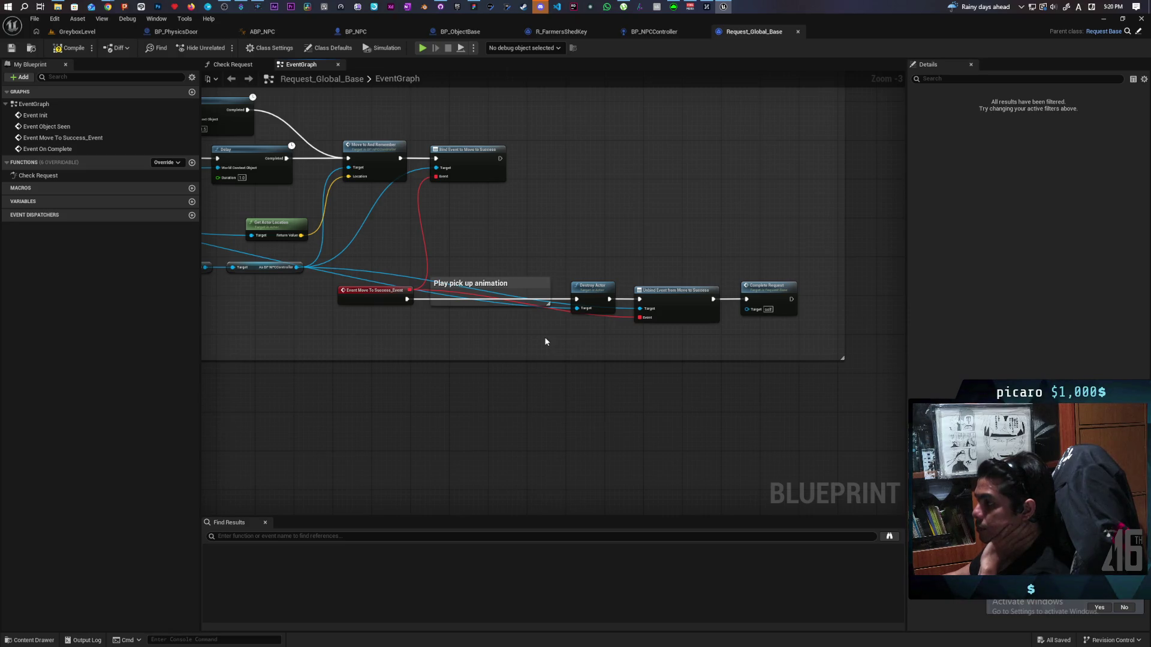
mouse_move(544, 341)
mouse_down()
mouse_move(575, 414)
mouse_move(367, 416)
mouse_move(770, 418)
mouse_up()
drag(418, 391, 648, 395)
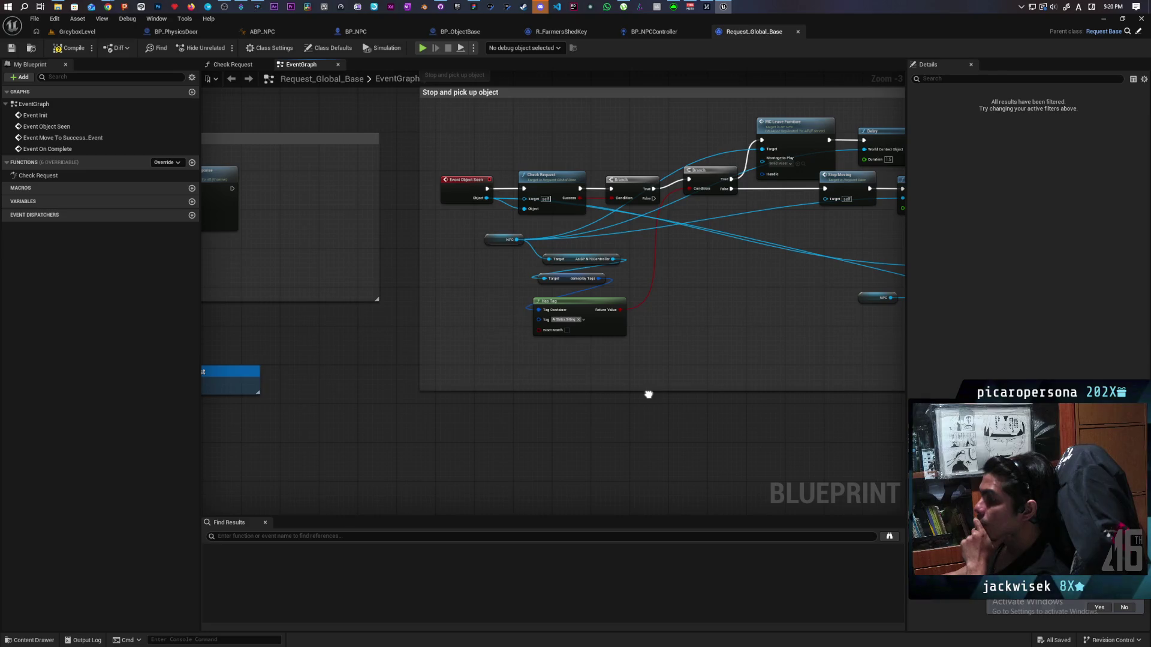
mouse_move(648, 394)
mouse_down()
mouse_move(612, 391)
mouse_move(792, 387)
mouse_move(665, 387)
mouse_up()
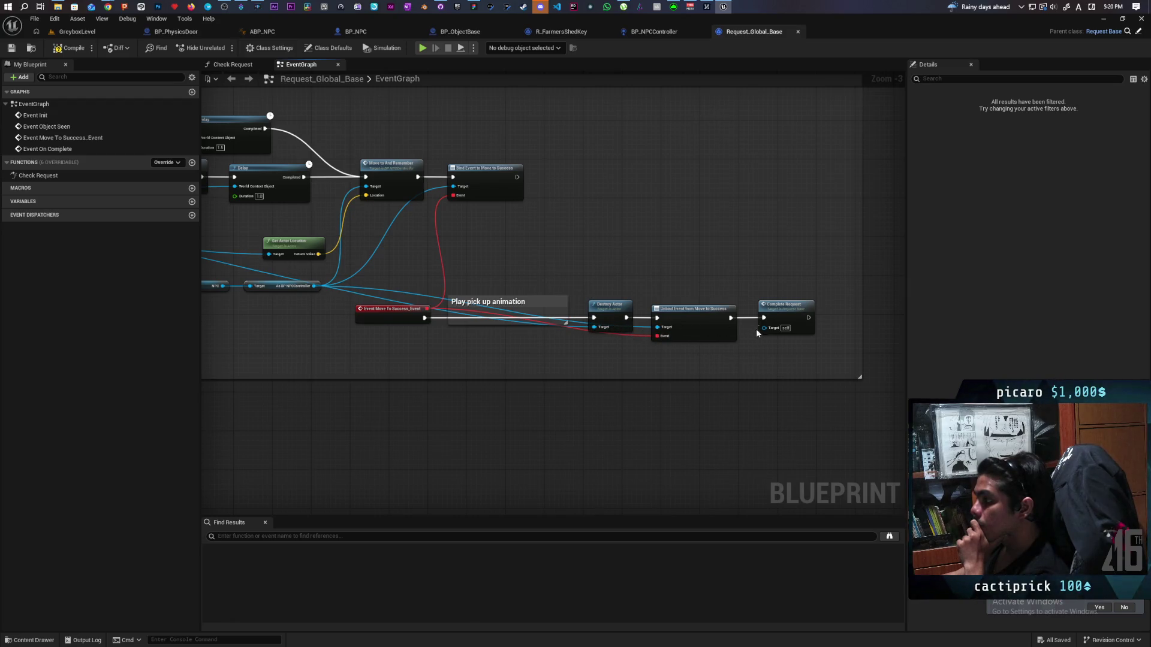
double_click(790, 316)
In Request_Base, review the granted-request nodes, then follow Decide to its event in BP_NPCController.
mouse_move(669, 356)
mouse_down()
mouse_move(380, 334)
mouse_move(454, 331)
mouse_up()
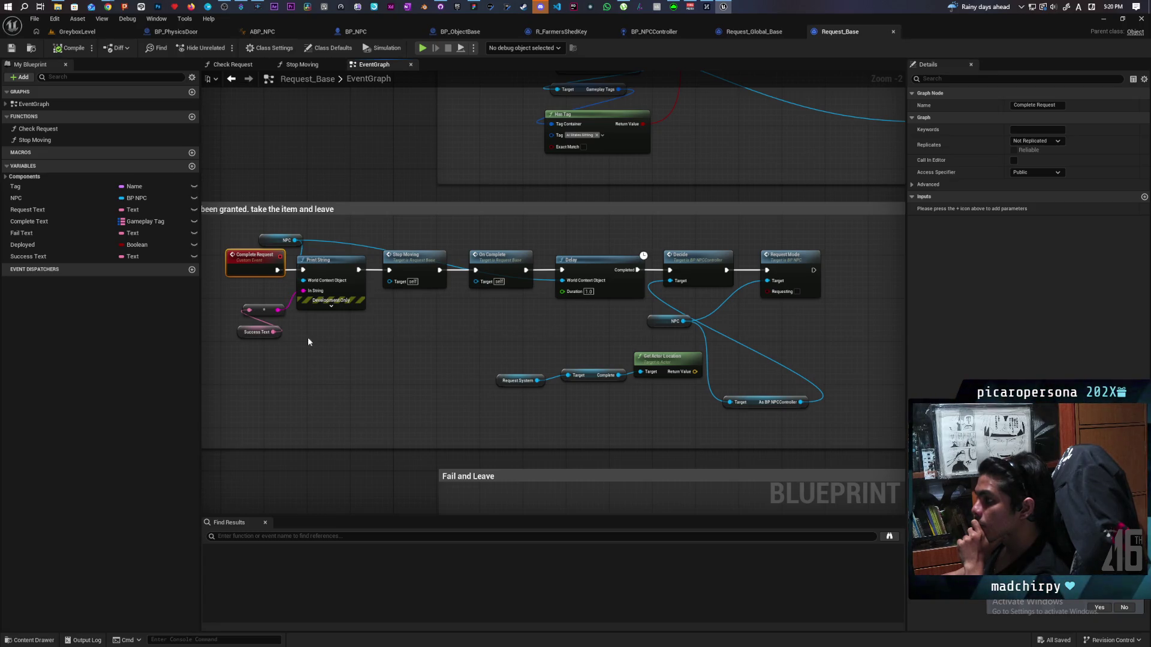
mouse_move(243, 232)
mouse_down()
mouse_move(293, 307)
mouse_move(430, 352)
mouse_move(817, 400)
mouse_up()
click(404, 403)
mouse_move(403, 404)
mouse_down()
mouse_move(619, 404)
mouse_move(362, 411)
mouse_up()
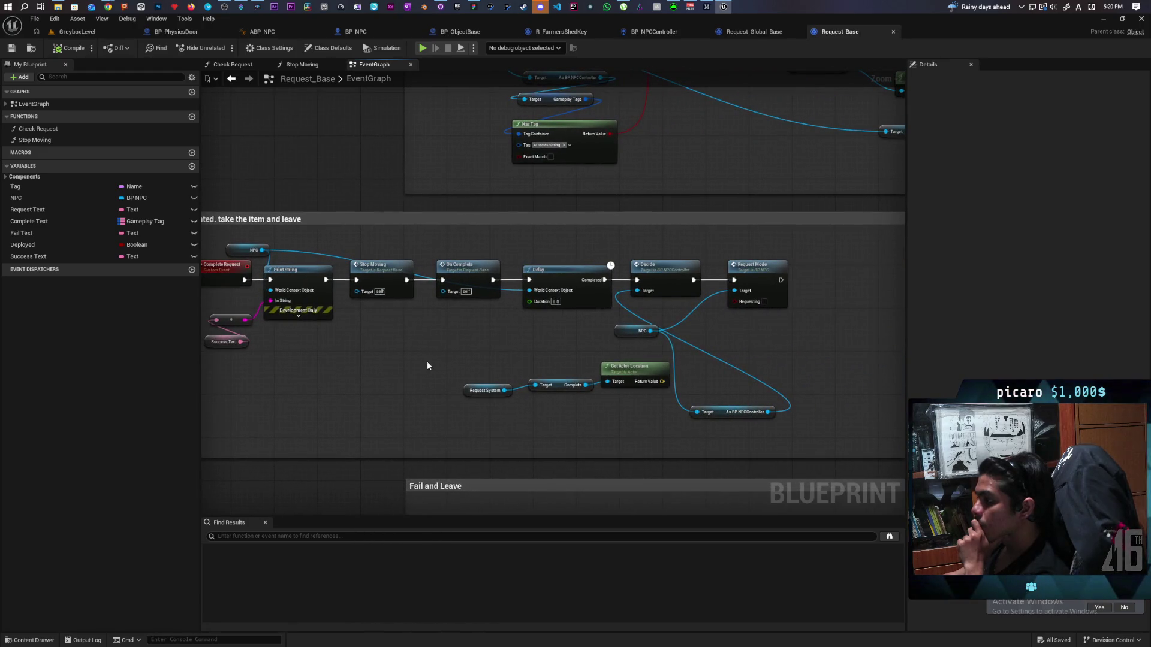
double_click(661, 278)
scroll(659, 286, down, 6)
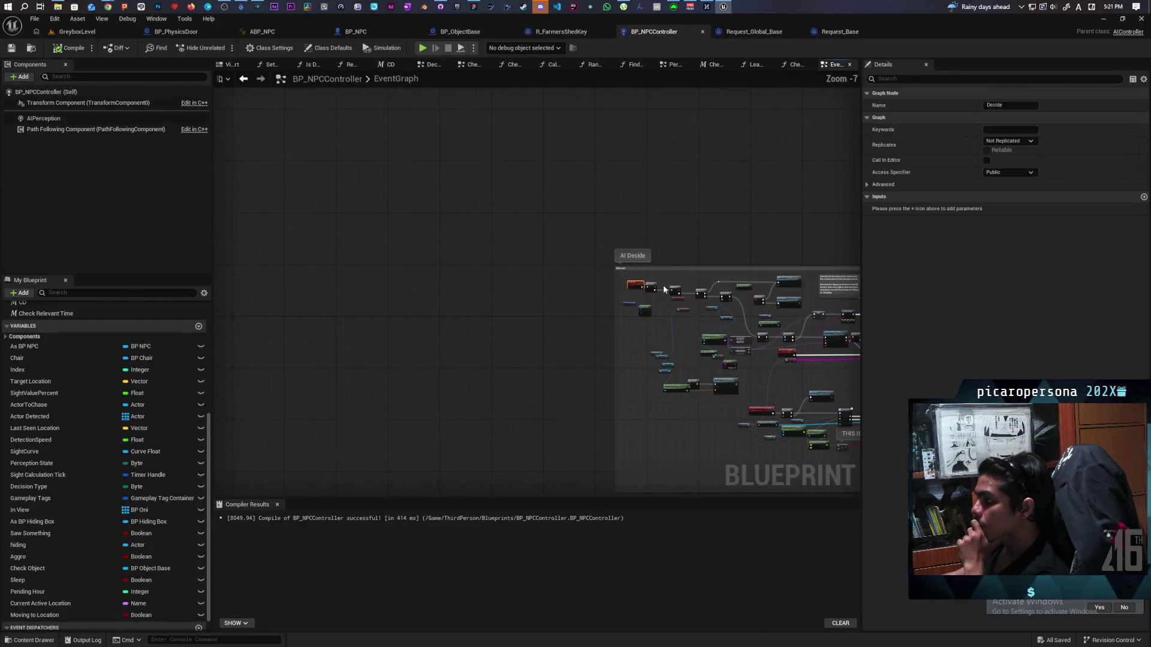
Look over the AI Decide logic, then go back to Request_Global_Base's graph.
scroll(448, 251, up, 2)
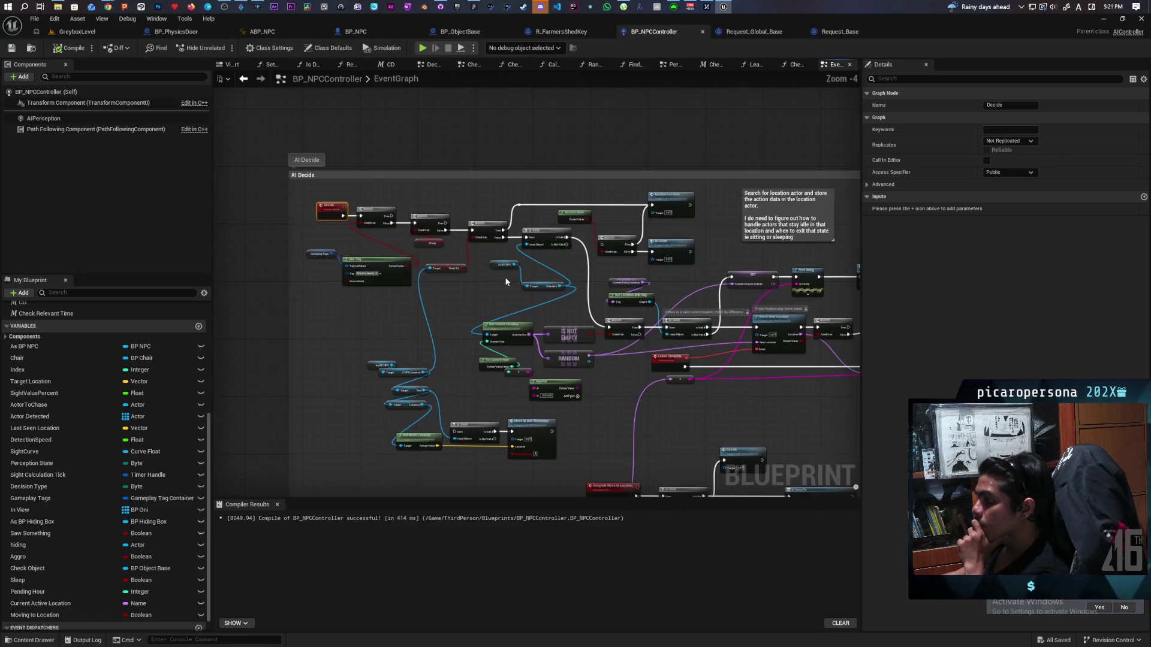
scroll(516, 281, up, 2)
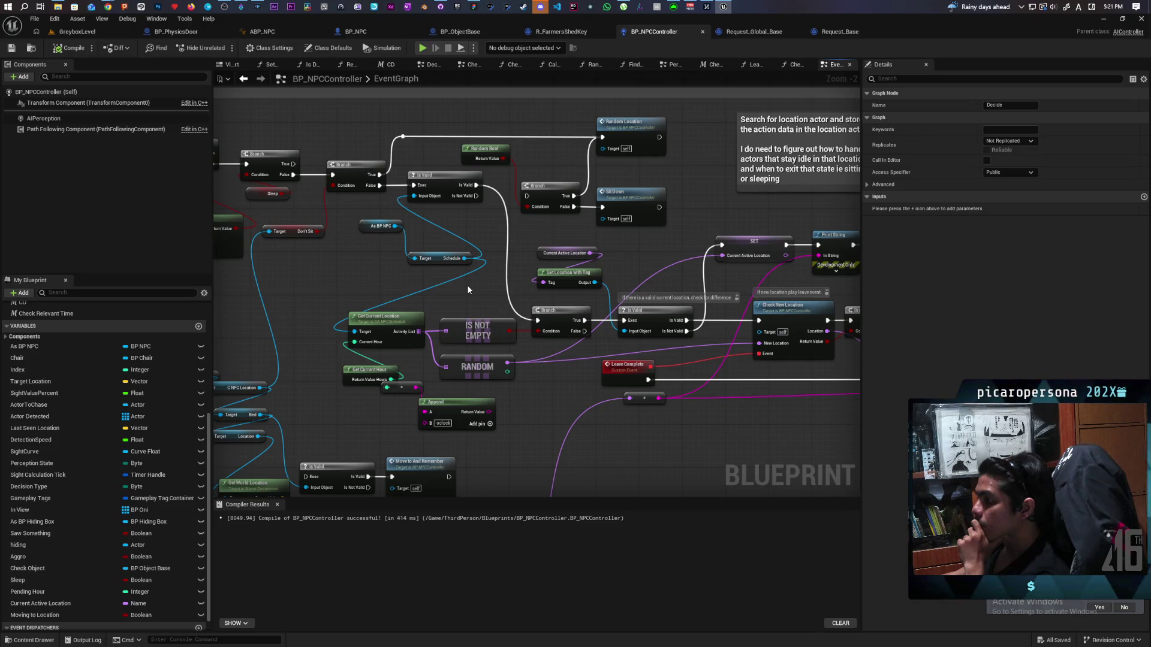
mouse_move(449, 293)
mouse_down()
mouse_move(596, 278)
mouse_move(519, 265)
mouse_up()
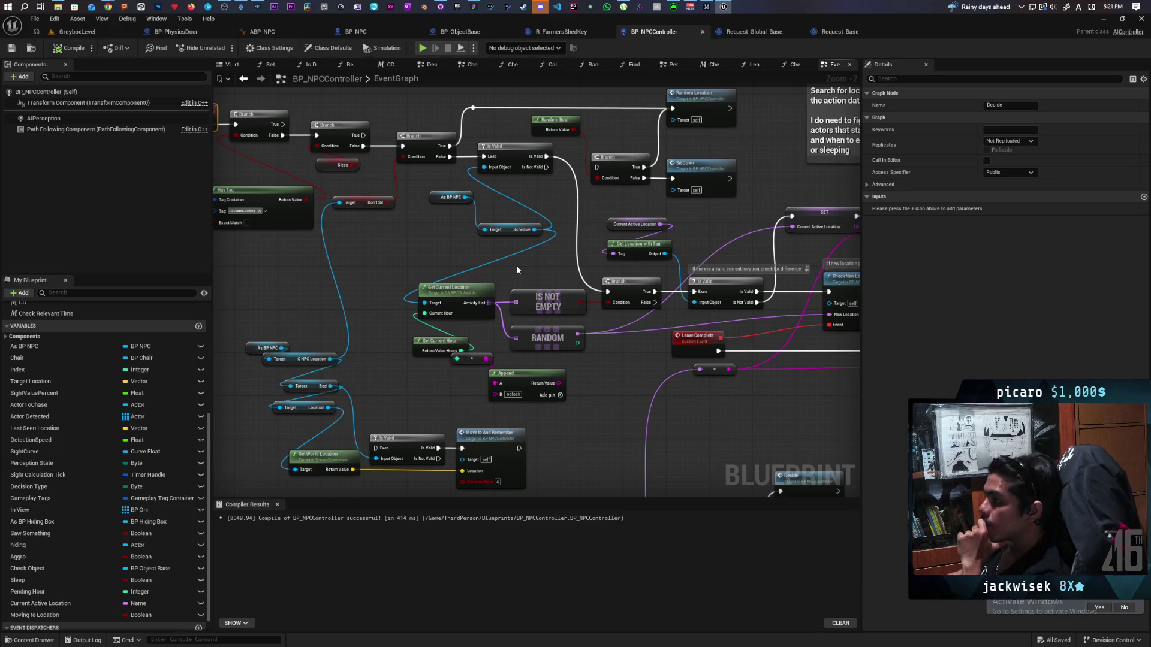
click(829, 34)
click(746, 34)
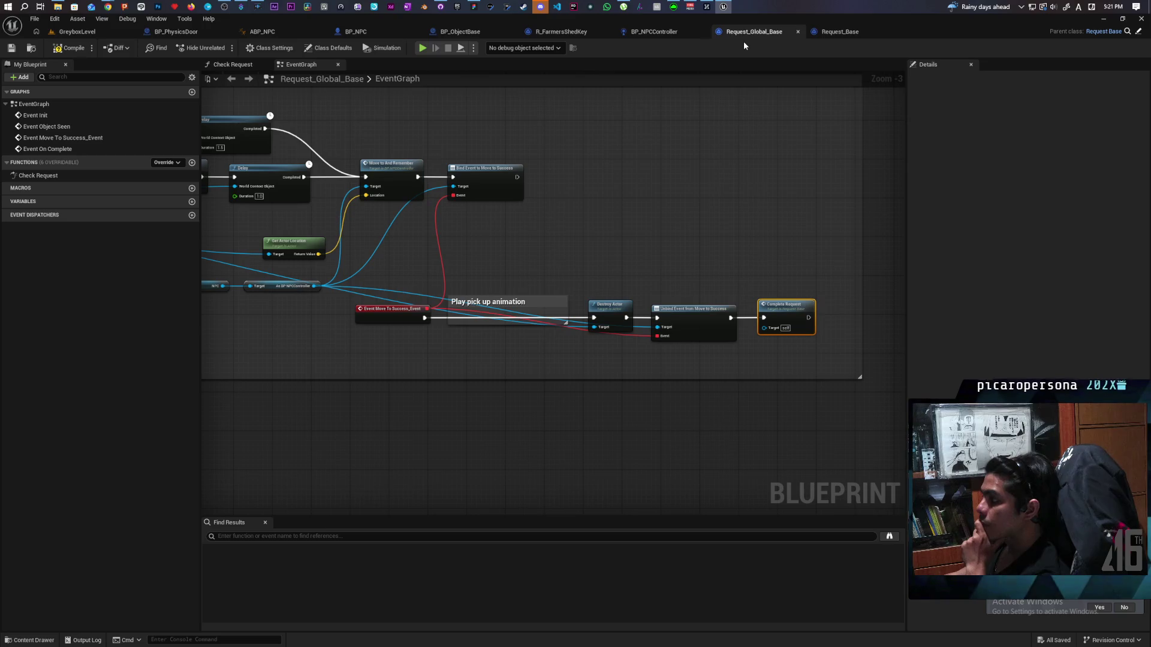
Pan the Request_Global_Base graph to review the Stop Moving, Delay, Move To and Check Request nodes.
scroll(667, 166, down, 2)
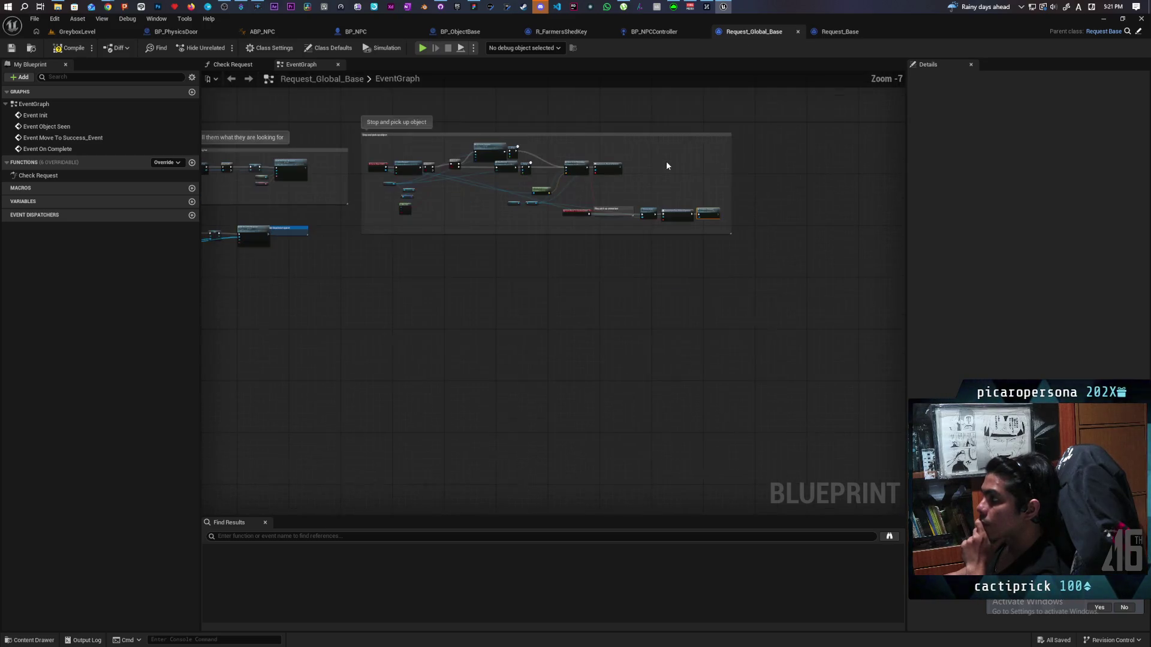
drag(489, 234, 764, 264)
scroll(568, 259, up, 1)
scroll(568, 259, up, 1)
mouse_move(562, 249)
mouse_down()
mouse_move(655, 290)
mouse_move(658, 317)
mouse_move(276, 338)
mouse_up()
drag(689, 330, 404, 328)
drag(653, 327, 417, 311)
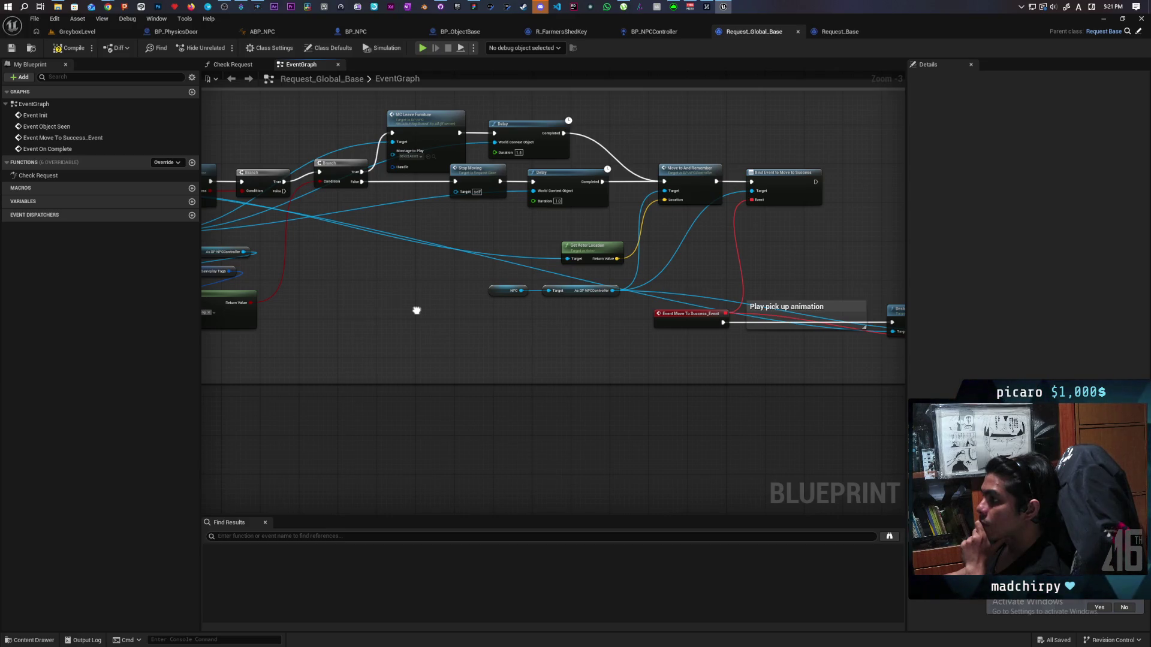
drag(417, 311, 632, 313)
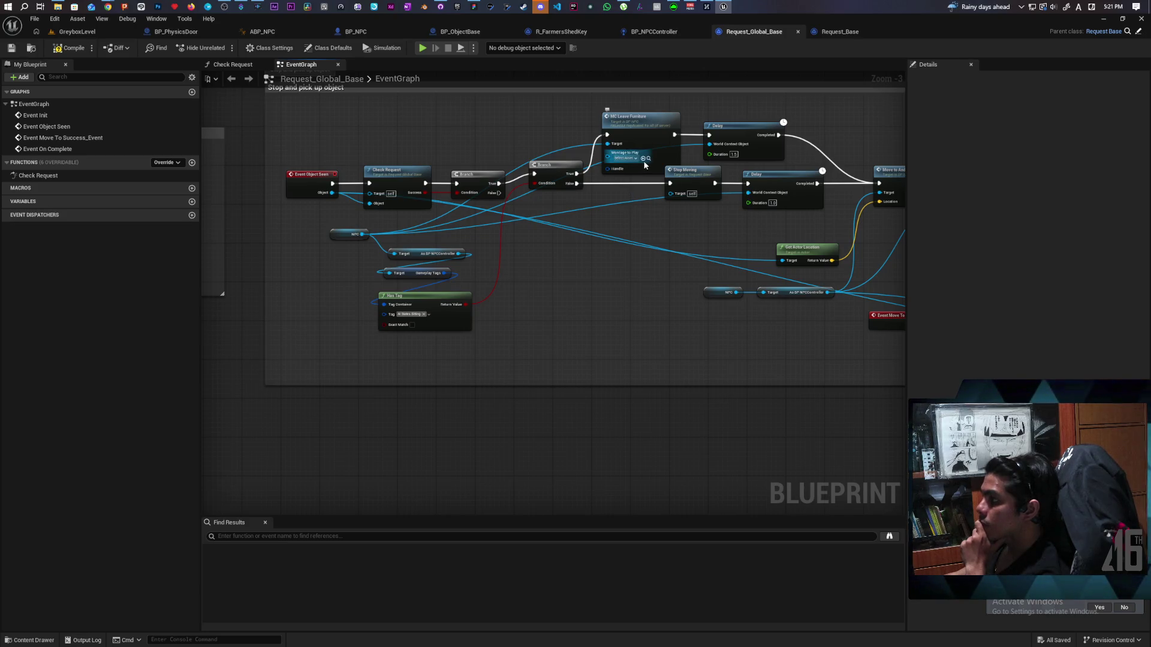
scroll(573, 311, down, 2)
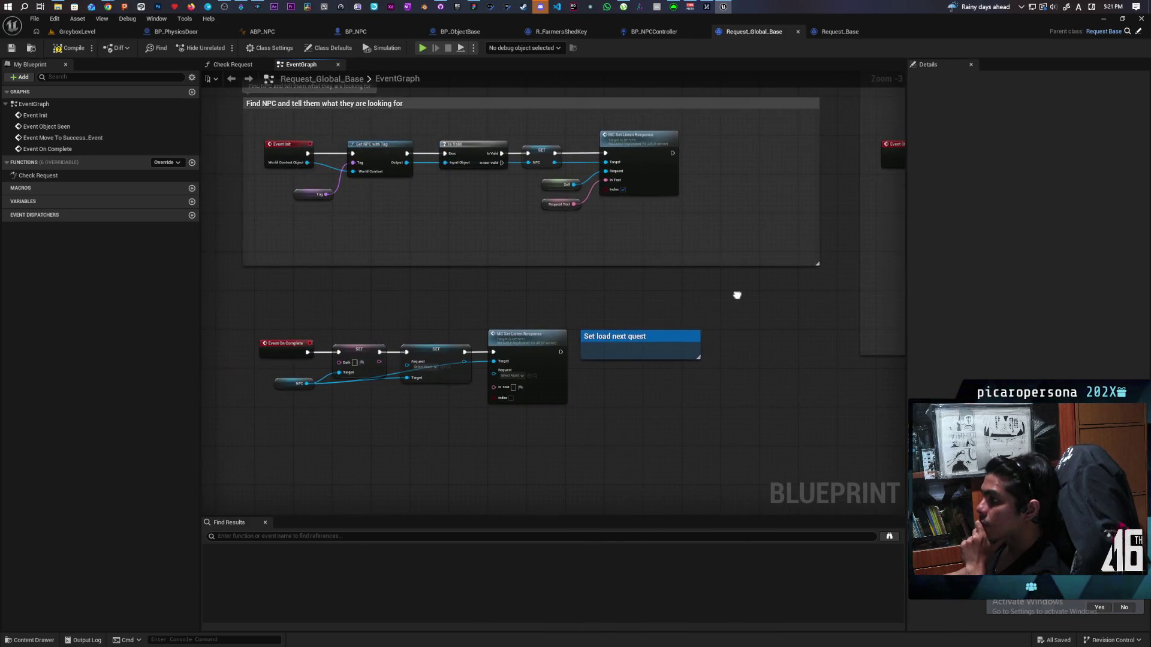
scroll(266, 349, up, 2)
mouse_move(728, 306)
mouse_down()
mouse_move(902, 300)
mouse_move(631, 316)
mouse_up()
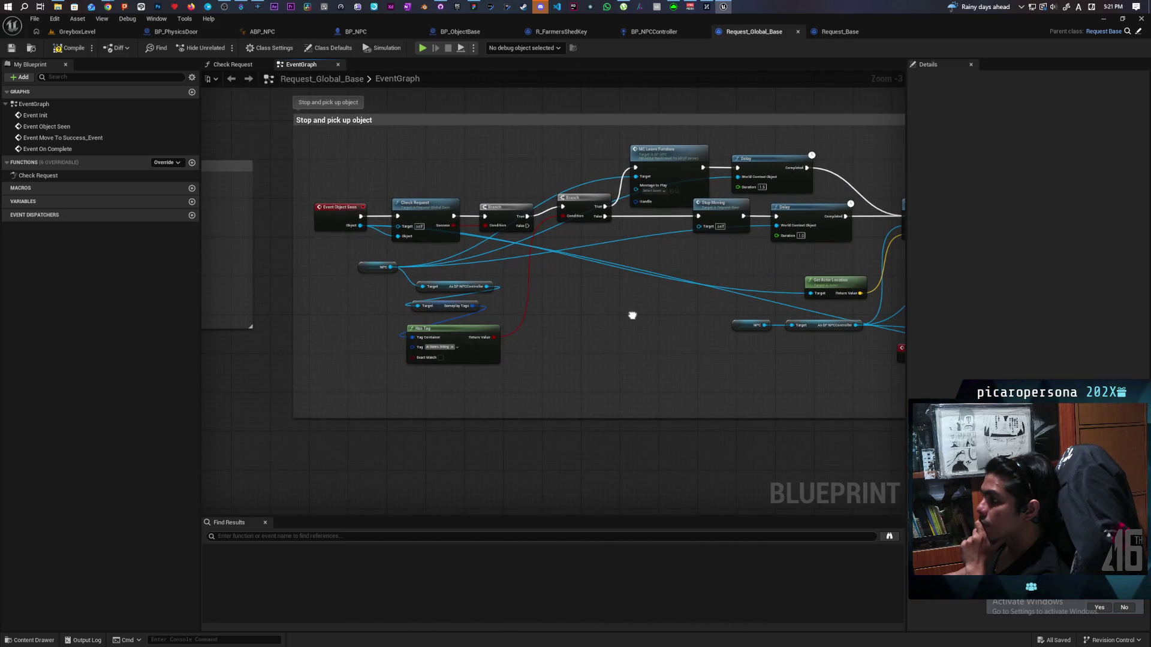
drag(632, 316, 637, 312)
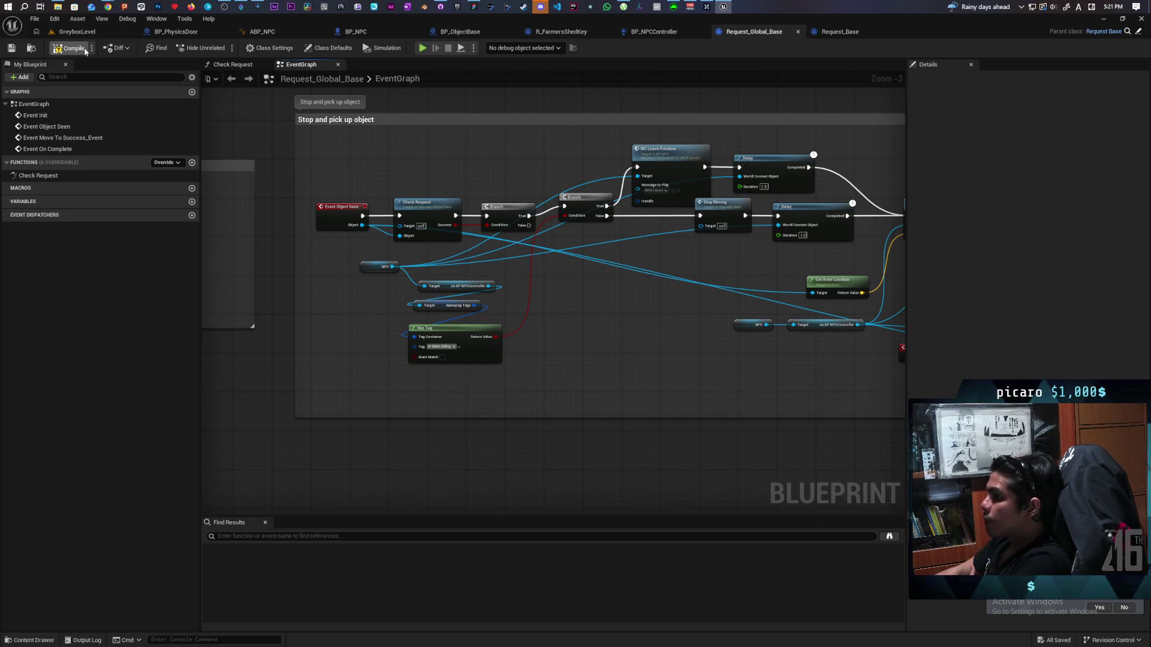
Survey the Find NPC and Stop and pick up object groups, then return to BP_NPCController via BP_NPC.
mouse_move(613, 266)
mouse_down()
mouse_move(596, 313)
mouse_move(522, 326)
mouse_move(727, 311)
mouse_up()
drag(655, 318, 707, 318)
drag(445, 330, 560, 324)
drag(239, 336, 731, 320)
scroll(592, 264, up, 2)
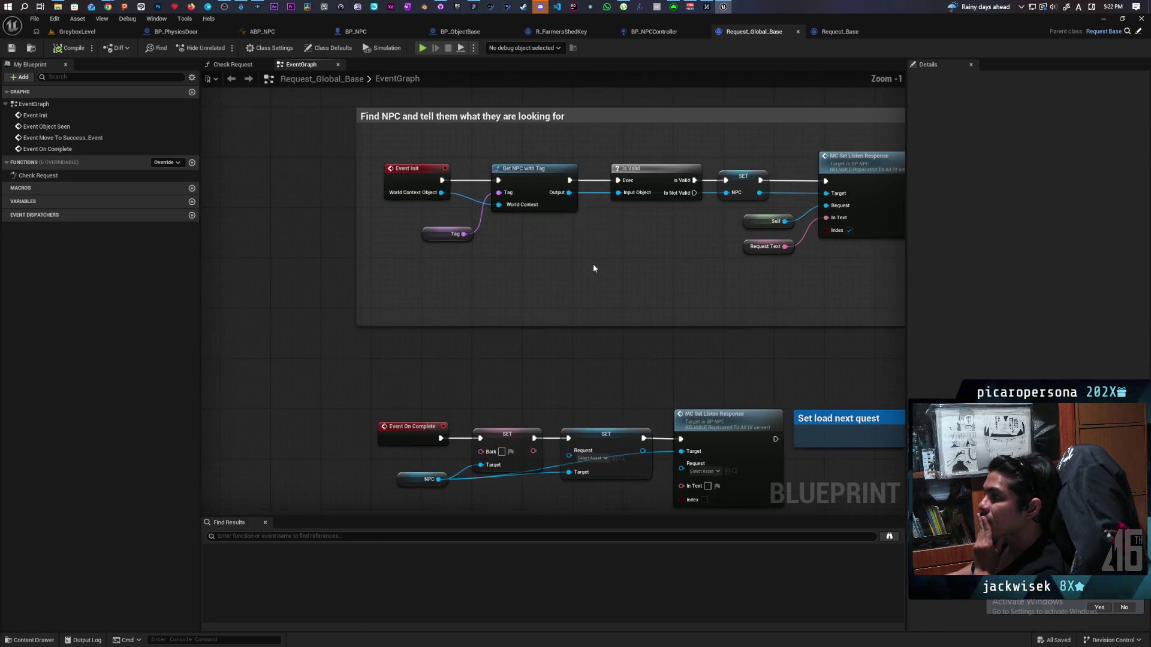
drag(732, 312, 688, 315)
mouse_move(809, 223)
mouse_down()
mouse_move(226, 362)
mouse_move(275, 360)
mouse_up()
click(714, 334)
mouse_move(817, 358)
mouse_down()
mouse_move(269, 378)
mouse_move(470, 334)
mouse_up()
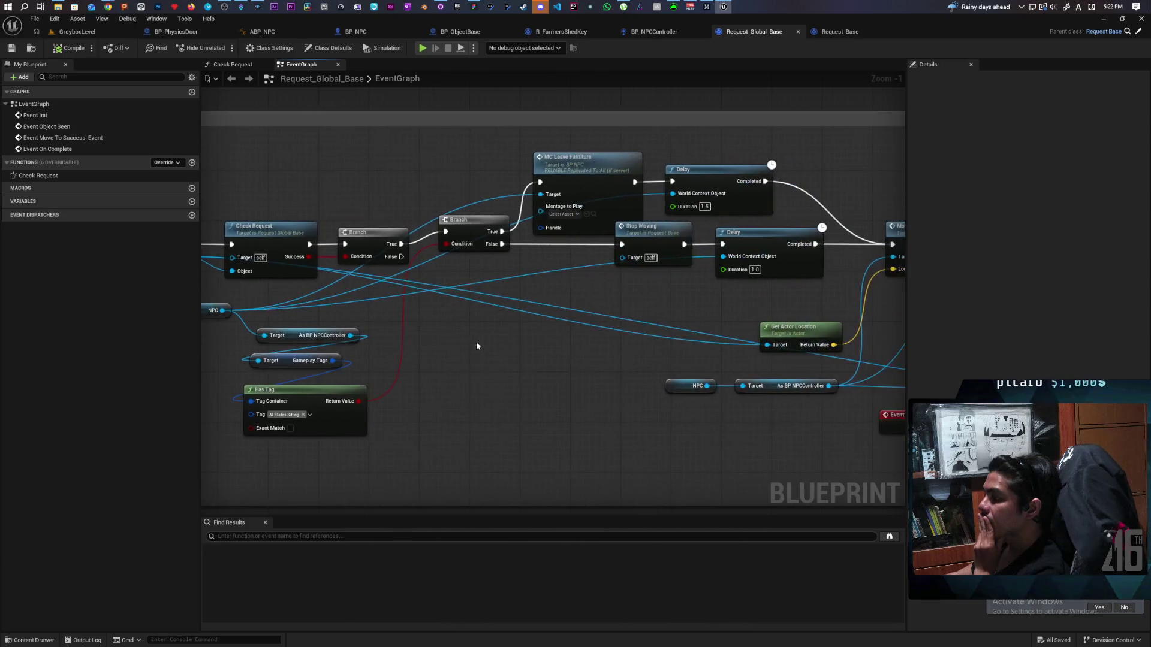
drag(576, 315, 487, 337)
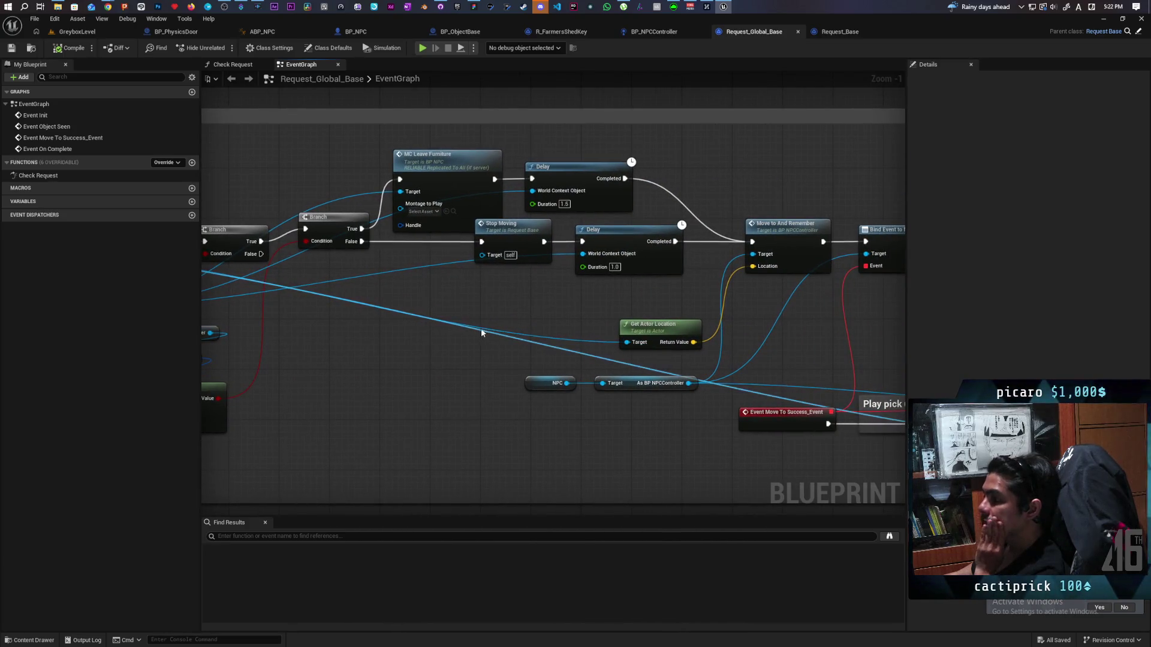
mouse_move(419, 346)
mouse_down()
mouse_move(685, 334)
mouse_move(520, 329)
mouse_move(592, 320)
mouse_up()
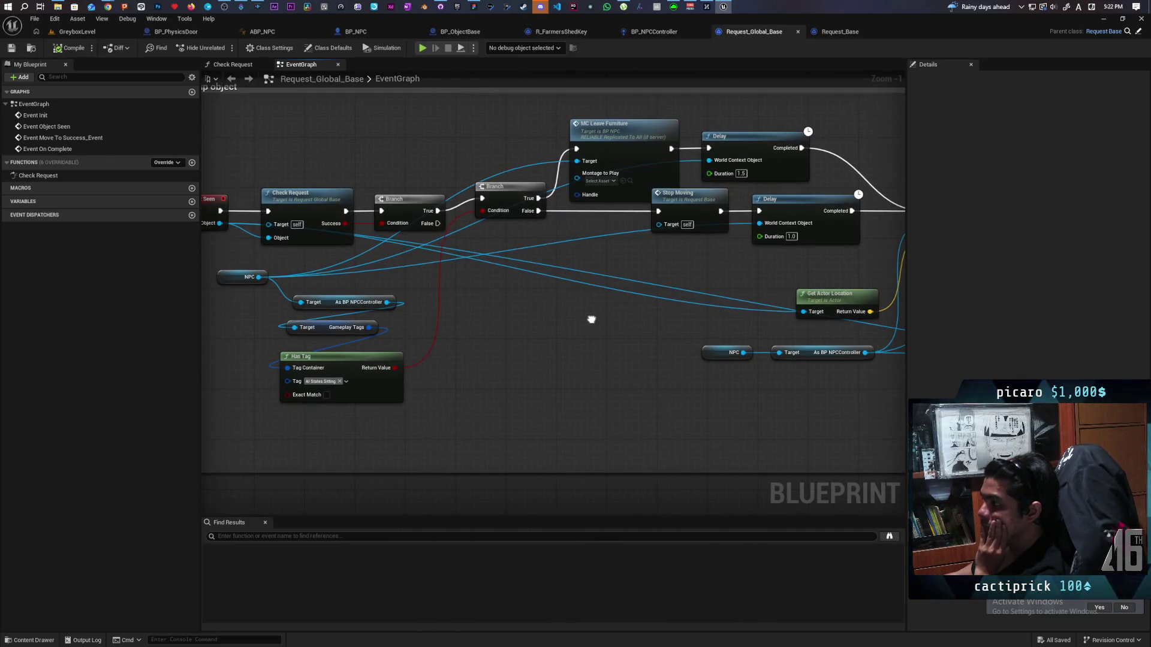
mouse_move(591, 319)
mouse_down()
mouse_move(680, 316)
mouse_move(650, 318)
mouse_up()
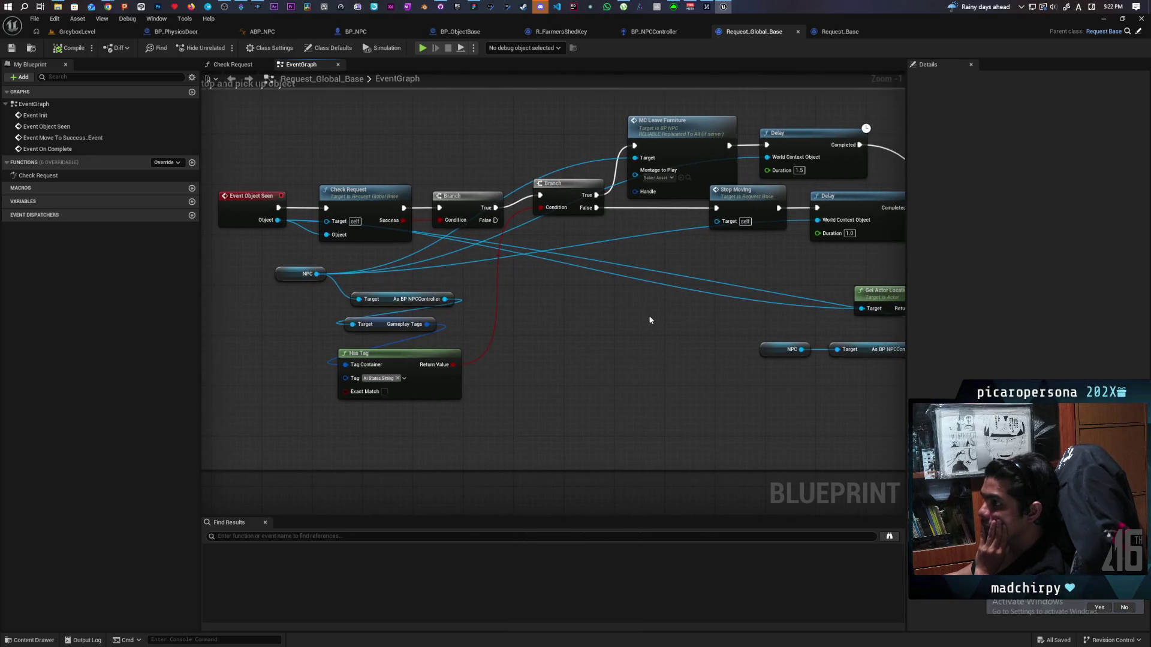
click(364, 32)
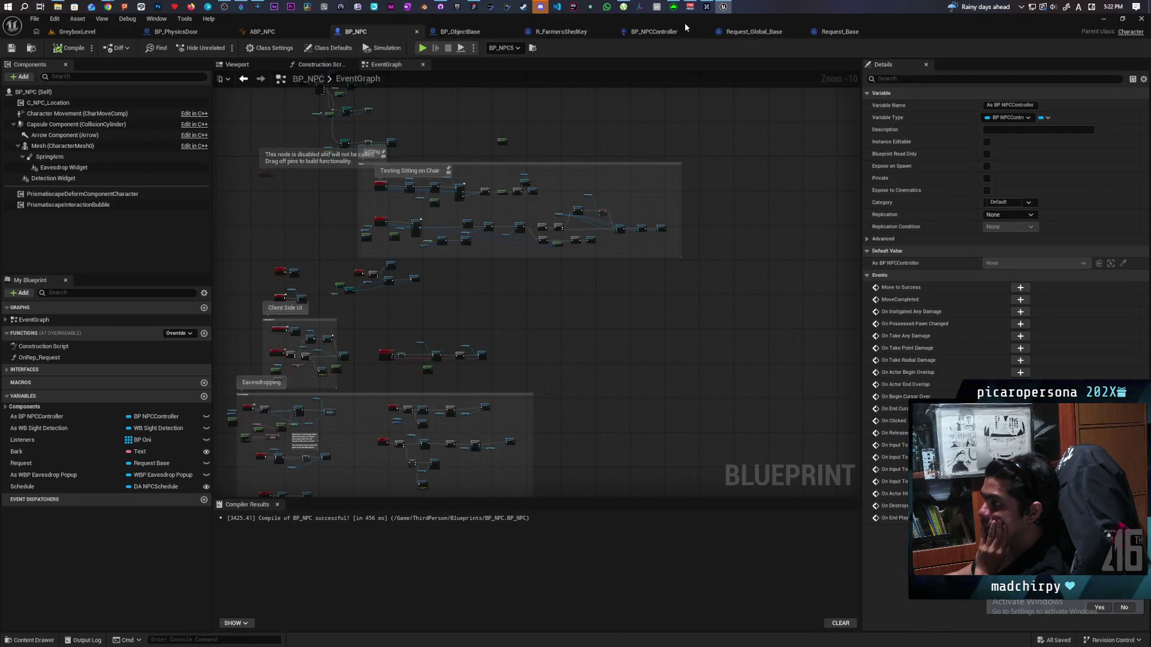
click(666, 33)
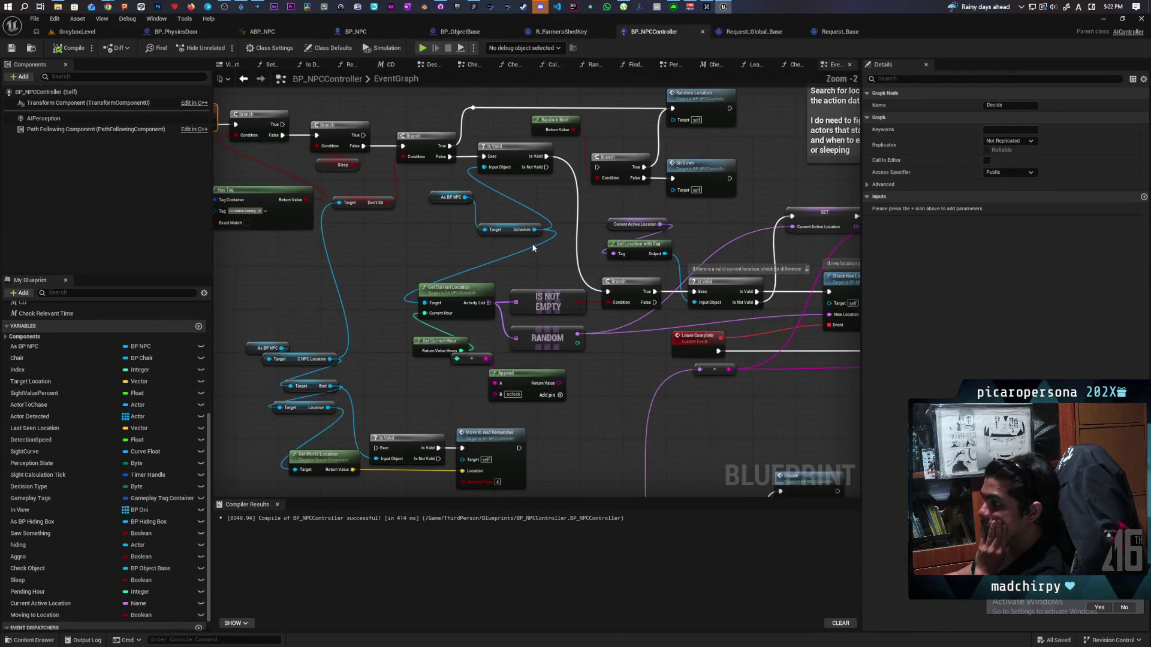
scroll(533, 248, down, 1)
drag(703, 231, 520, 204)
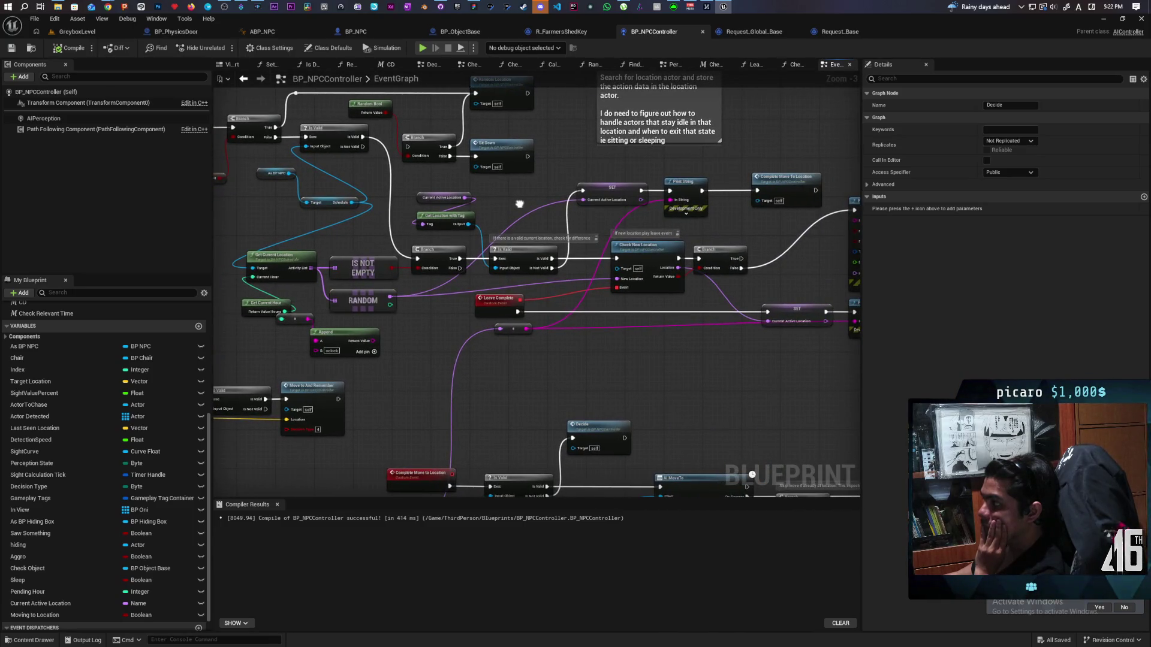
scroll(519, 204, down, 2)
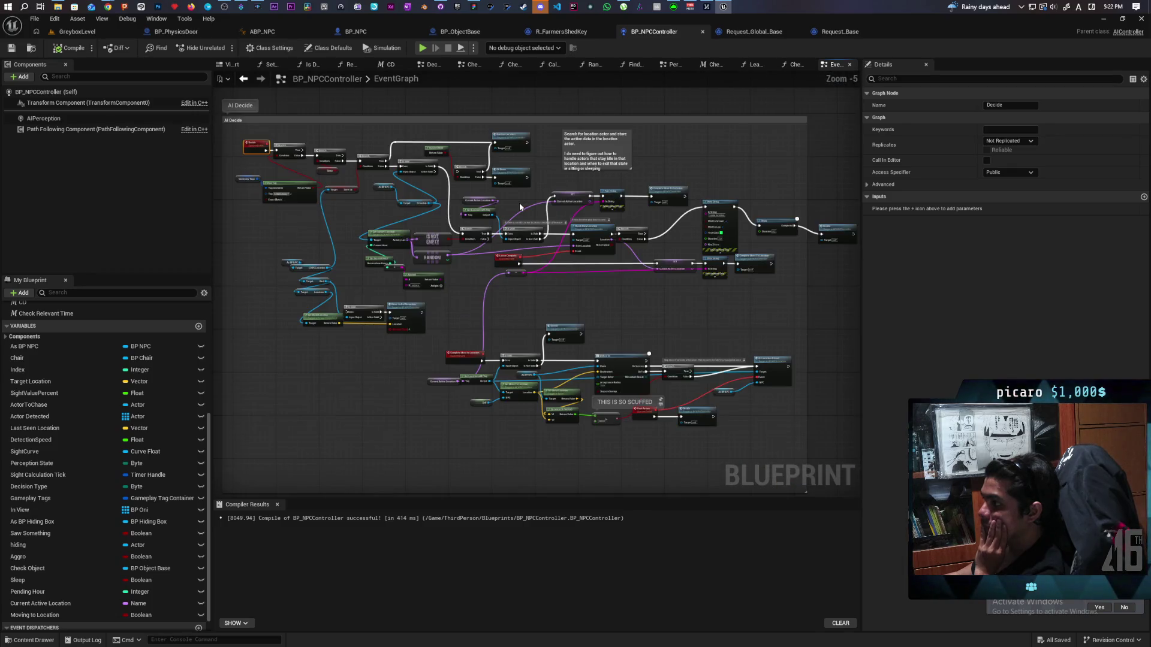
scroll(520, 207, up, 2)
mouse_move(623, 308)
mouse_down()
mouse_move(494, 170)
mouse_move(529, 204)
mouse_move(600, 210)
mouse_up()
double_click(530, 205)
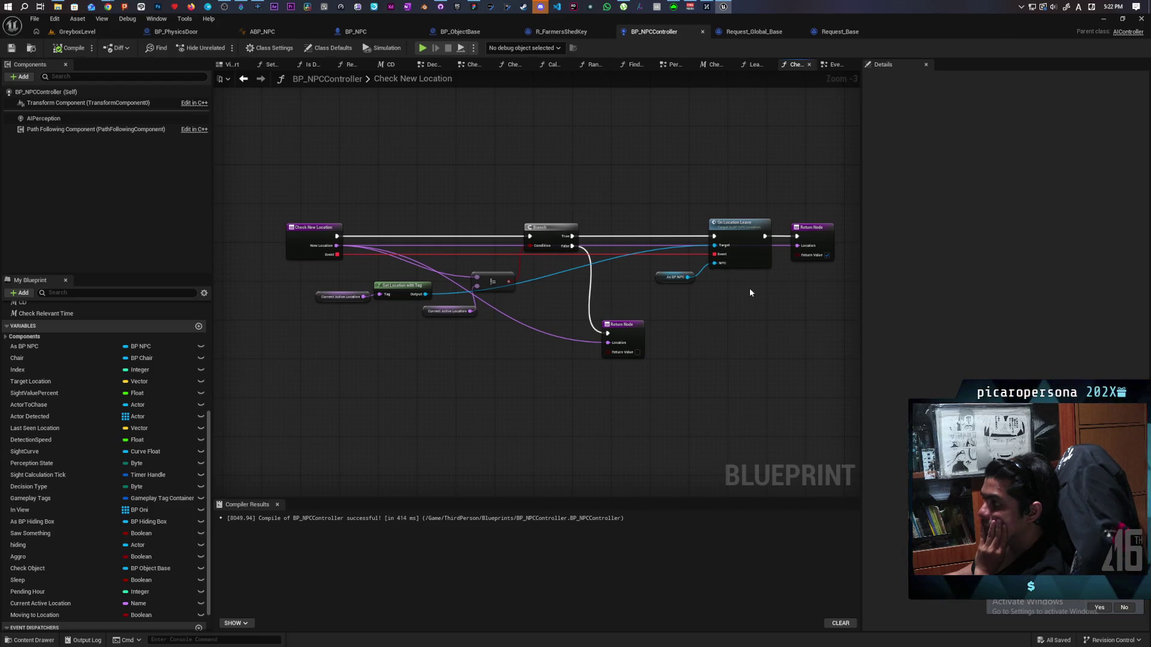
Move Current Active Location and Get Location with Tag above the On Location Leave node.
drag(704, 250, 750, 303)
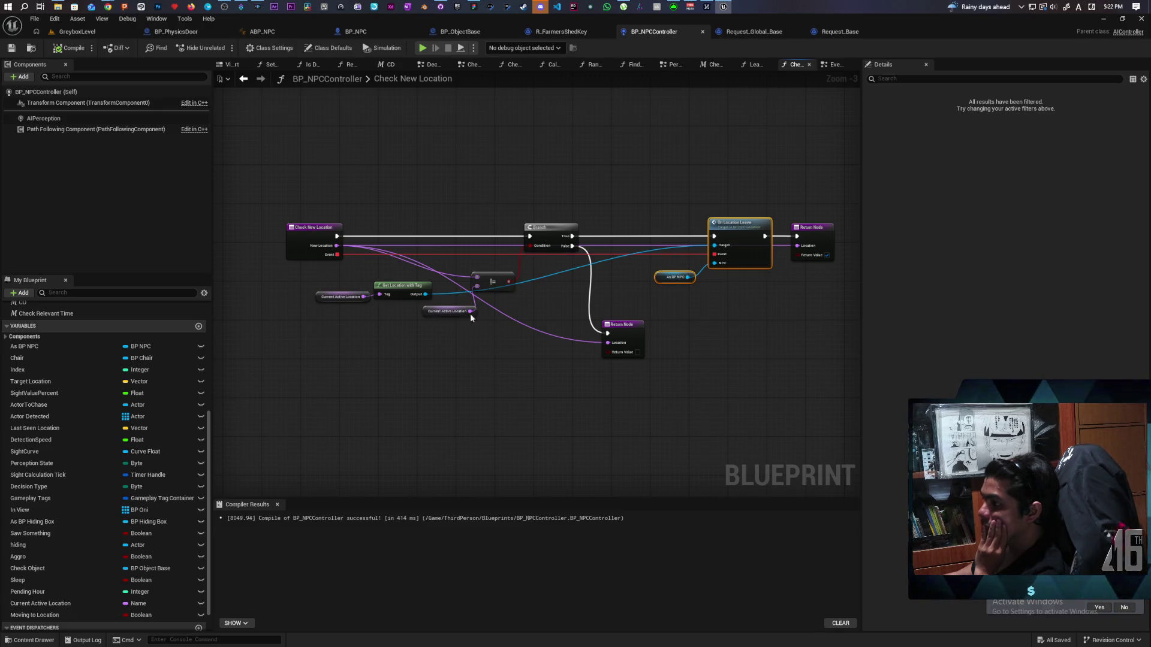
drag(349, 312, 403, 287)
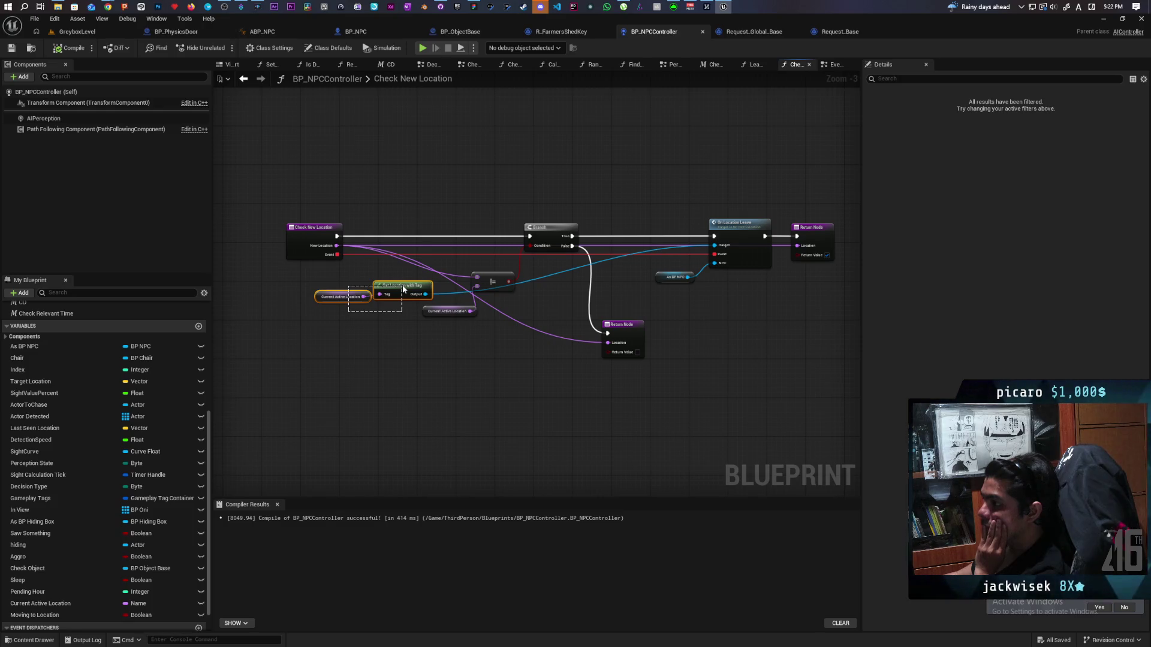
click(396, 361)
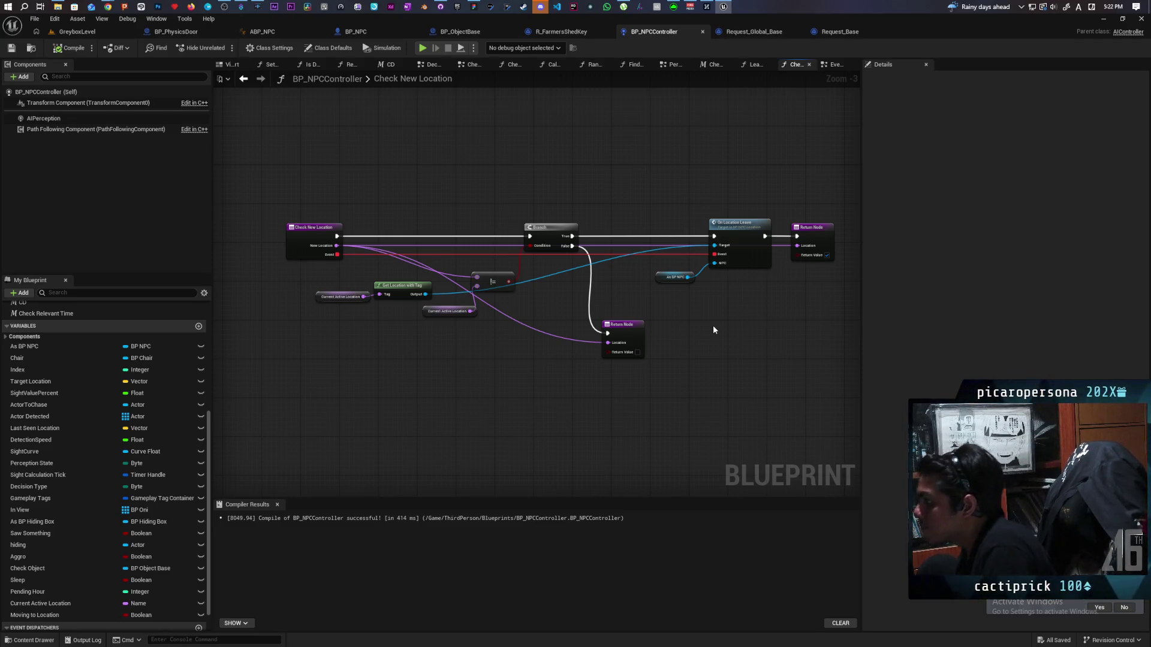
mouse_move(338, 312)
mouse_down()
mouse_move(608, 196)
mouse_move(664, 201)
mouse_up()
click(753, 161)
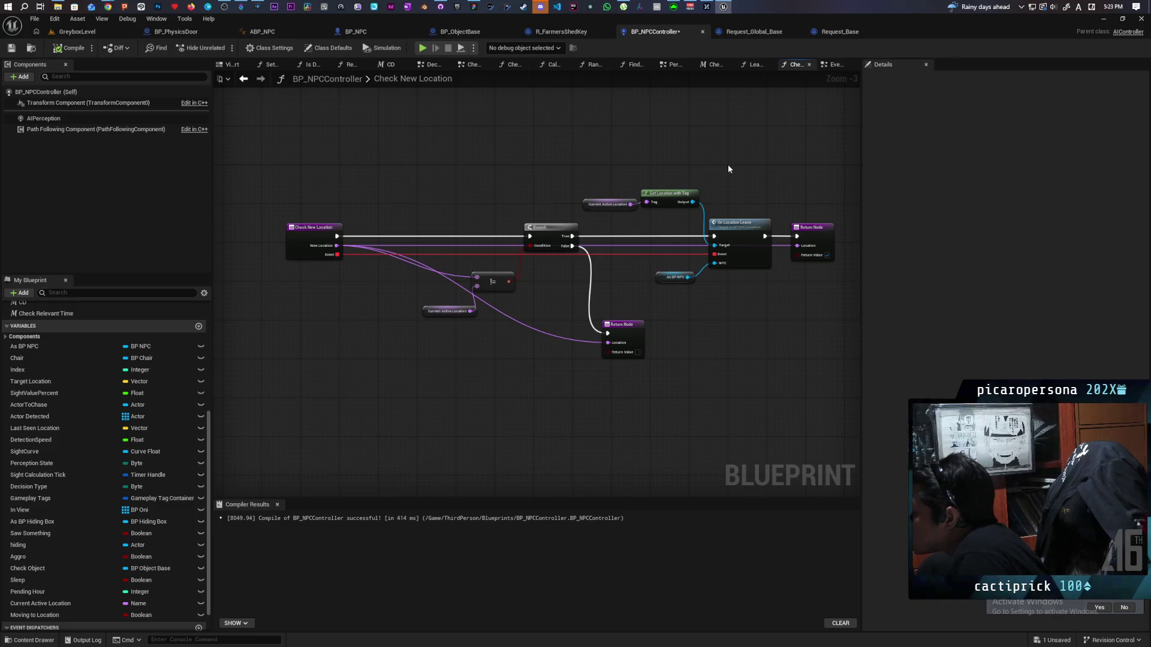
Inspect the On Location Leave function, then select the location lookup and On Location Leave nodes.
drag(613, 180, 758, 299)
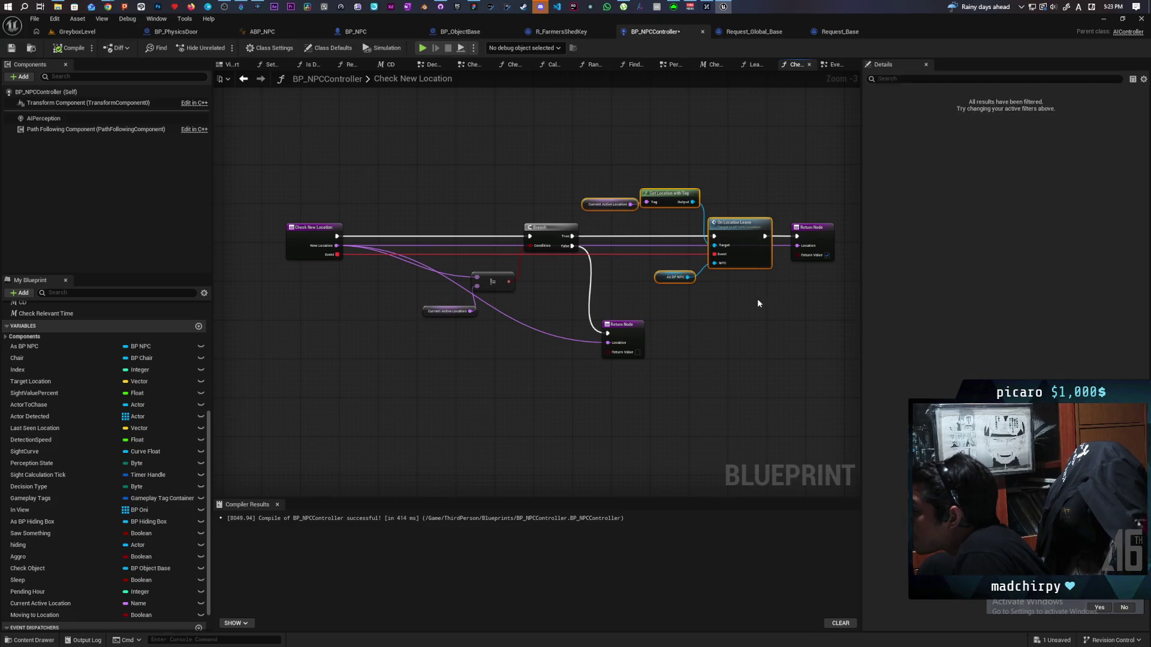
double_click(754, 249)
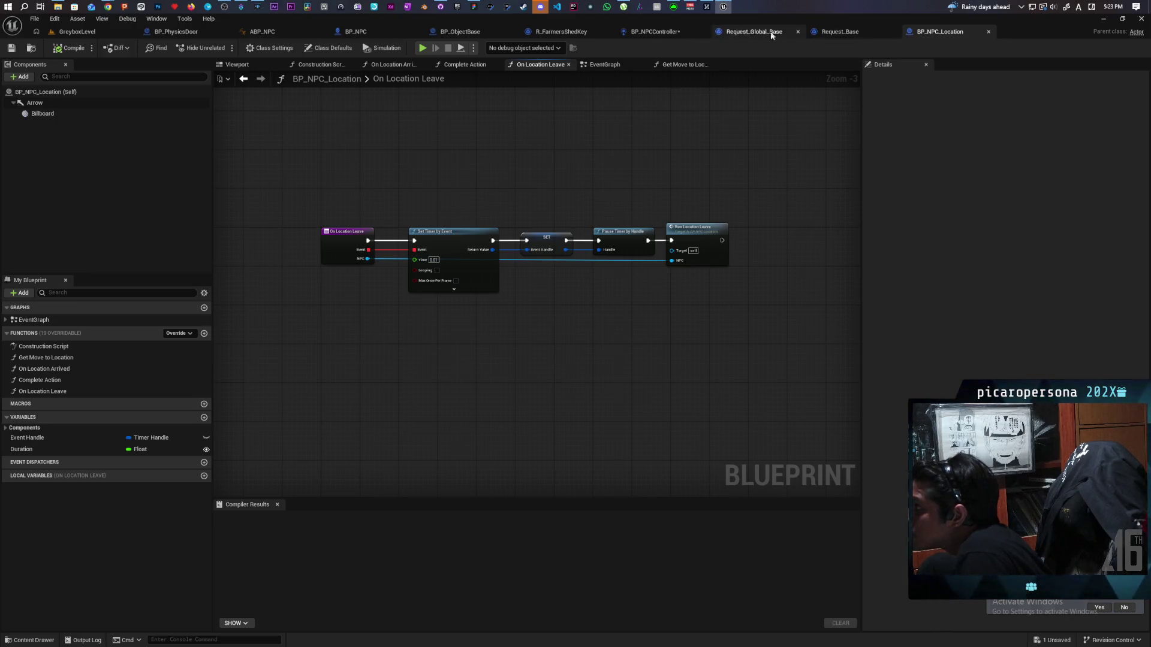
click(674, 34)
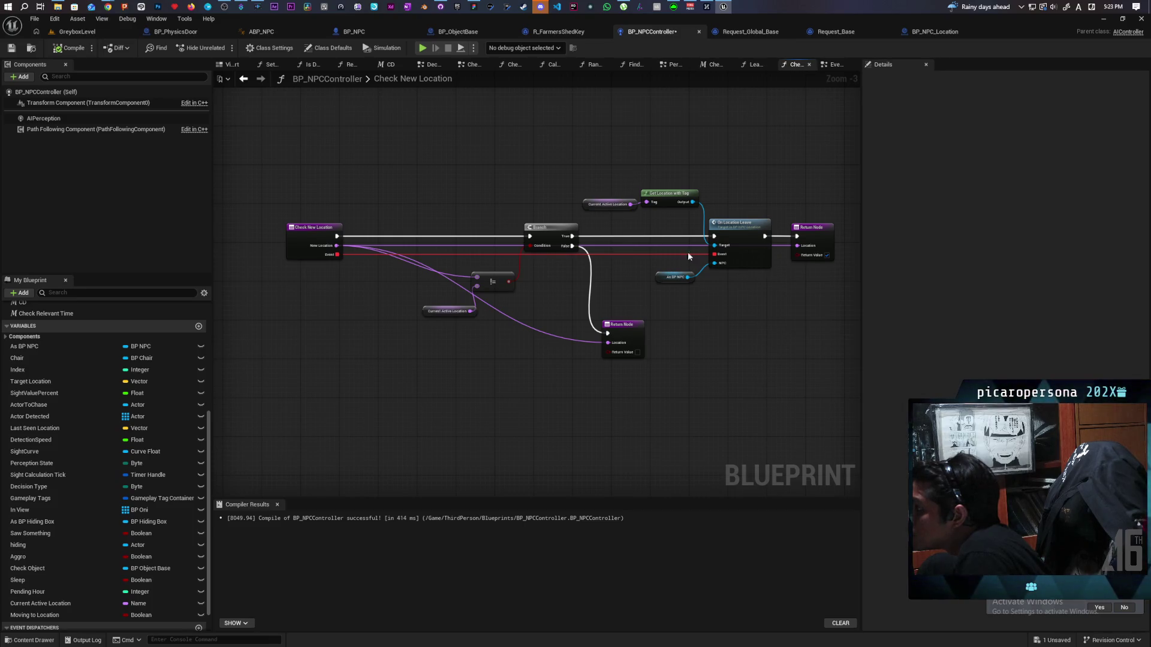
drag(613, 171, 728, 297)
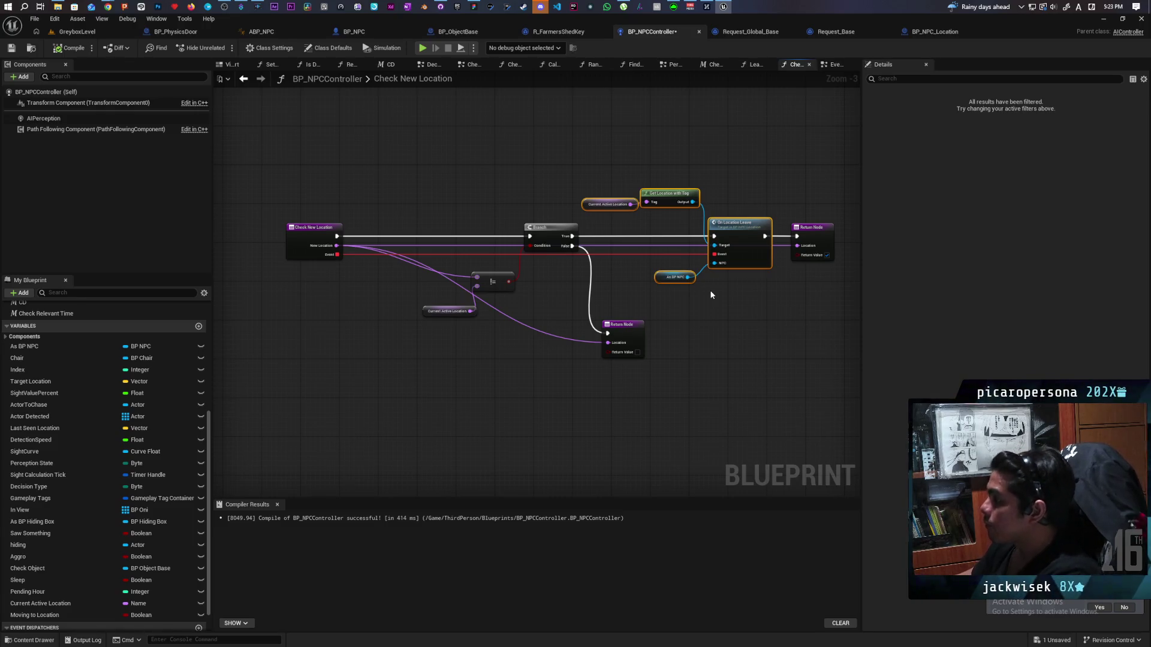
Collapse the selected nodes into a new function named 'Get up from chair', then view Leave Chair.
right_click(727, 232)
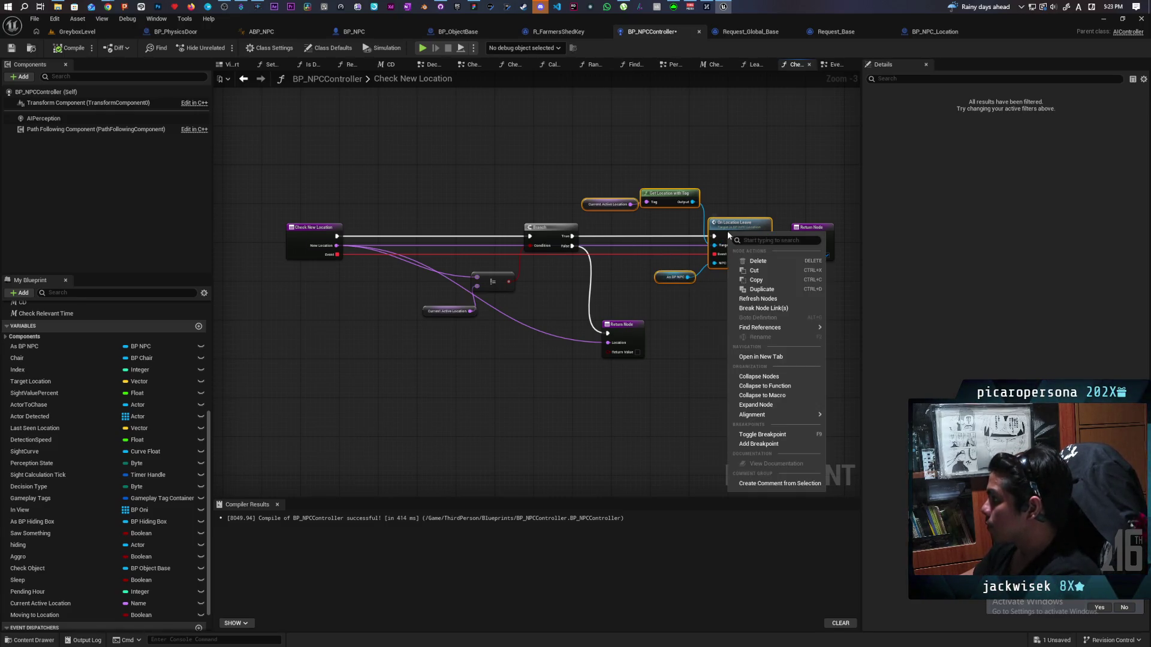
click(780, 387)
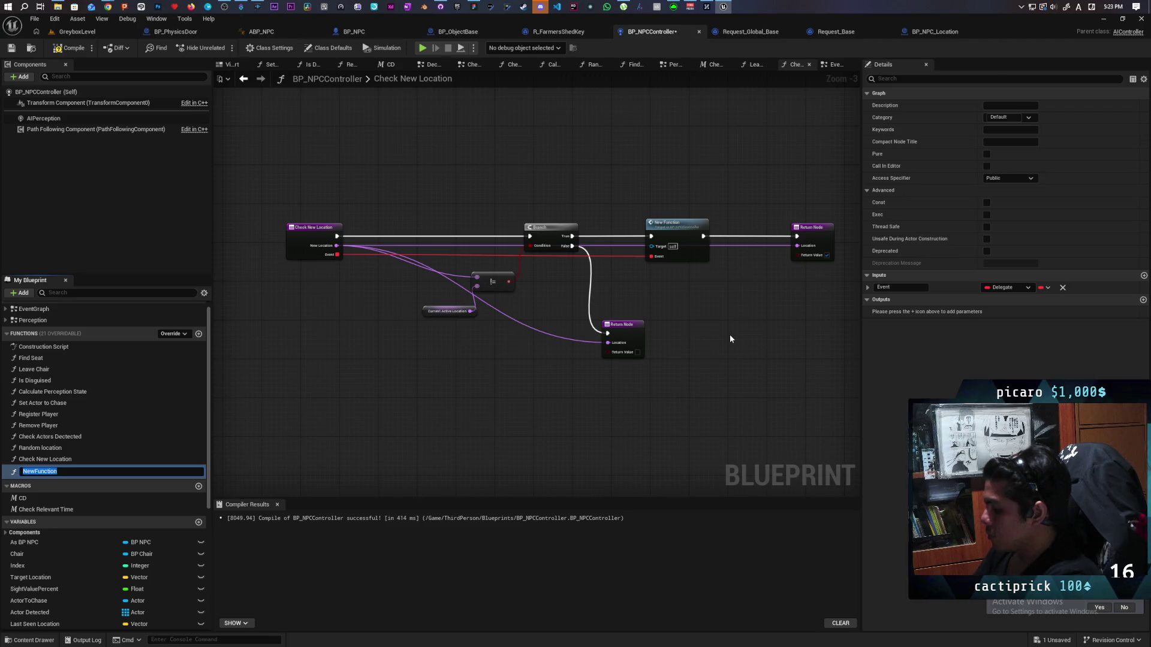
text(Get)
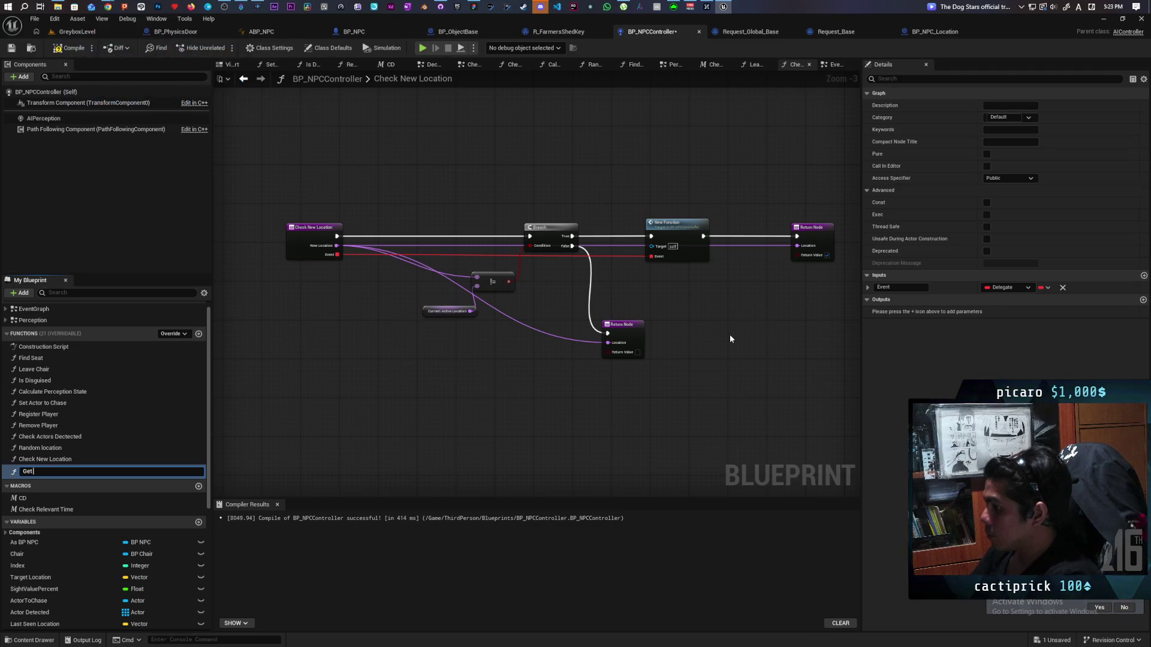
text( up from chair)
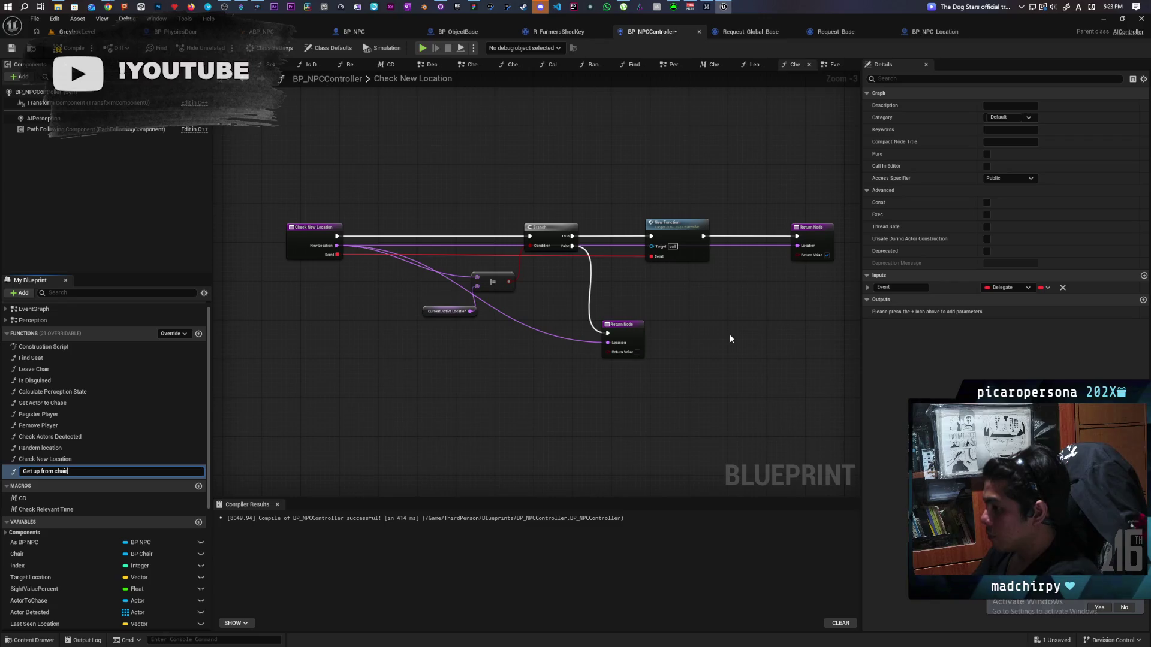
key(Return)
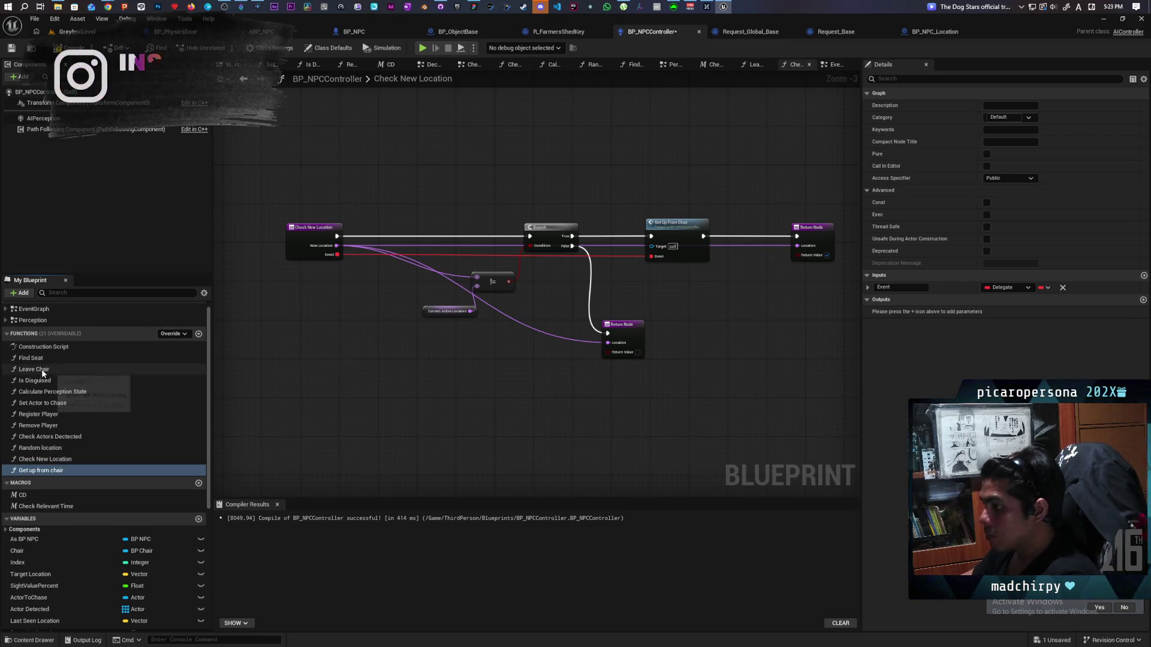
double_click(36, 369)
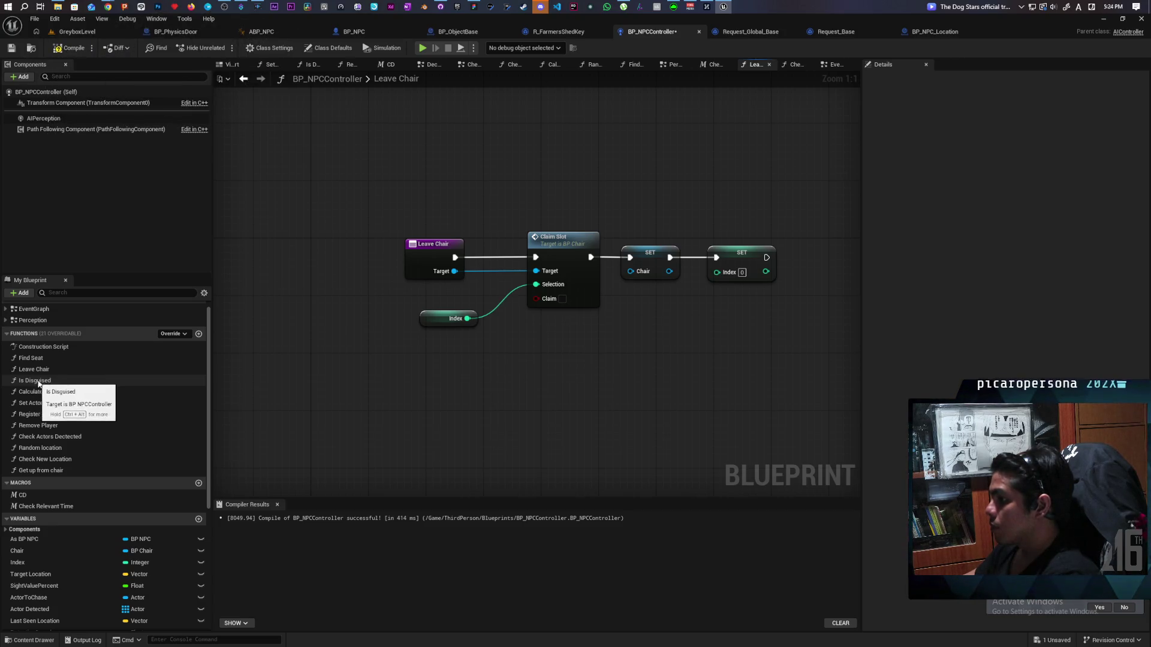
In Get up from chair, place a Leave Chair call beside On Location Leave, then delete it.
double_click(42, 471)
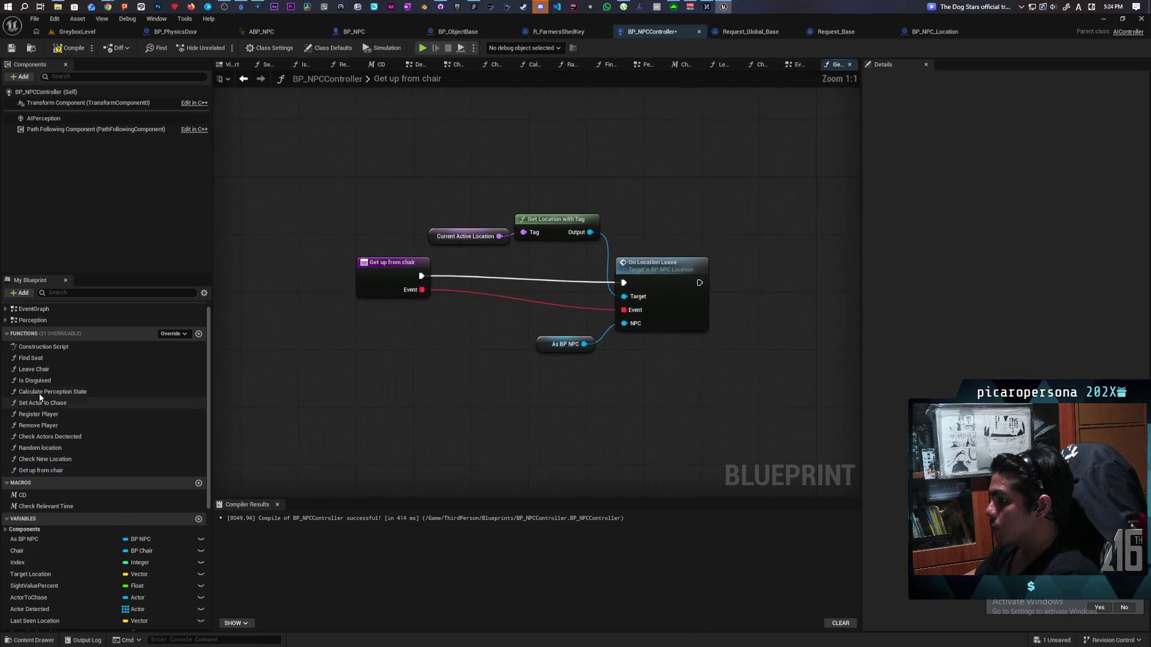
drag(36, 370, 763, 403)
mouse_move(654, 403)
mouse_down()
mouse_move(390, 388)
mouse_move(514, 388)
mouse_up()
drag(635, 364, 624, 249)
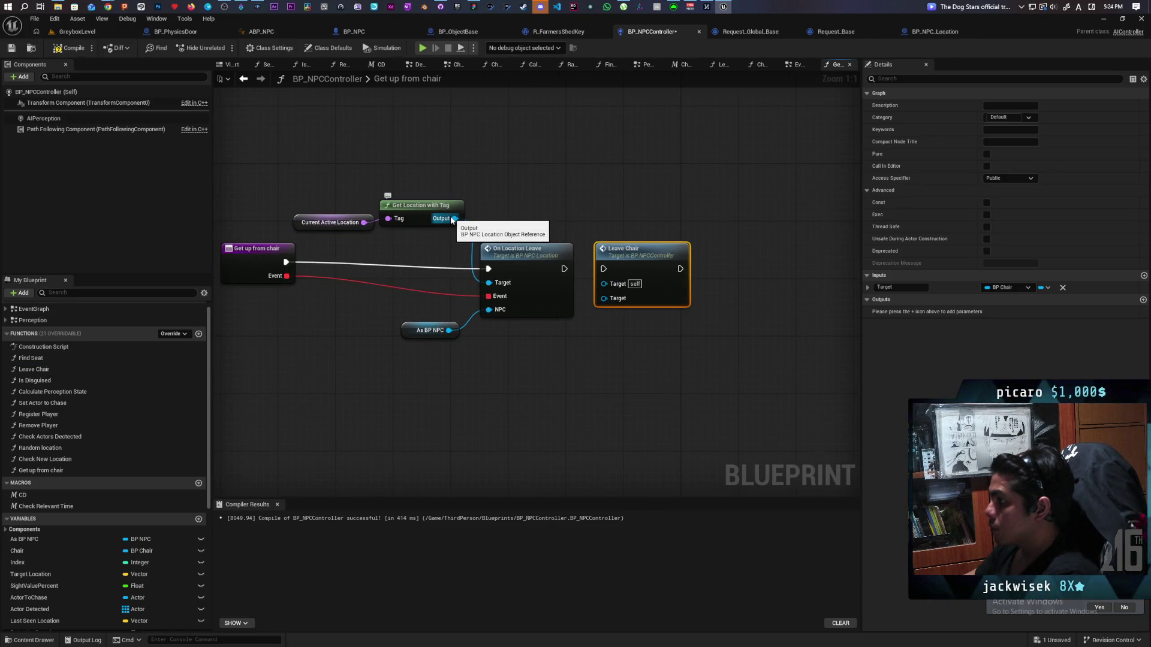
mouse_move(453, 219)
mouse_down()
mouse_move(606, 281)
mouse_move(610, 300)
mouse_move(596, 262)
mouse_move(539, 193)
mouse_move(562, 191)
mouse_up()
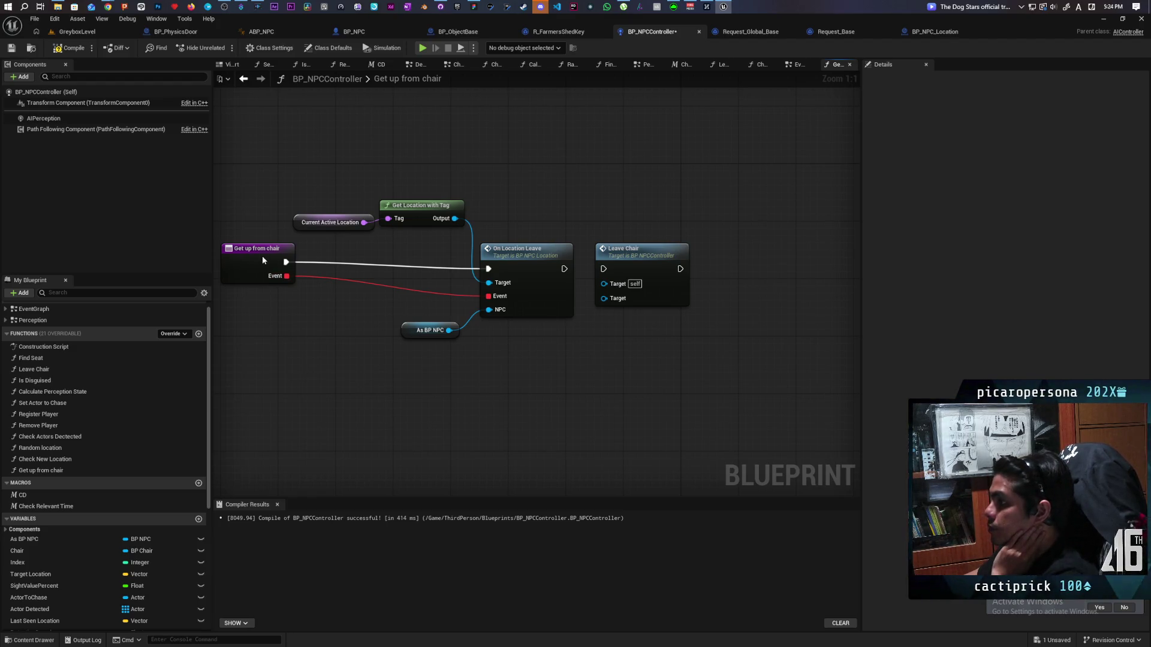
drag(263, 260, 262, 268)
click(639, 269)
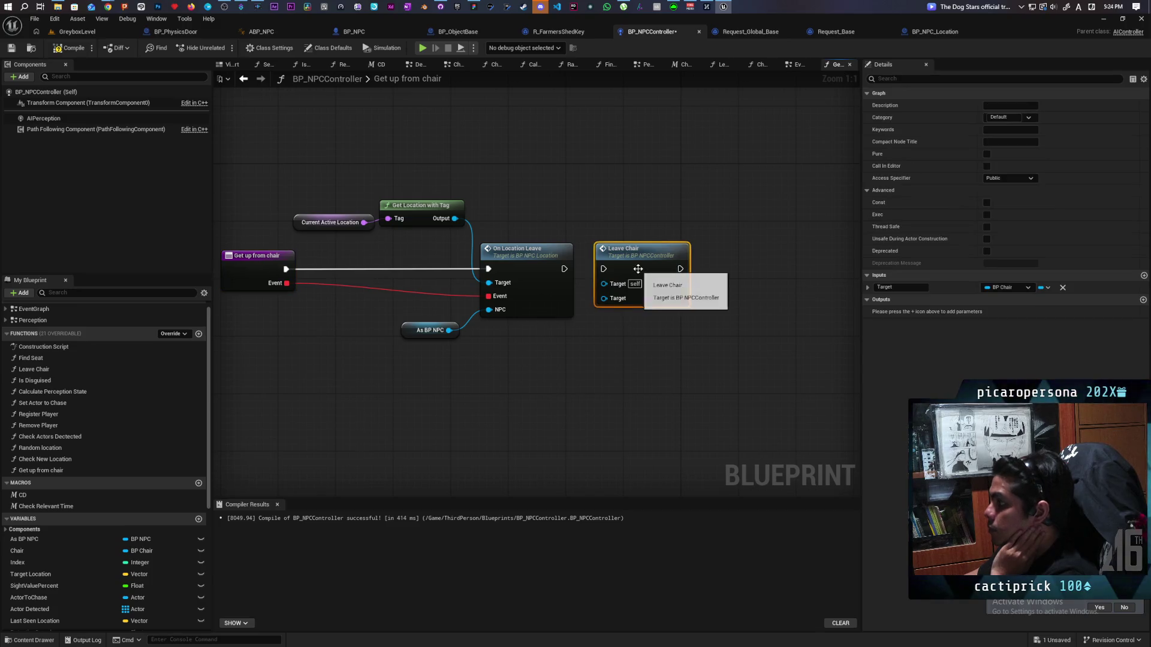
key(Delete)
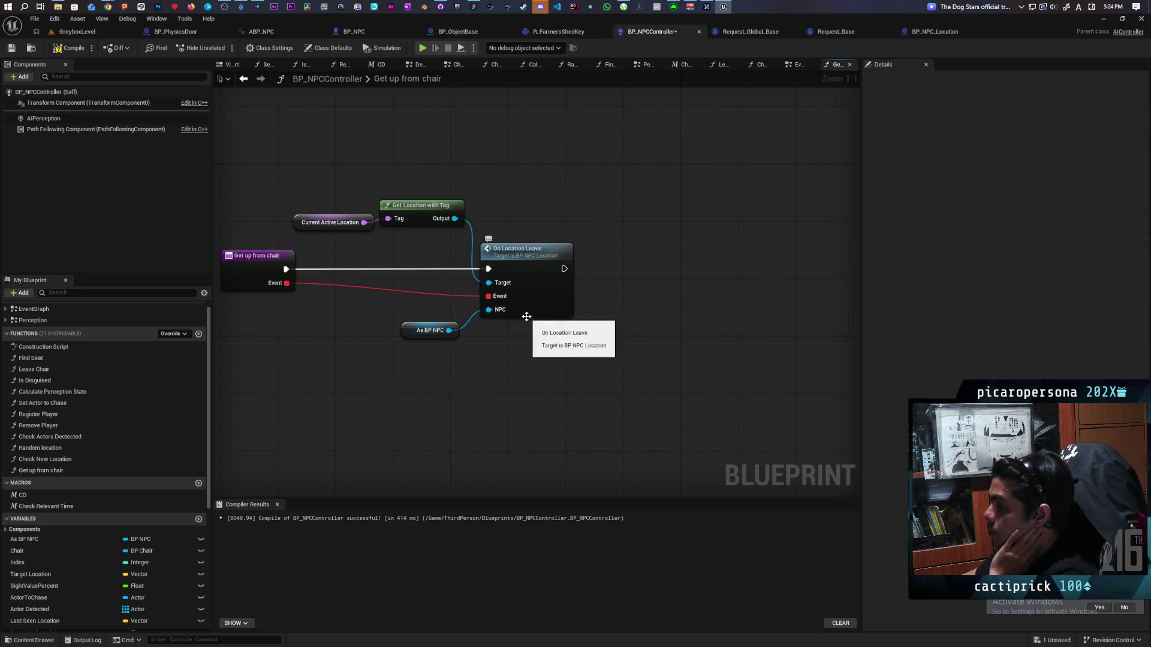
Inspect On Location Leave's Run Location Leave event, close BP_NPC_Location, and save the controller.
double_click(563, 314)
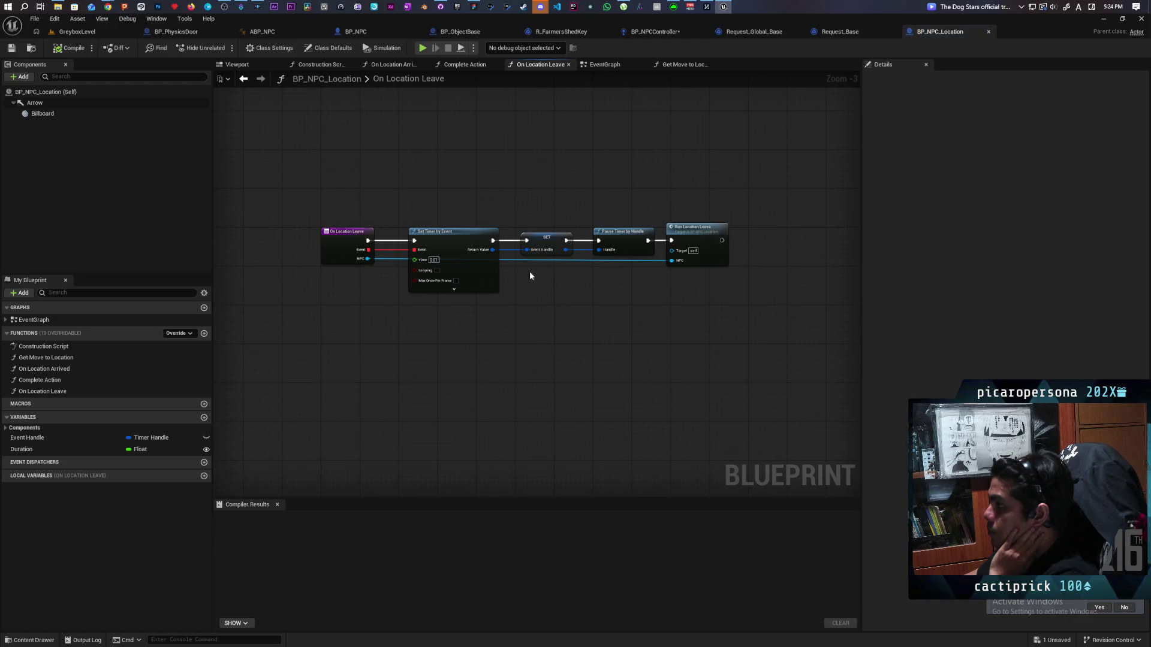
double_click(701, 238)
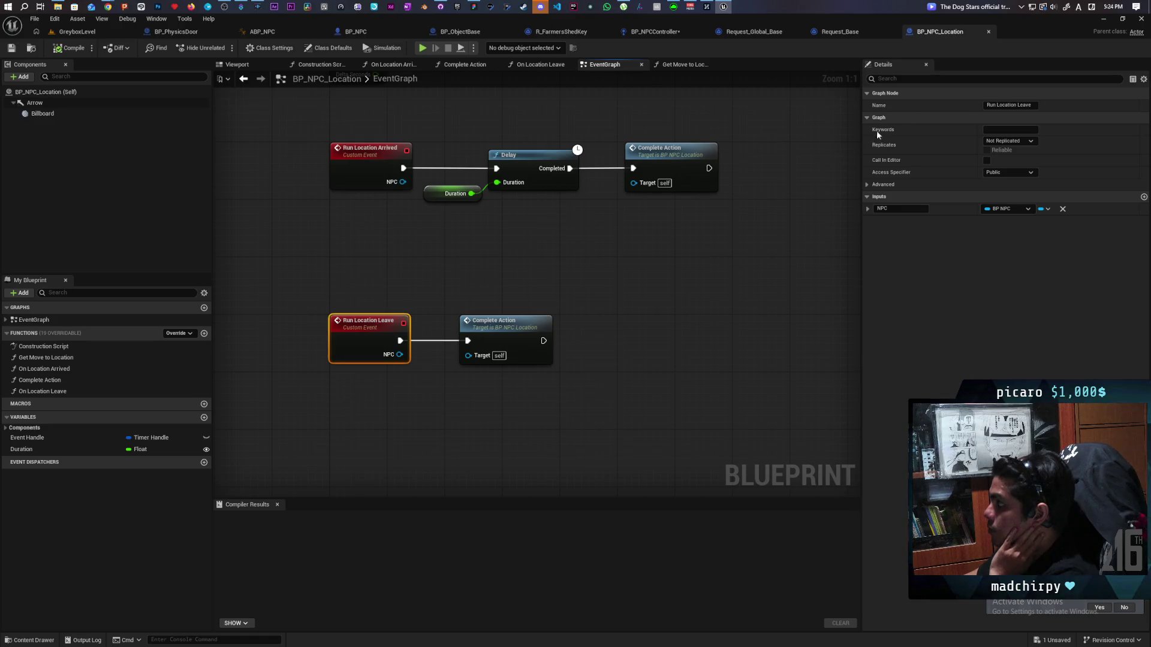
click(990, 31)
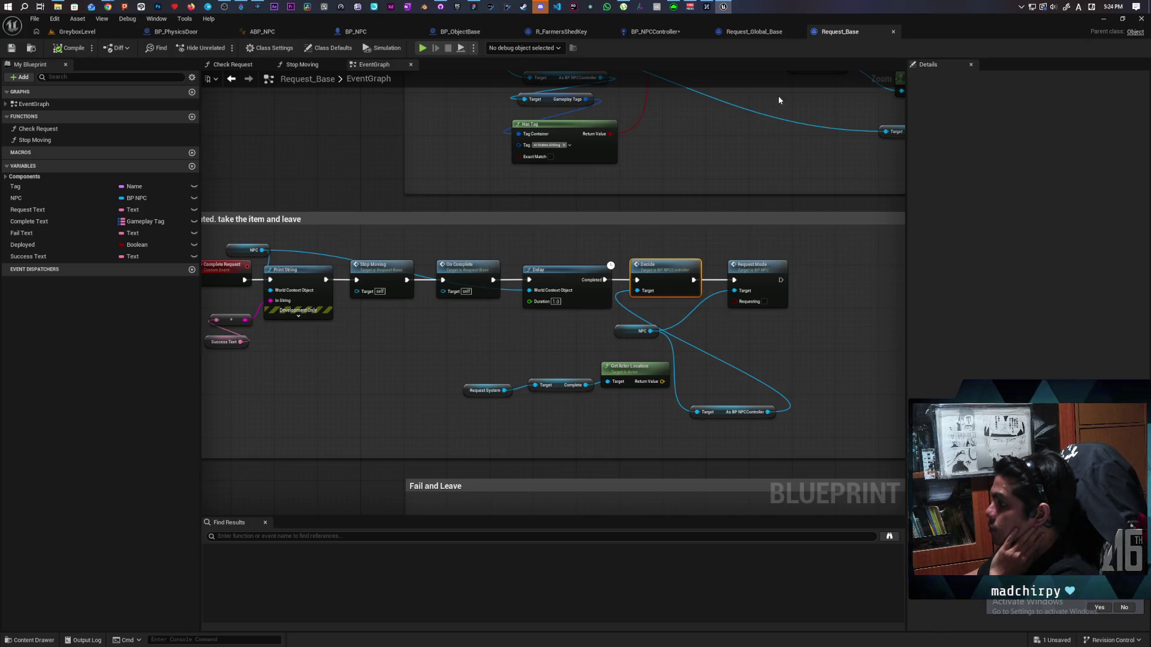
click(660, 34)
key(ctrl+s)
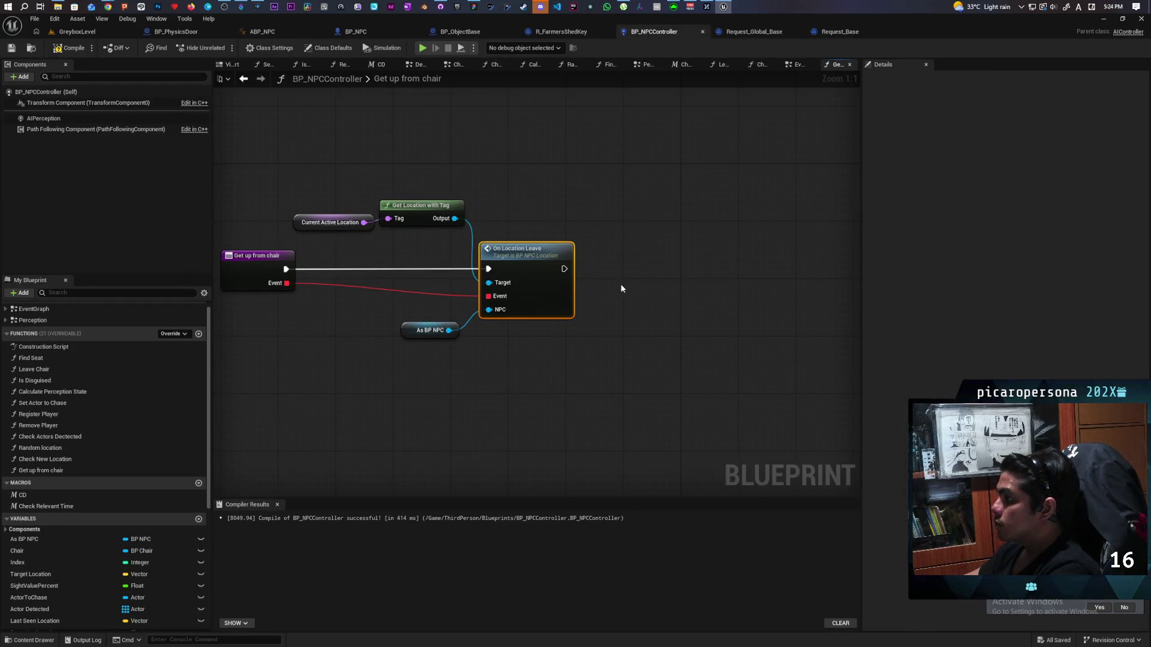
Capitalise the function name to 'Get up from Chair' in Details and save BP_NPCController.
drag(455, 393, 611, 380)
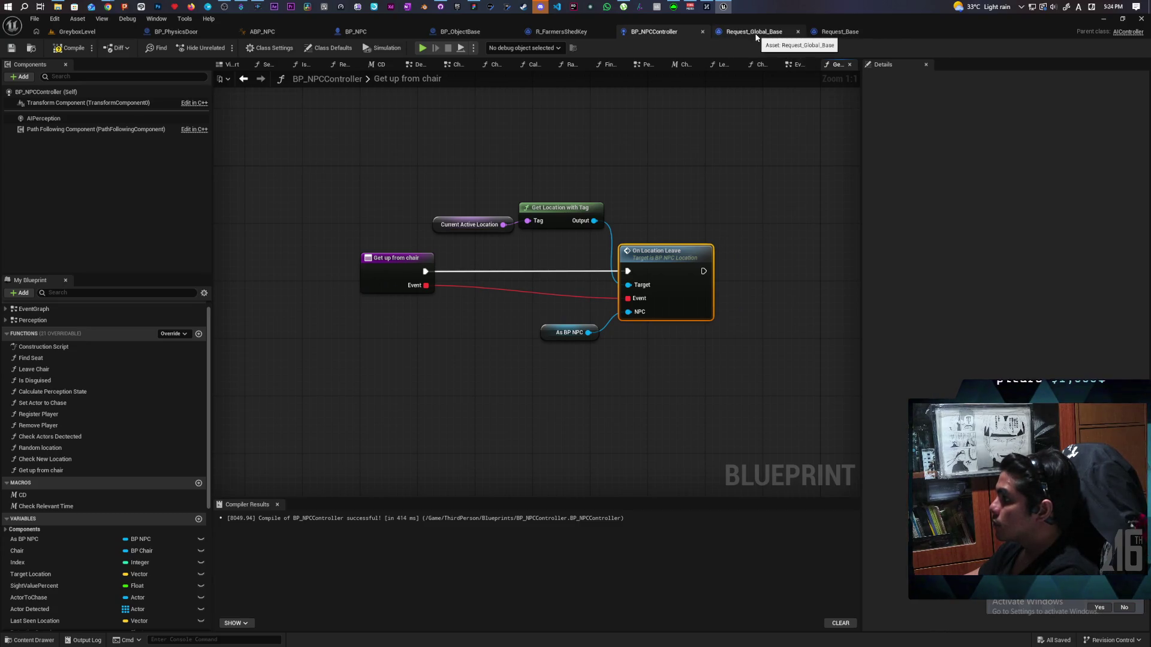
click(385, 273)
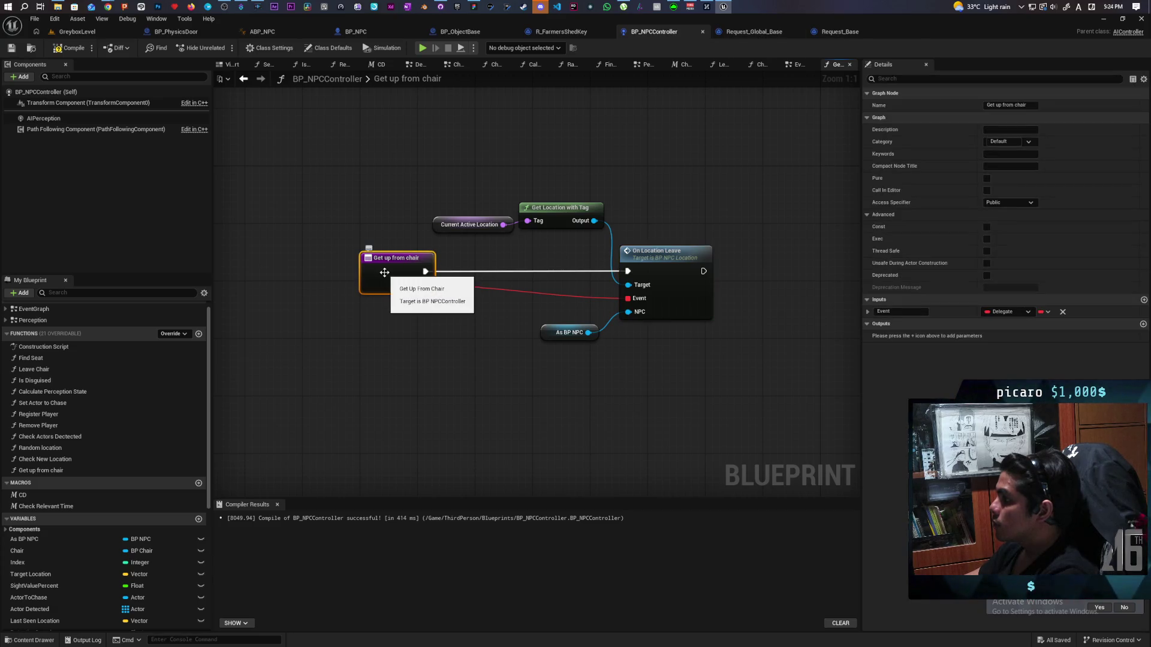
click(1036, 107)
key(Left)
key(Left)
key(Left)
key(BackSpace)
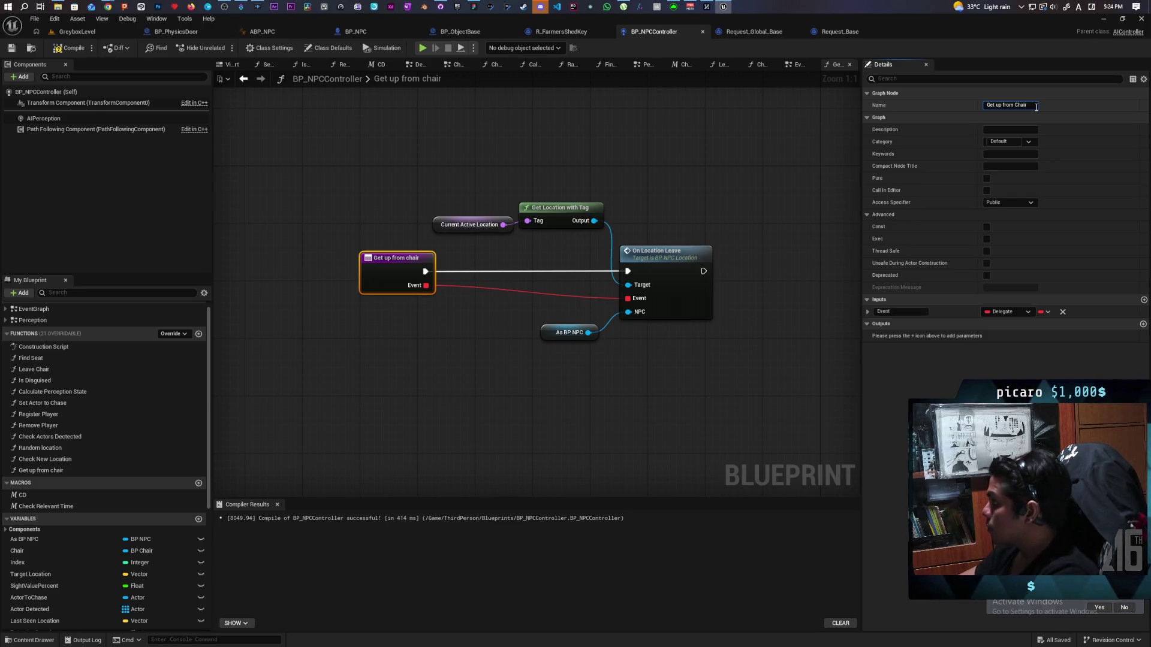
key(Return)
click(790, 132)
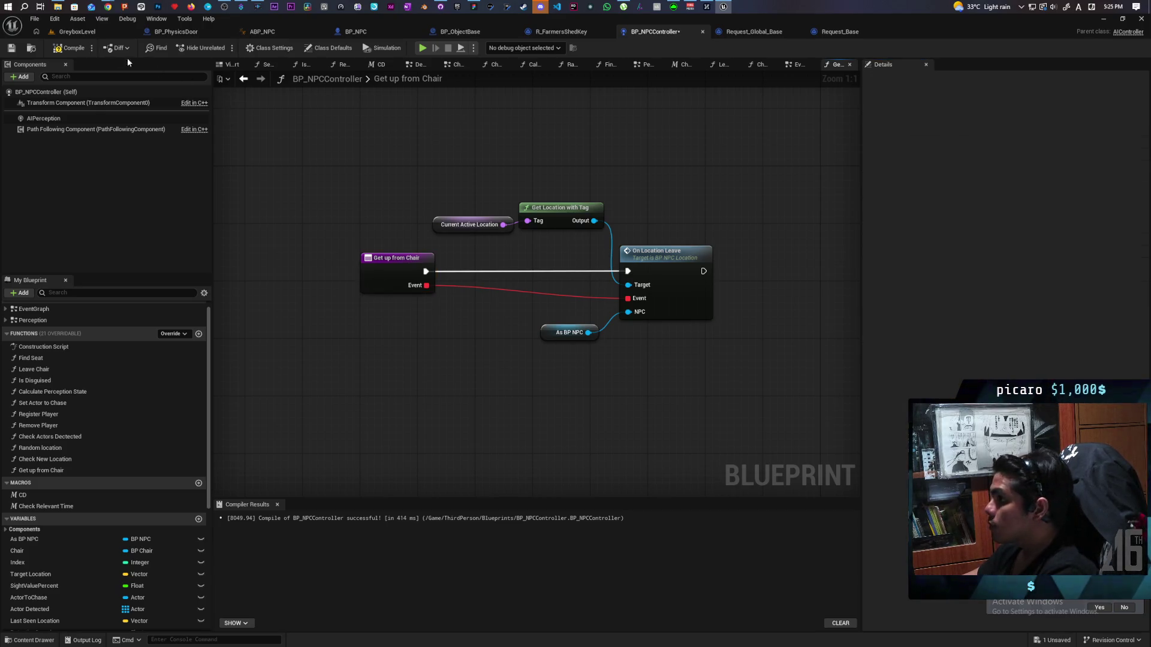
key(ctrl+s)
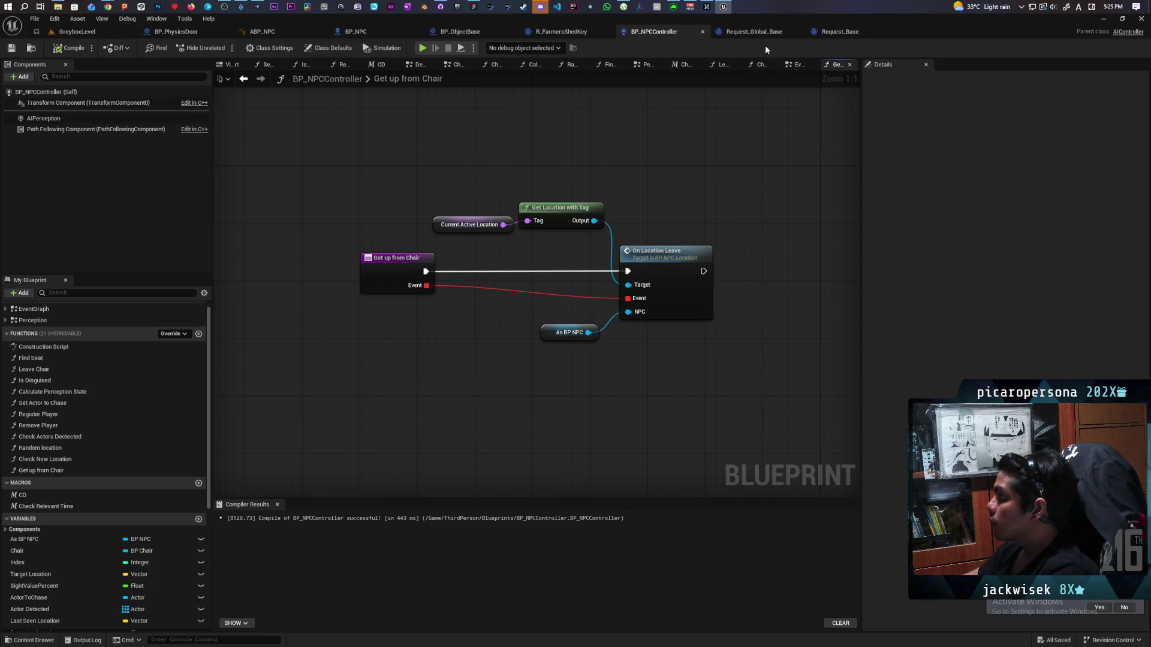
click(753, 31)
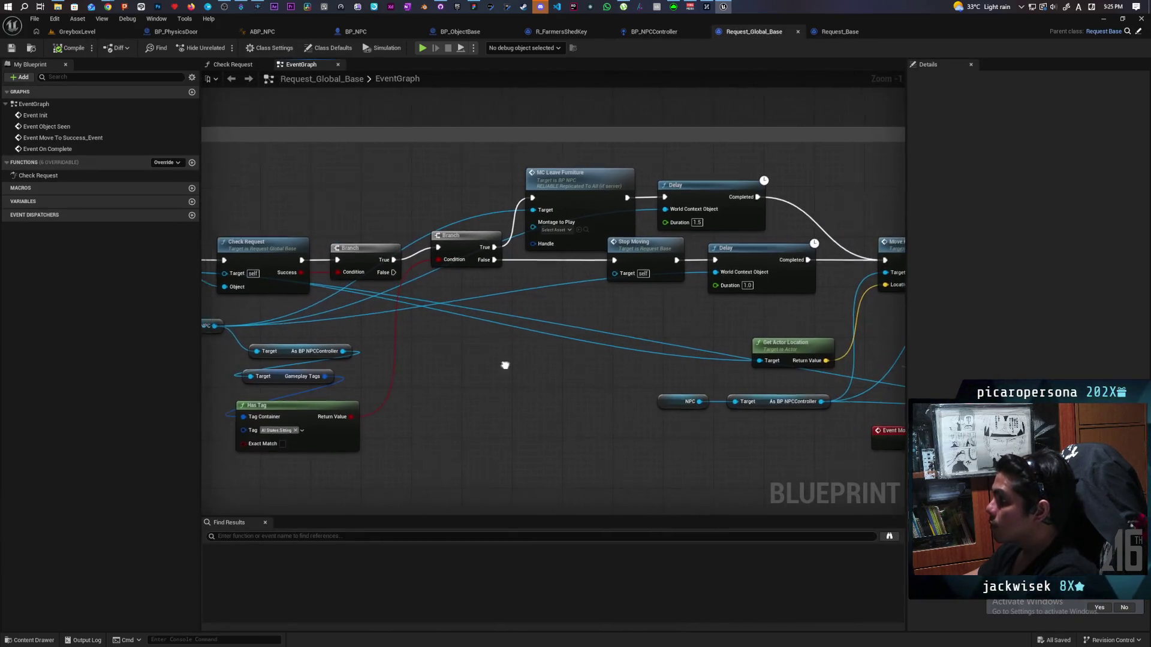
Add a Get Up From Chair call from the controller reference, driven by the Branch's True output.
drag(439, 329, 511, 317)
text(get up)
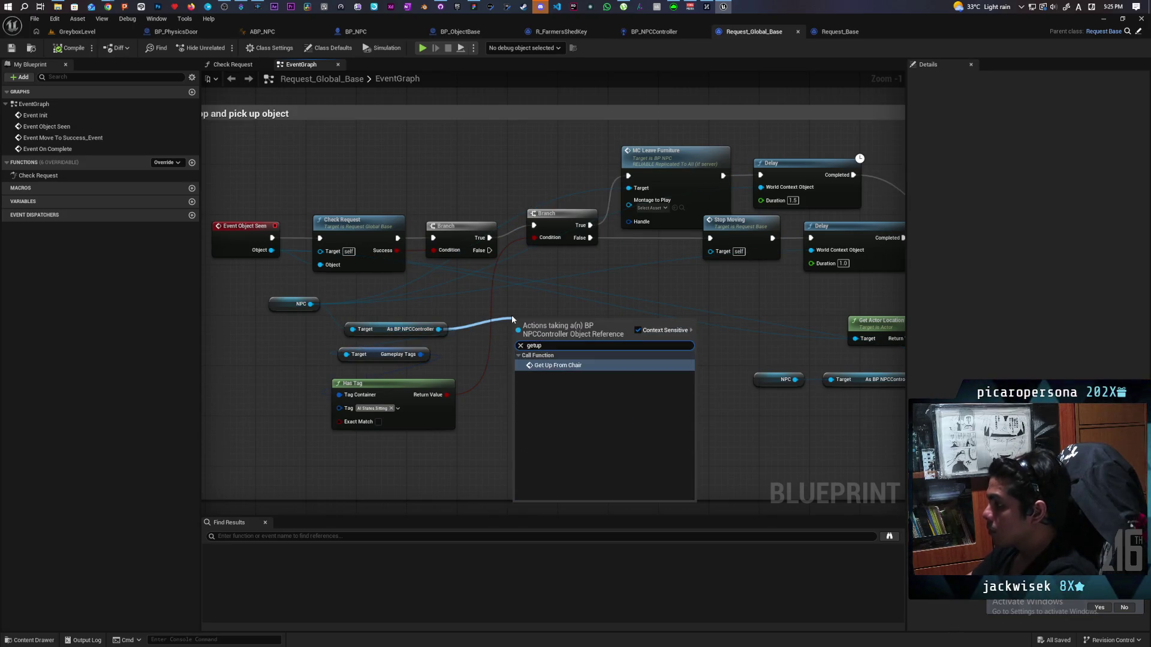
key(Return)
mouse_move(555, 324)
mouse_down()
mouse_move(426, 389)
mouse_move(391, 431)
mouse_move(501, 391)
mouse_move(491, 384)
mouse_up()
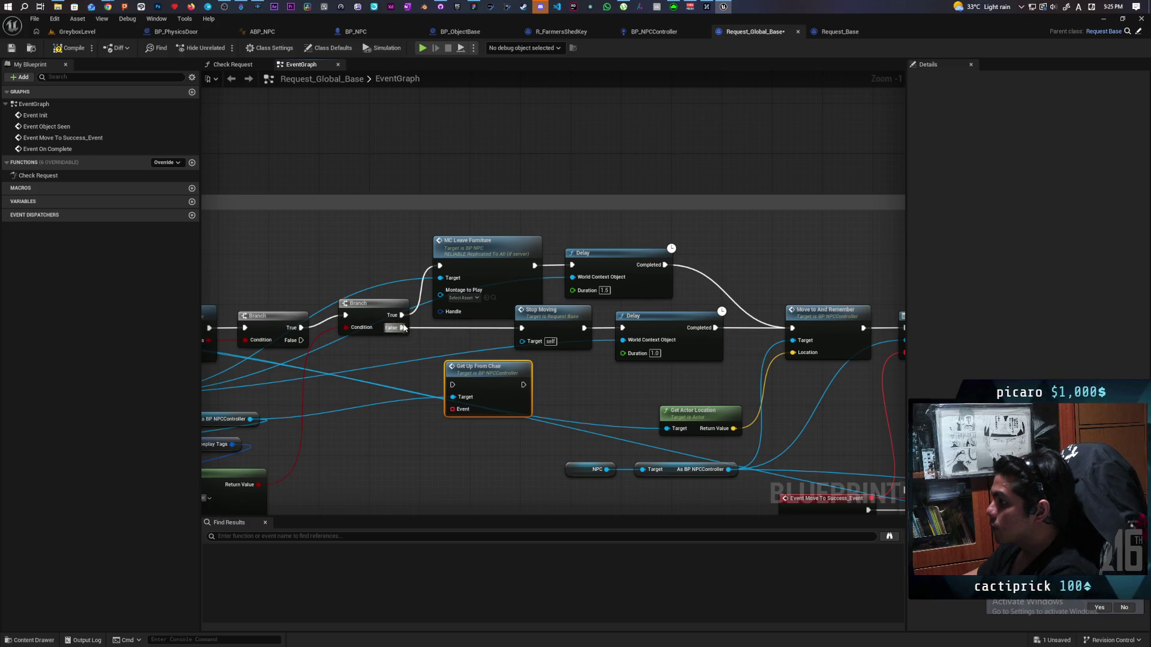
mouse_move(400, 314)
mouse_down()
mouse_move(454, 388)
mouse_move(473, 388)
mouse_up()
Delete MC Leave Furniture and its Delay, and move Get Up From Chair into the gap.
drag(504, 222, 585, 259)
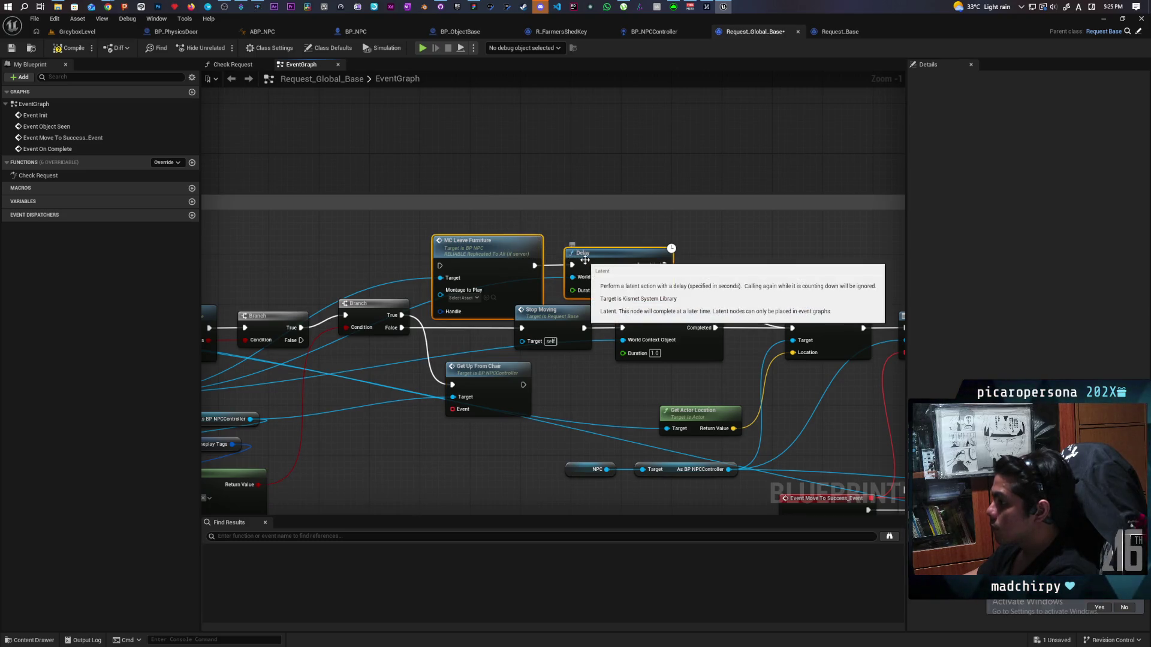
key(Delete)
mouse_move(505, 378)
mouse_down()
mouse_move(534, 265)
mouse_move(564, 233)
mouse_move(604, 244)
mouse_move(526, 228)
mouse_move(865, 244)
mouse_move(847, 232)
mouse_up()
mouse_move(784, 269)
mouse_down()
mouse_move(504, 241)
mouse_move(632, 216)
mouse_move(634, 225)
mouse_up()
mouse_move(674, 192)
mouse_down()
mouse_move(605, 186)
mouse_move(671, 190)
mouse_move(640, 256)
mouse_up()
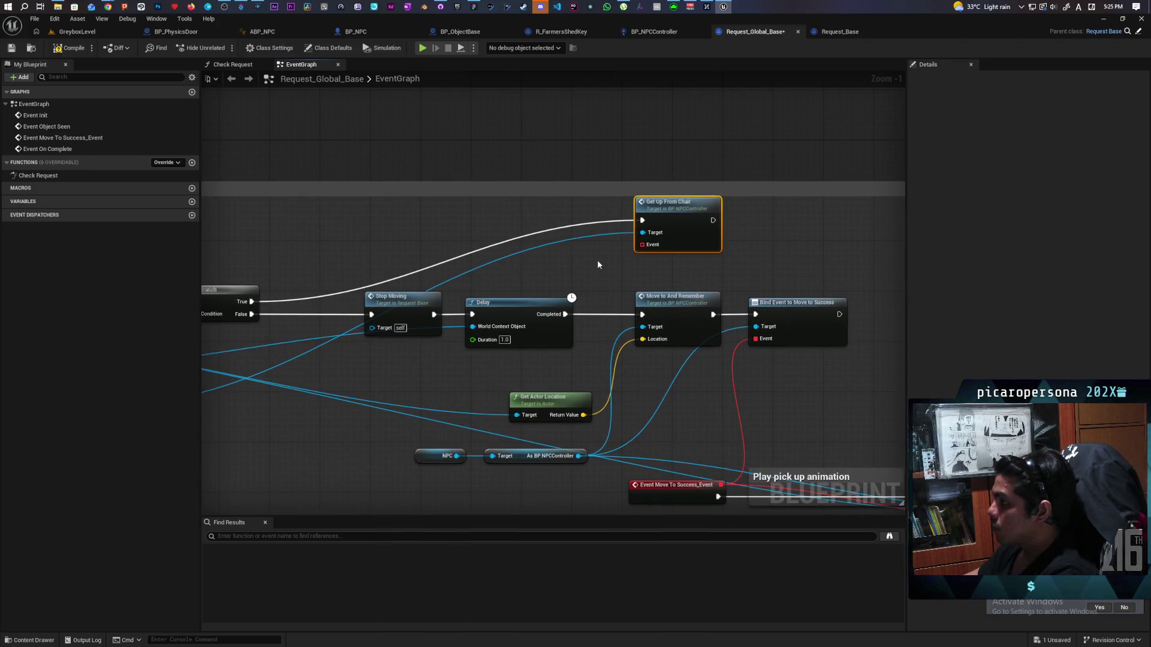
drag(649, 220, 566, 227)
Add a Got Up custom event bound to Get Up From Chair, continuing into Move to And Remember.
drag(646, 184, 647, 121)
mouse_move(603, 224)
mouse_down()
mouse_move(585, 171)
mouse_move(635, 155)
mouse_move(664, 168)
mouse_up()
click(544, 241)
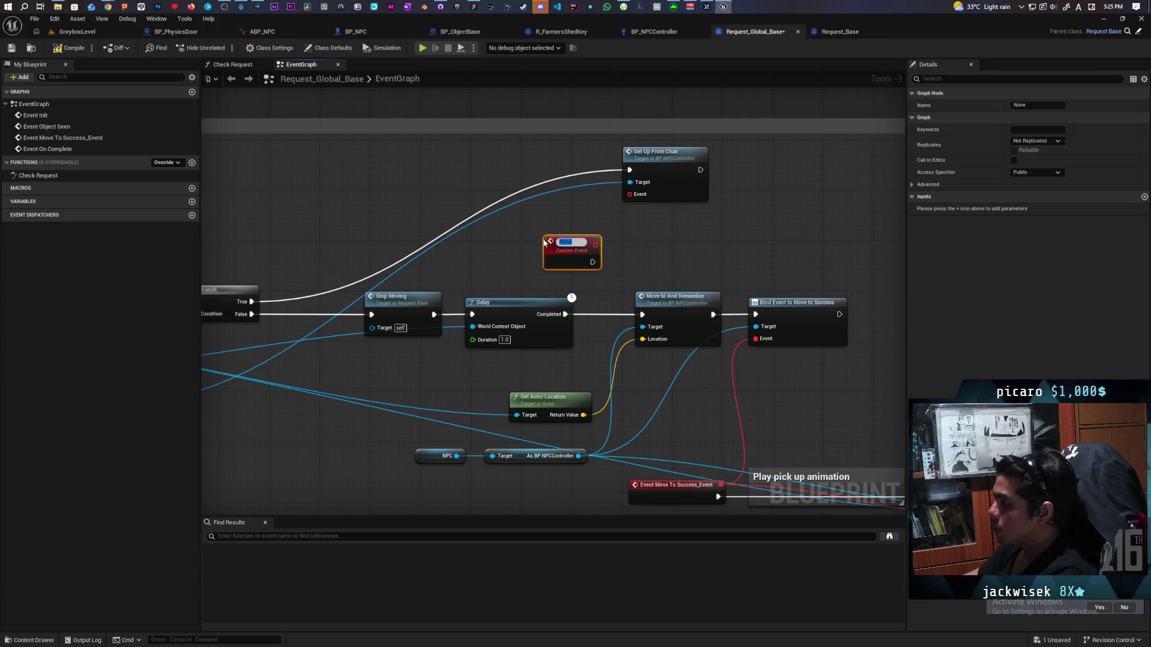
text(Got Up)
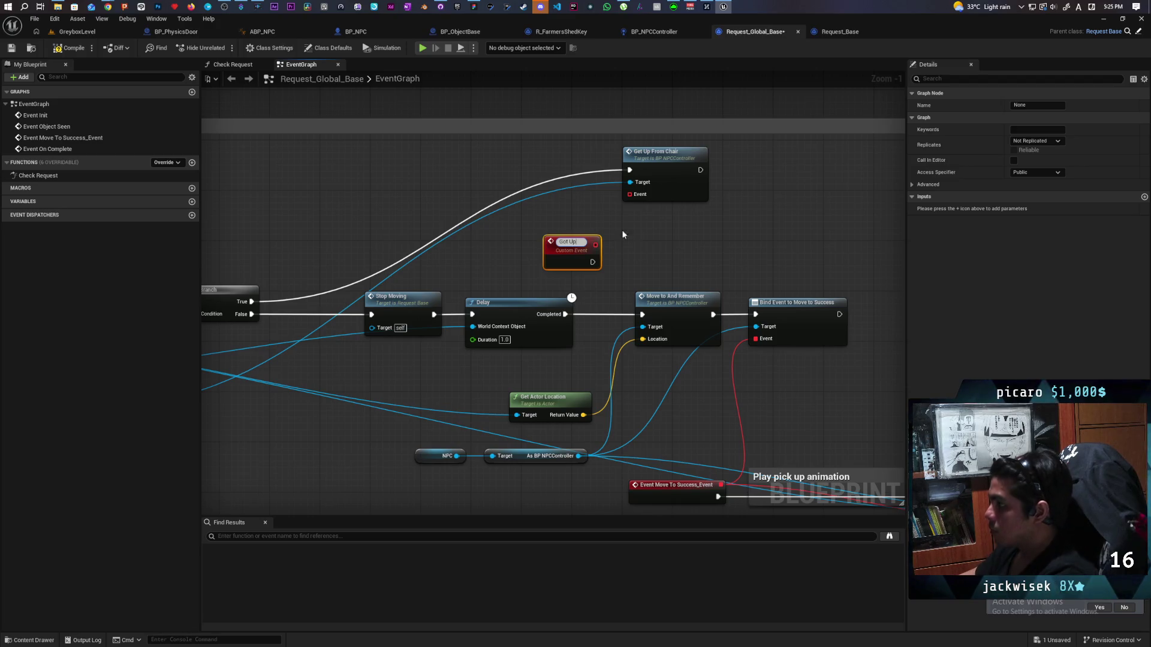
key(Return)
drag(595, 245, 629, 194)
drag(593, 259, 642, 314)
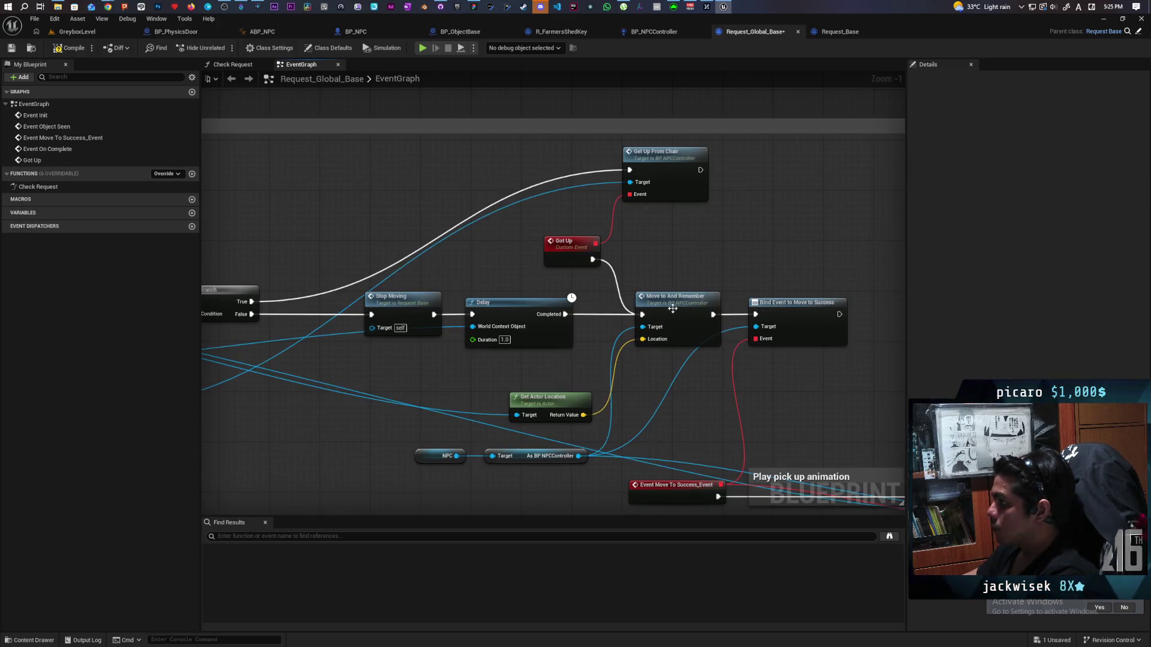
scroll(511, 226, down, 3)
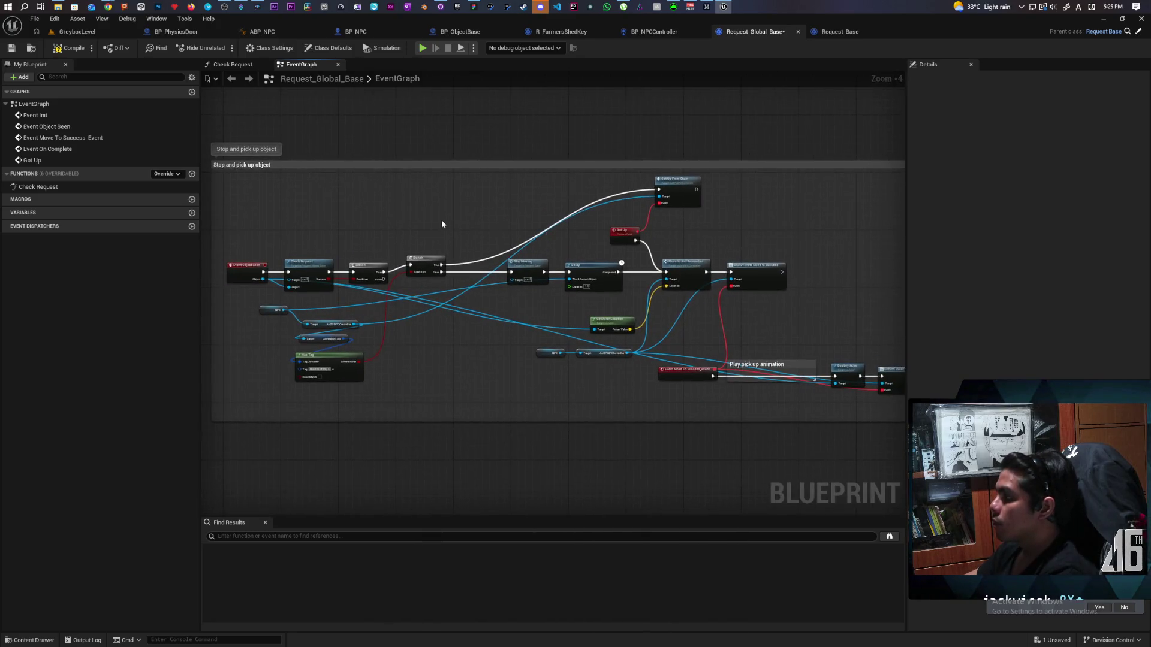
key(ctrl+s)
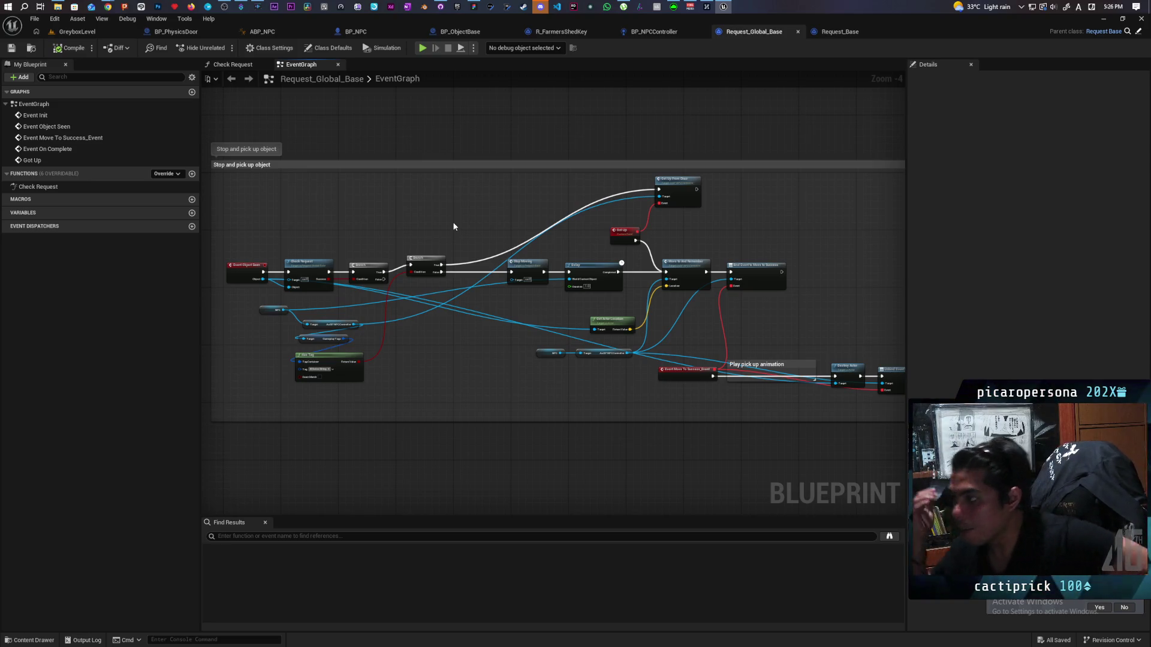
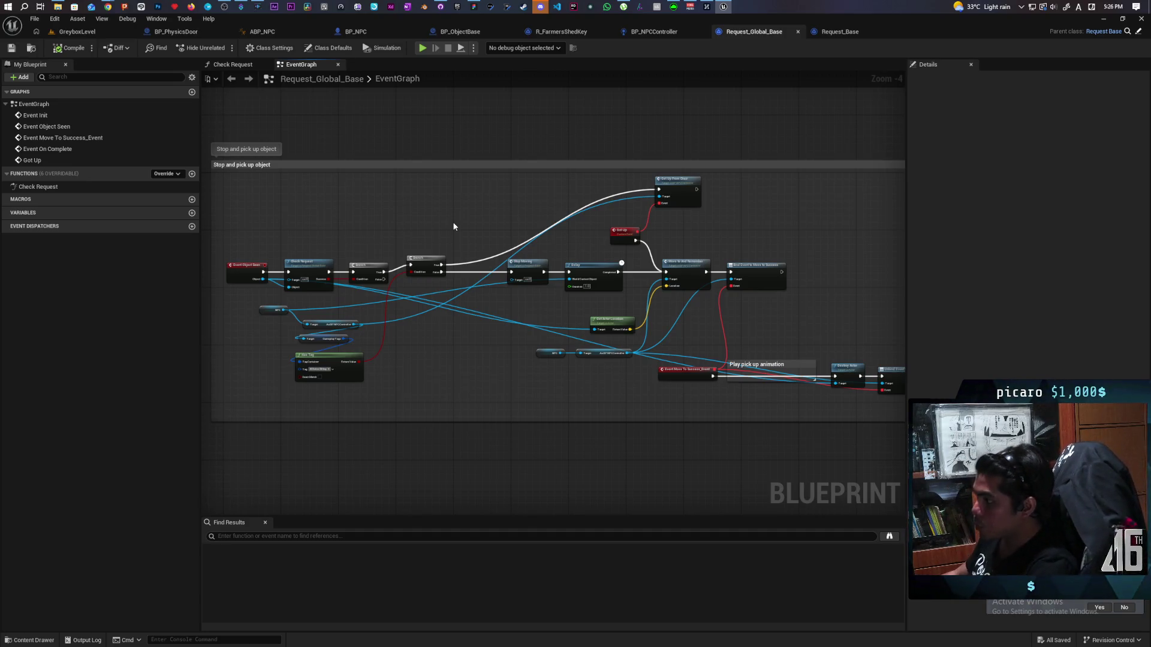
Add an On Complete event override to the R_FarmersShedKey blueprint.
scroll(508, 337, down, 4)
scroll(625, 318, up, 4)
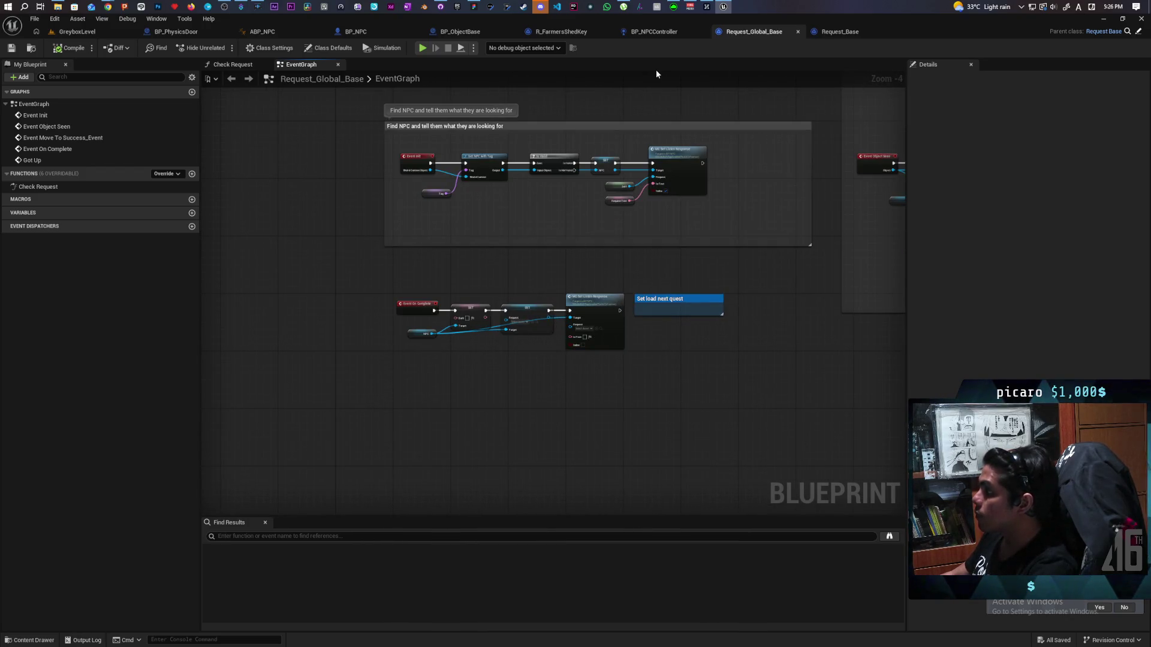
click(581, 34)
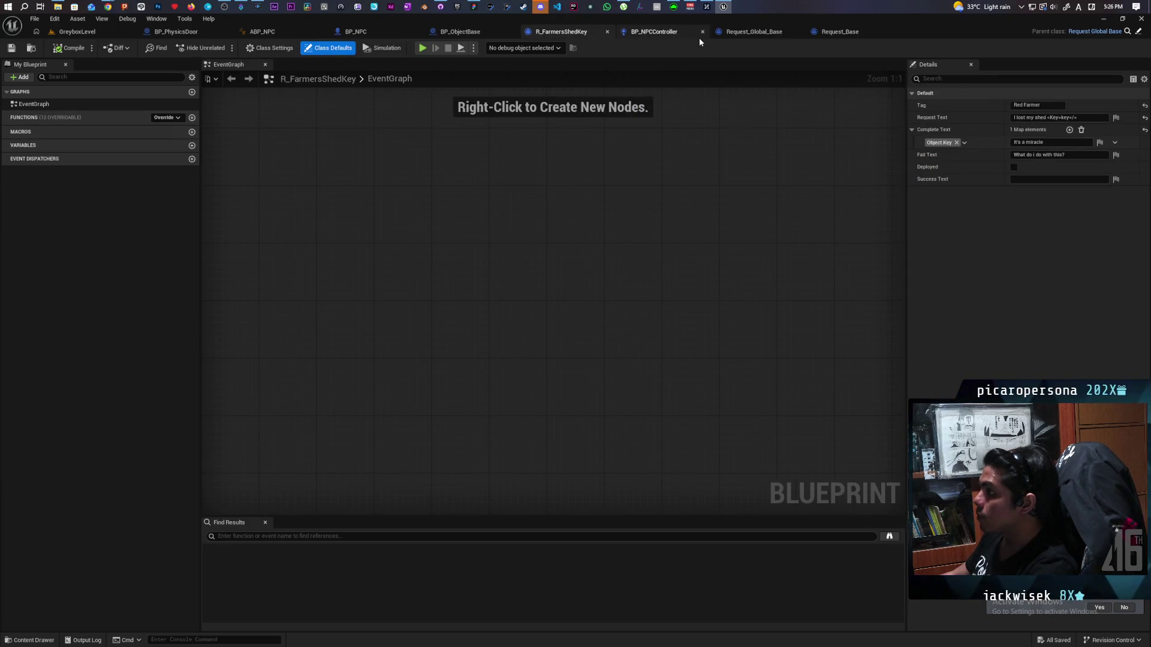
click(653, 31)
click(755, 32)
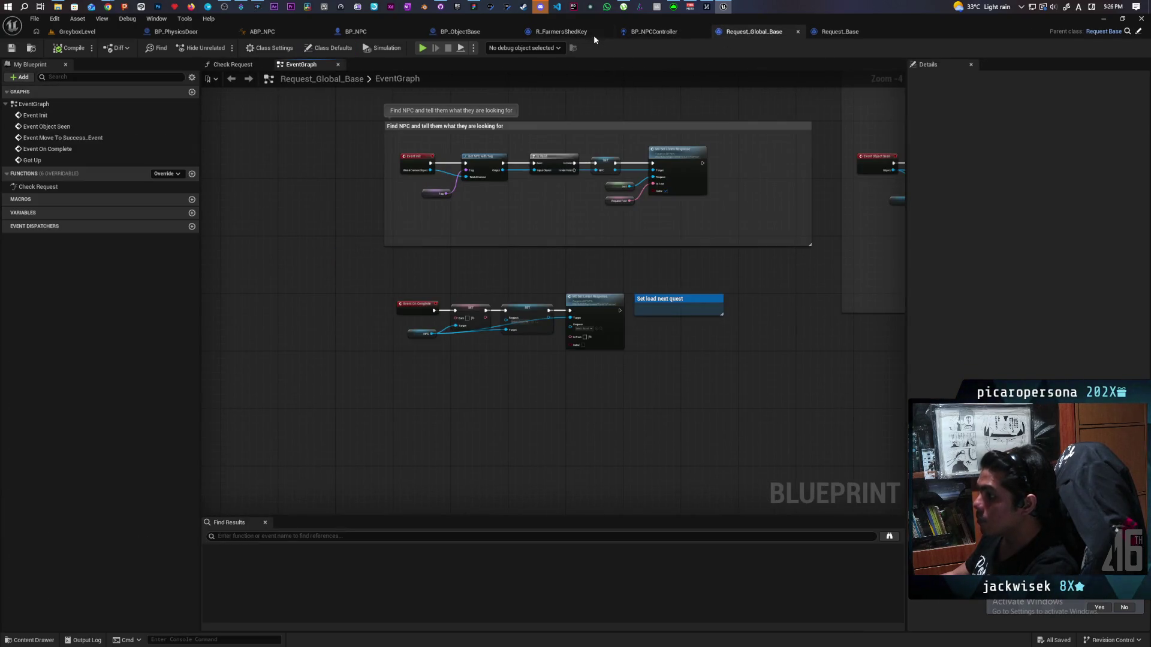
click(597, 33)
click(167, 117)
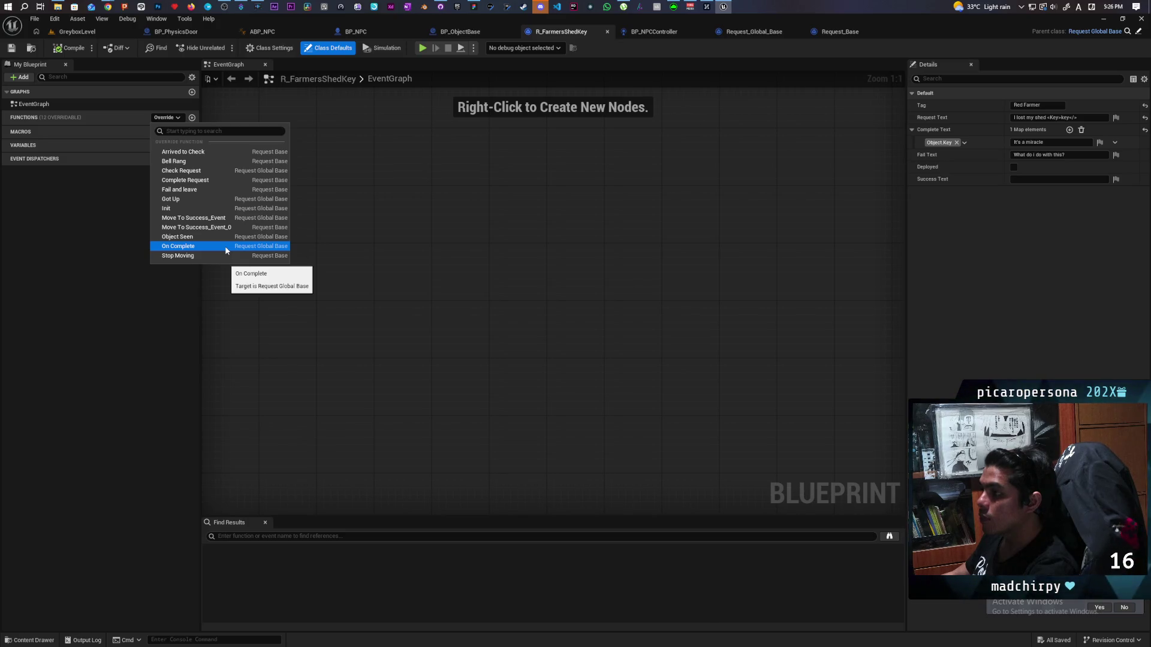
click(225, 246)
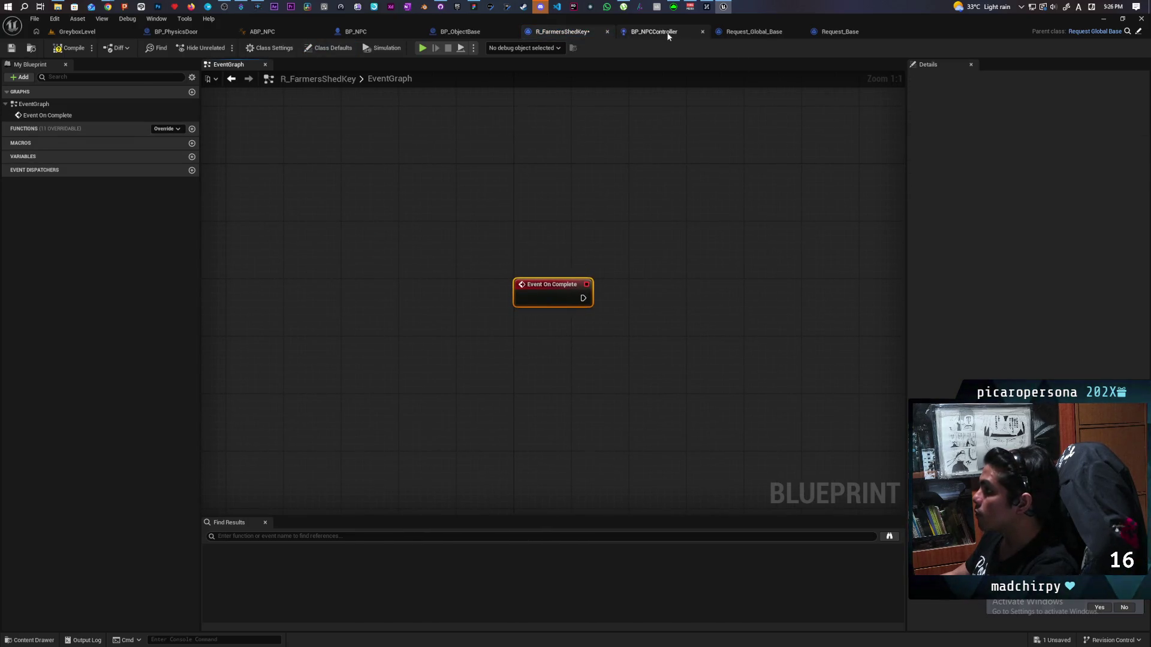
Return to the Request_Global_Base graph and bring the Stop and pick up object group into view.
click(670, 33)
click(753, 32)
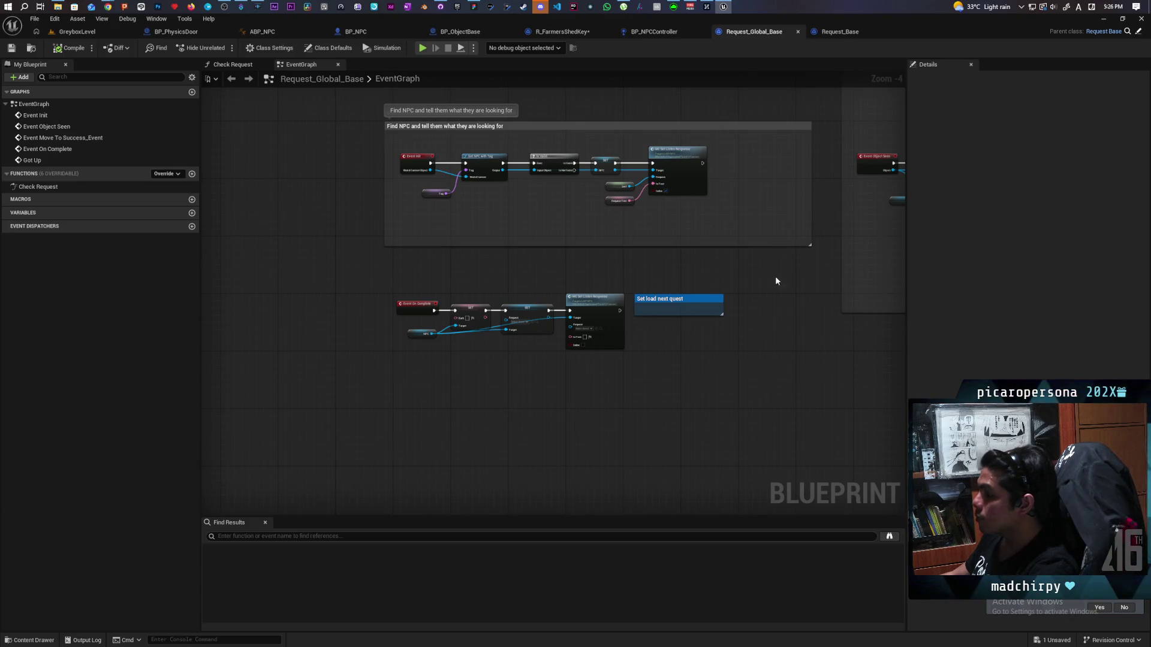
drag(766, 280, 398, 380)
scroll(476, 323, up, 3)
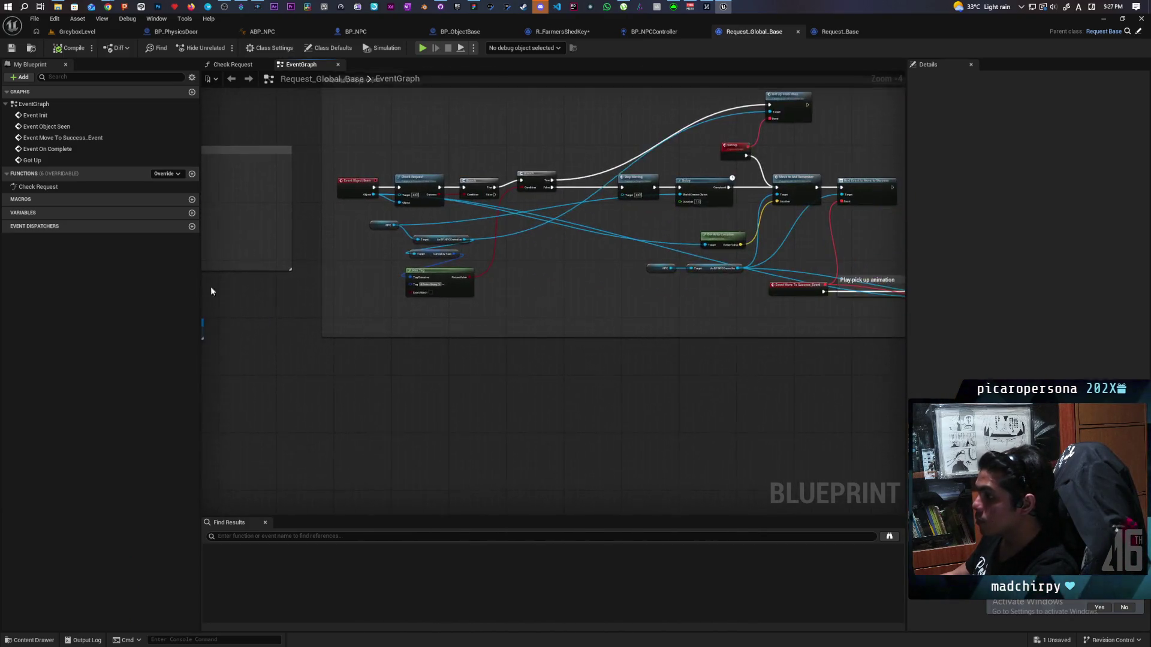
Save the R_FarmersShedKey blueprint.
click(482, 271)
mouse_move(490, 206)
mouse_down()
mouse_move(522, 380)
mouse_move(264, 222)
mouse_up()
scroll(397, 226, down, 5)
scroll(502, 231, up, 4)
scroll(473, 229, down, 4)
scroll(637, 257, up, 1)
scroll(637, 257, up, 4)
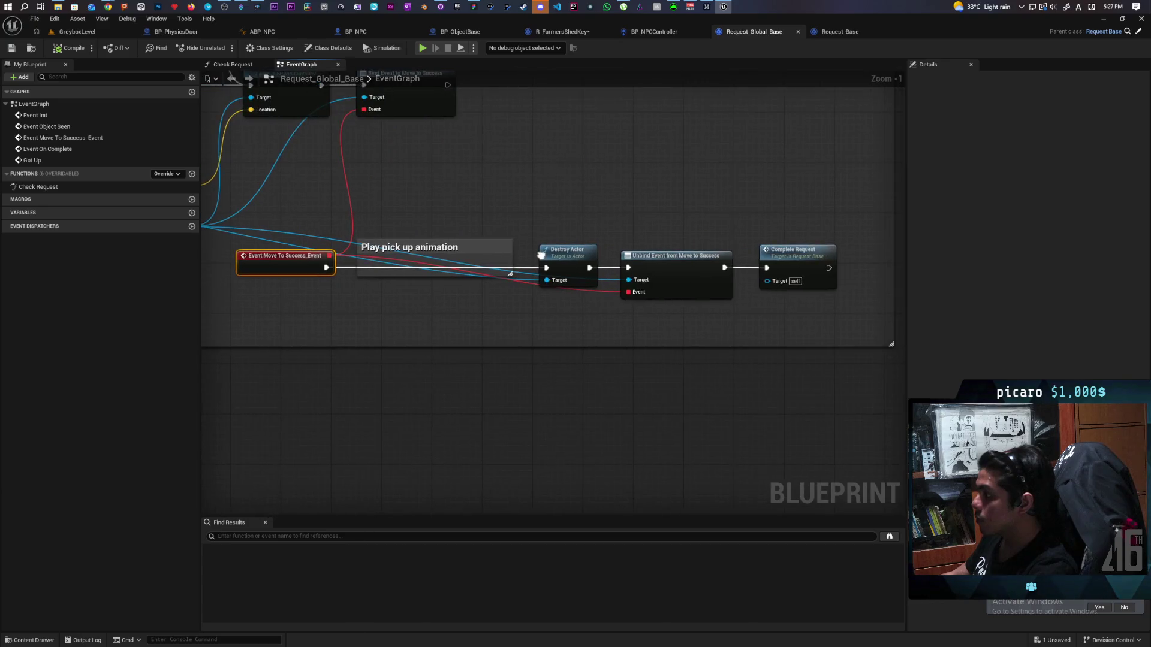
scroll(566, 327, down, 11)
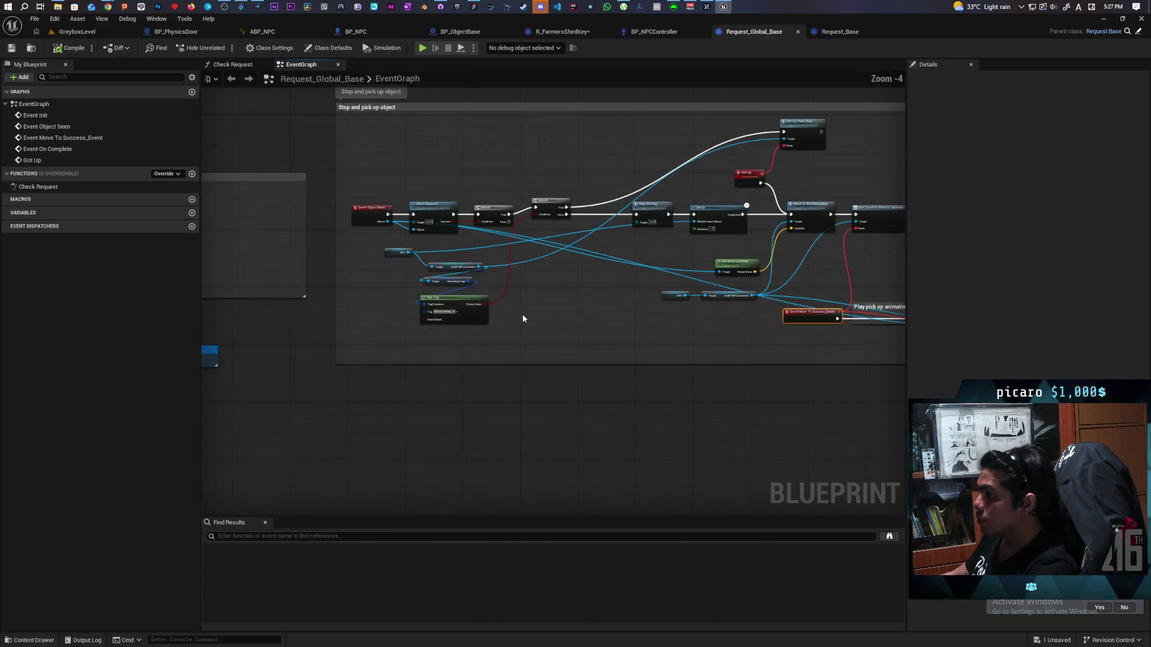
scroll(409, 361, up, 10)
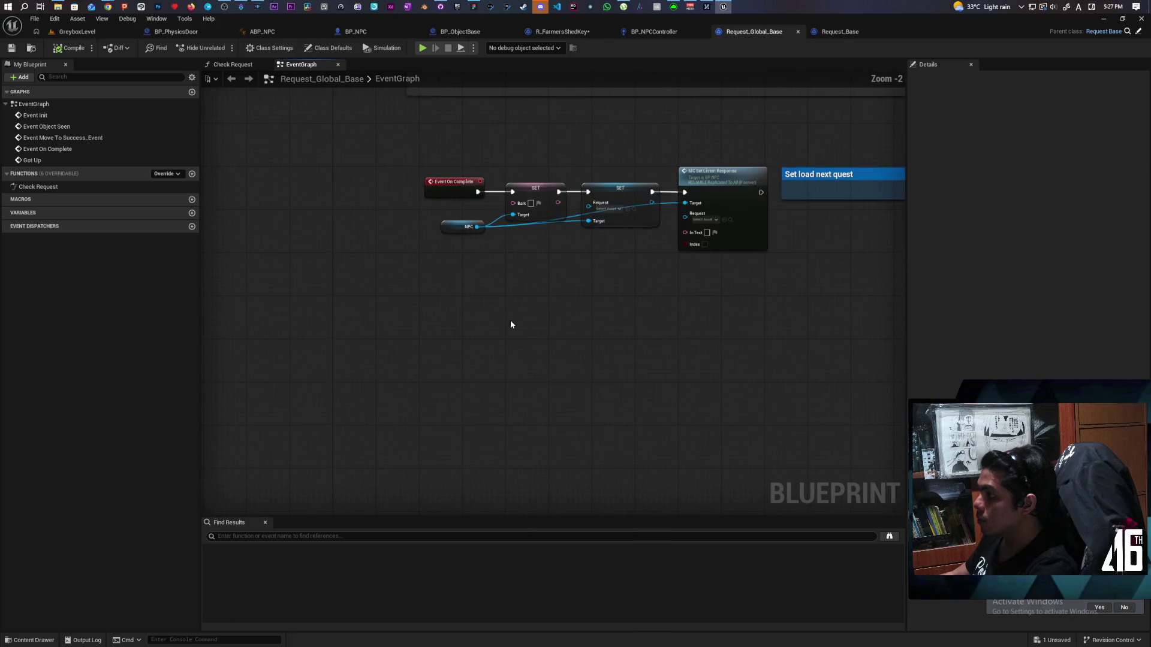
scroll(556, 345, down, 2)
drag(665, 314, 413, 401)
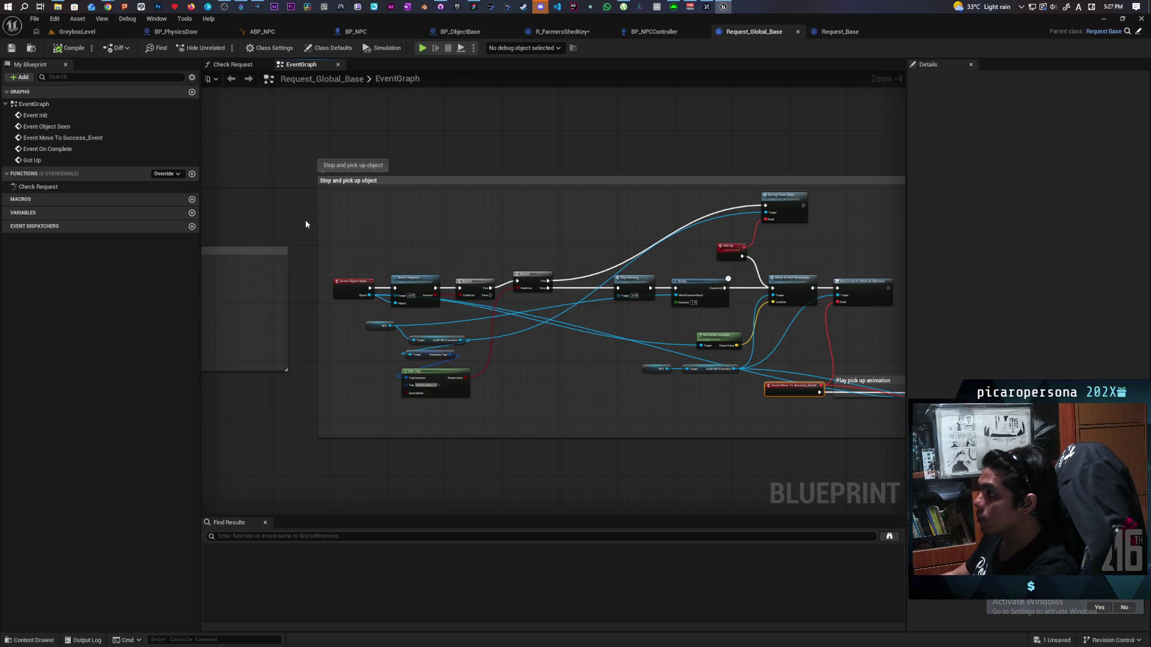
key(ctrl+shift+s)
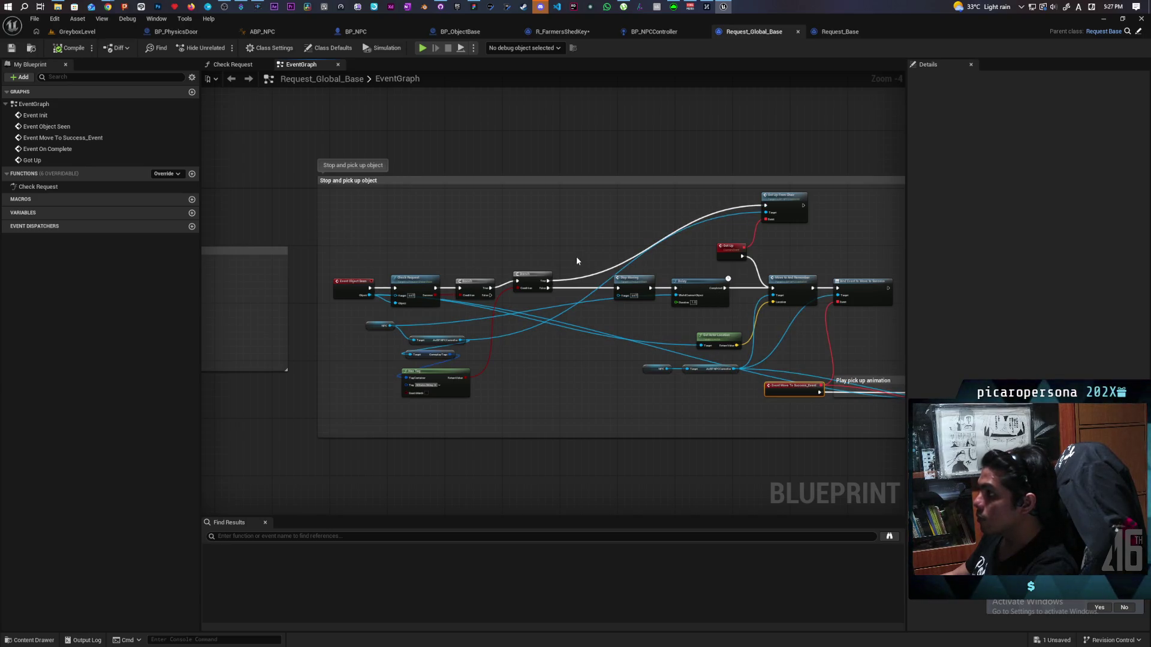
Nudge Event Move To Success_Event slightly lower and save Request_Global_Base.
drag(576, 250, 343, 153)
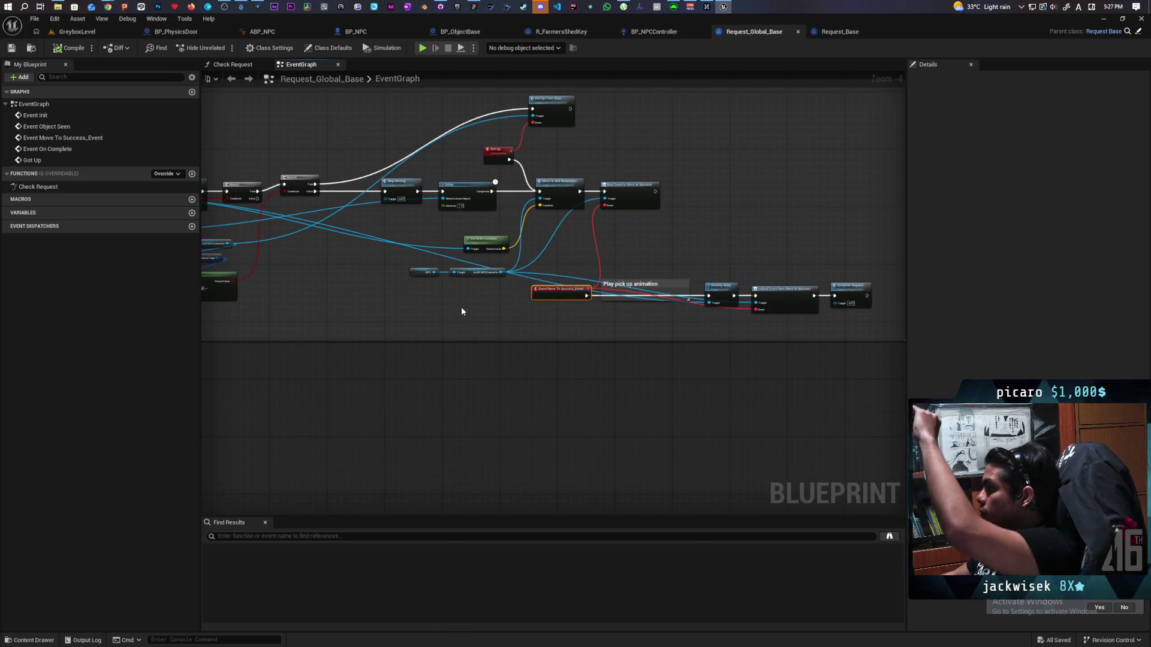
scroll(567, 319, up, 2)
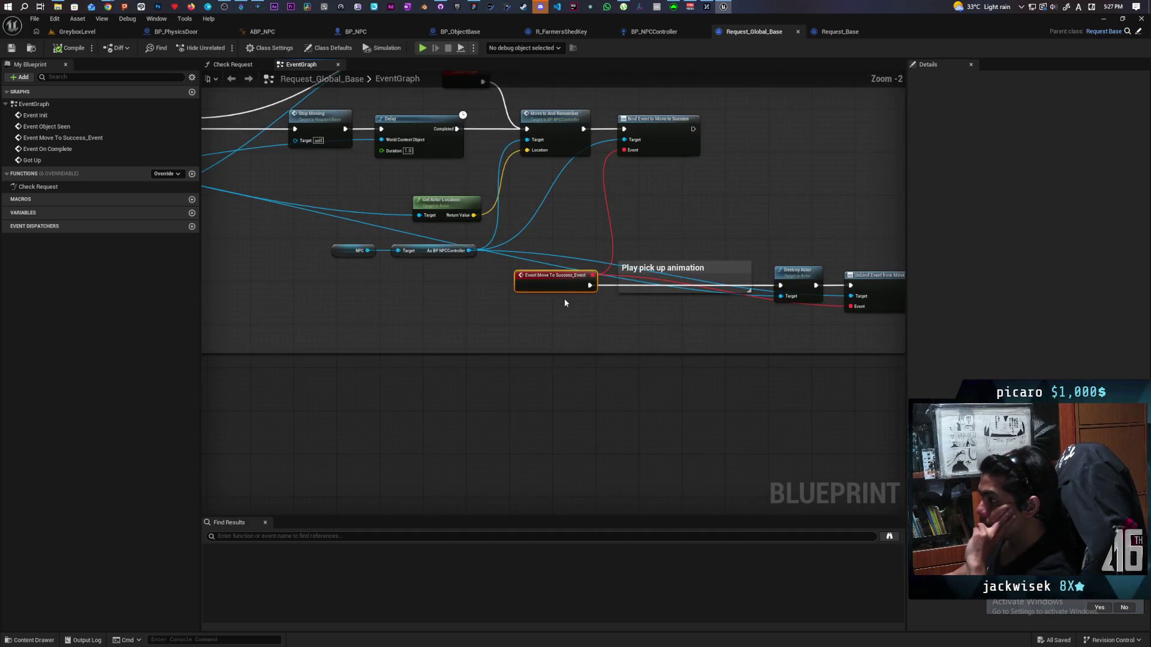
mouse_move(557, 295)
mouse_down()
mouse_move(565, 339)
mouse_move(486, 379)
mouse_move(423, 357)
mouse_move(426, 368)
mouse_move(420, 329)
mouse_up()
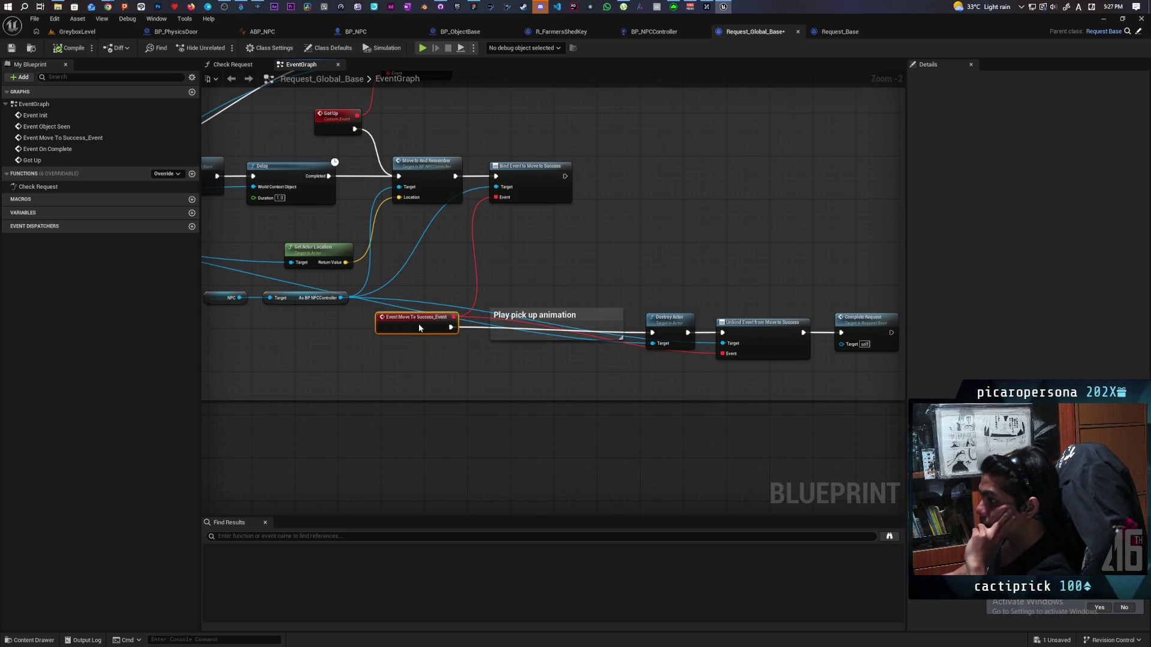
scroll(362, 350, down, 5)
scroll(506, 338, up, 5)
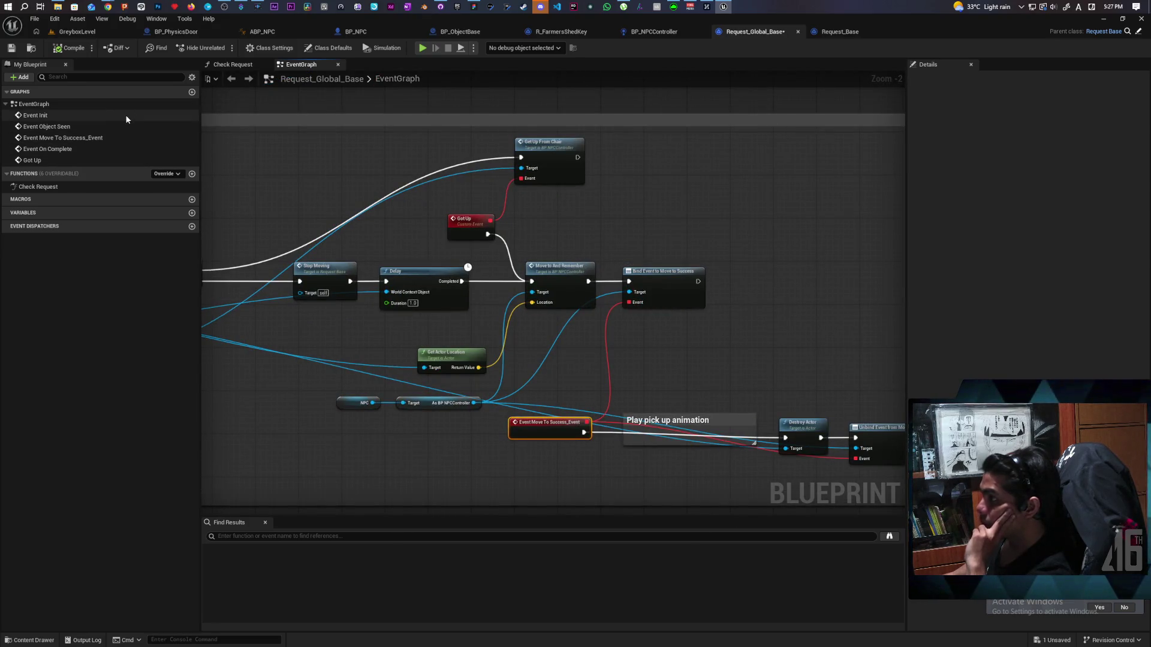
key(ctrl+s)
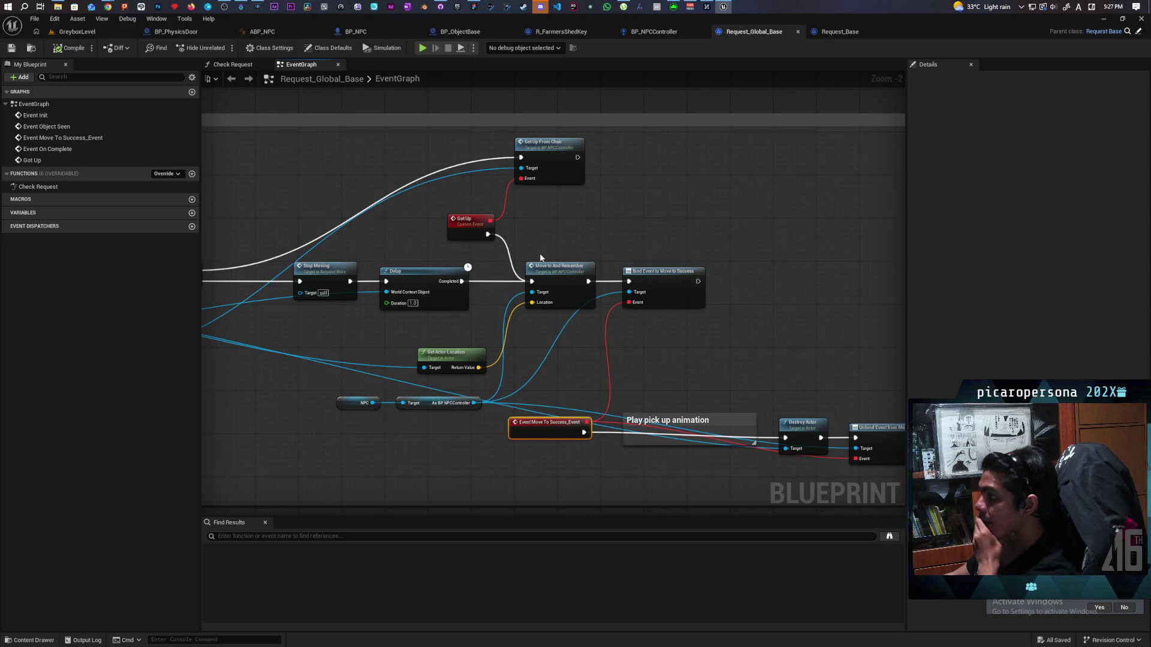
Review the Find NPC comment, Event Object Seen and On Complete nodes in Request_Global_Base.
scroll(717, 334, down, 4)
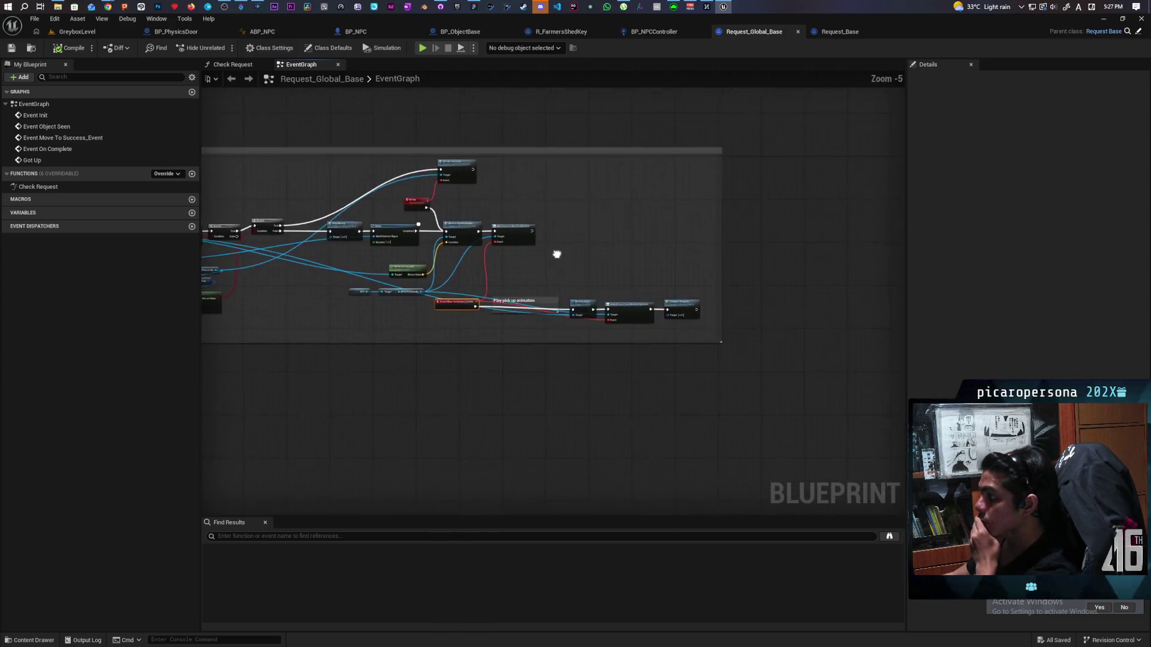
scroll(581, 271, up, 4)
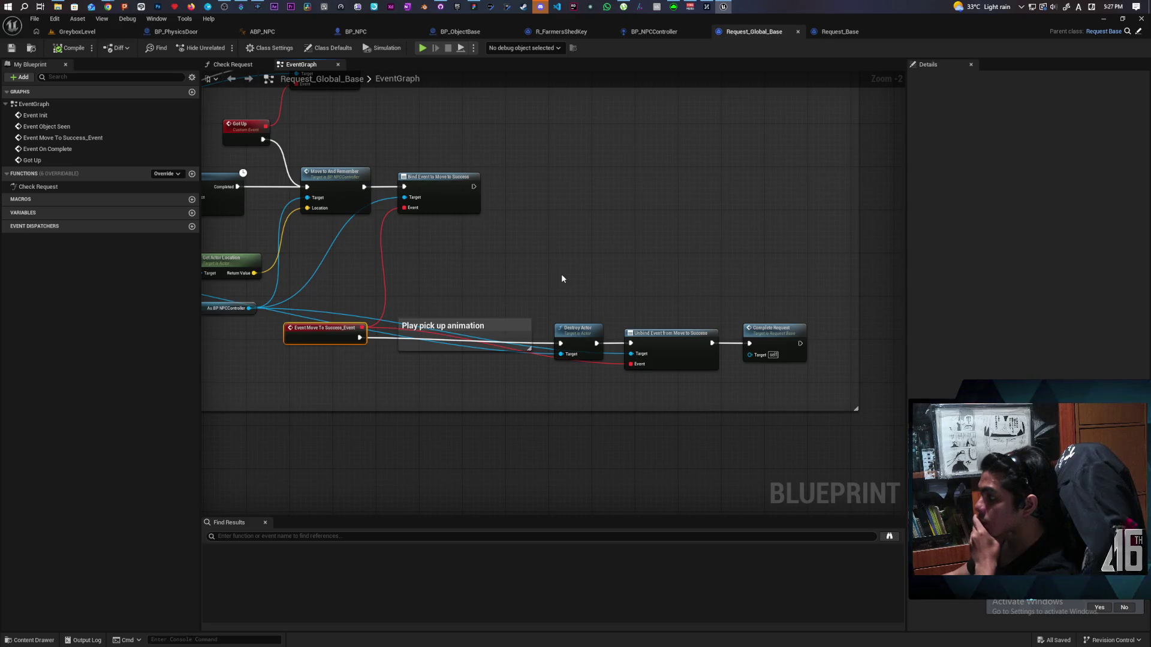
scroll(527, 278, down, 3)
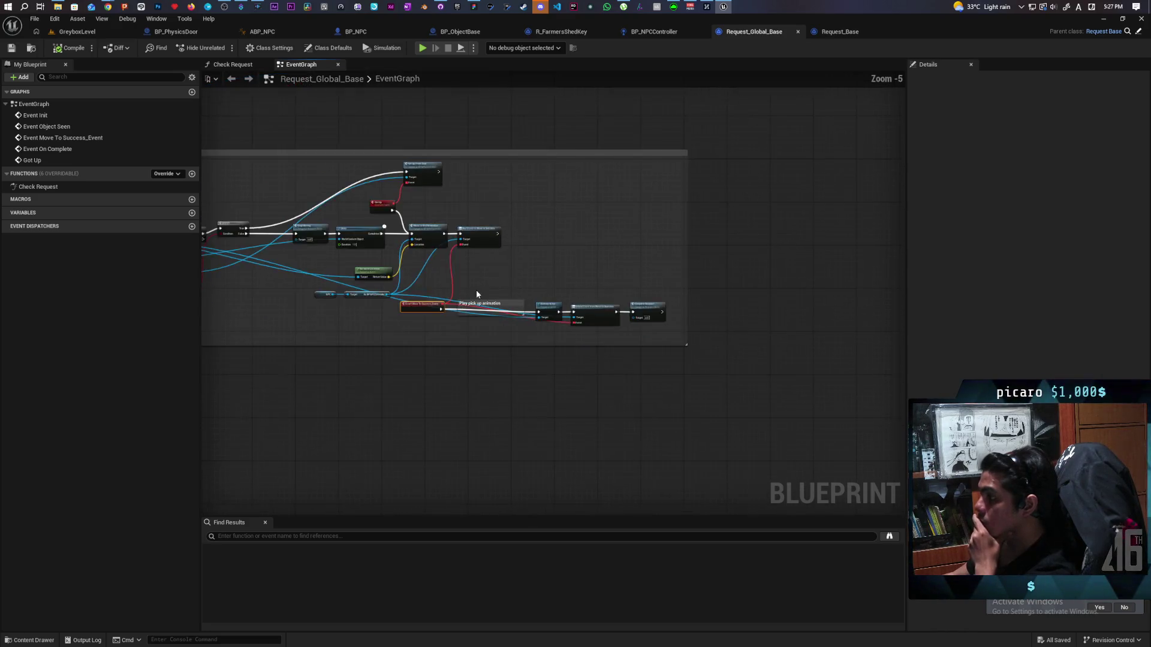
scroll(559, 320, up, 3)
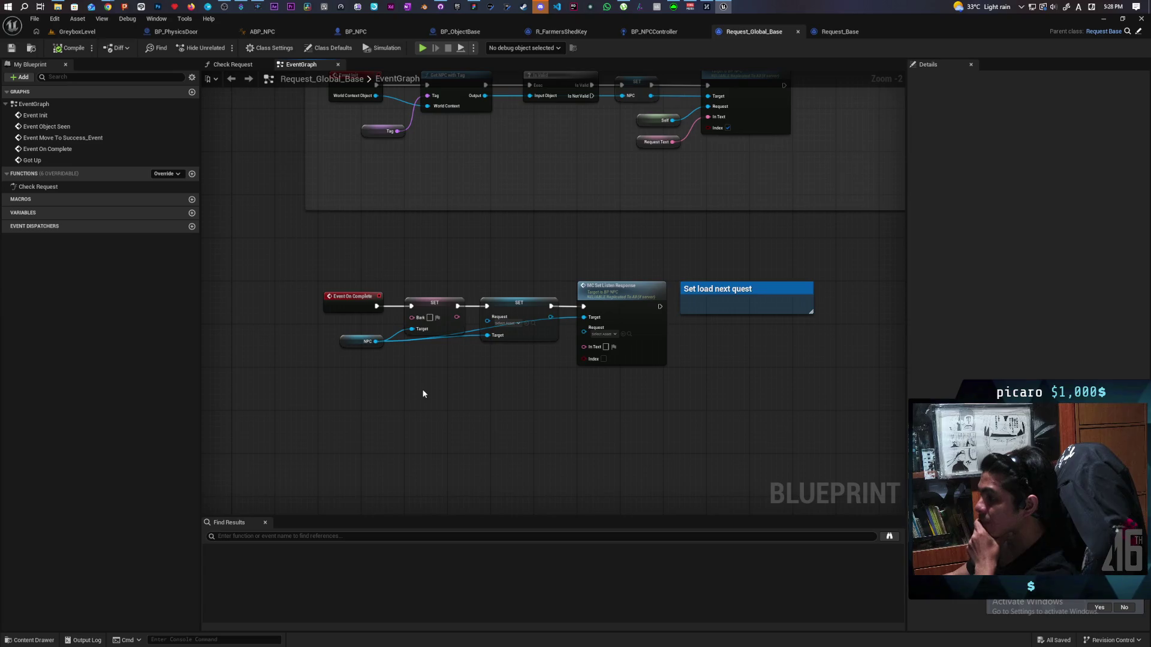
scroll(422, 393, down, 2)
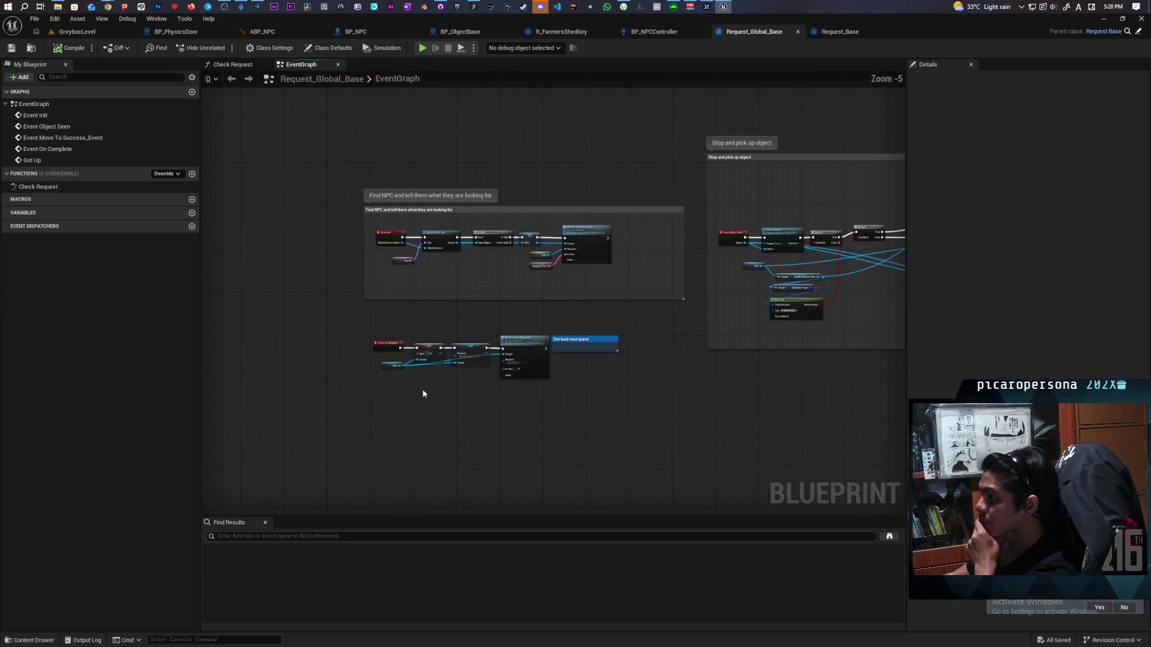
scroll(423, 394, up, 1)
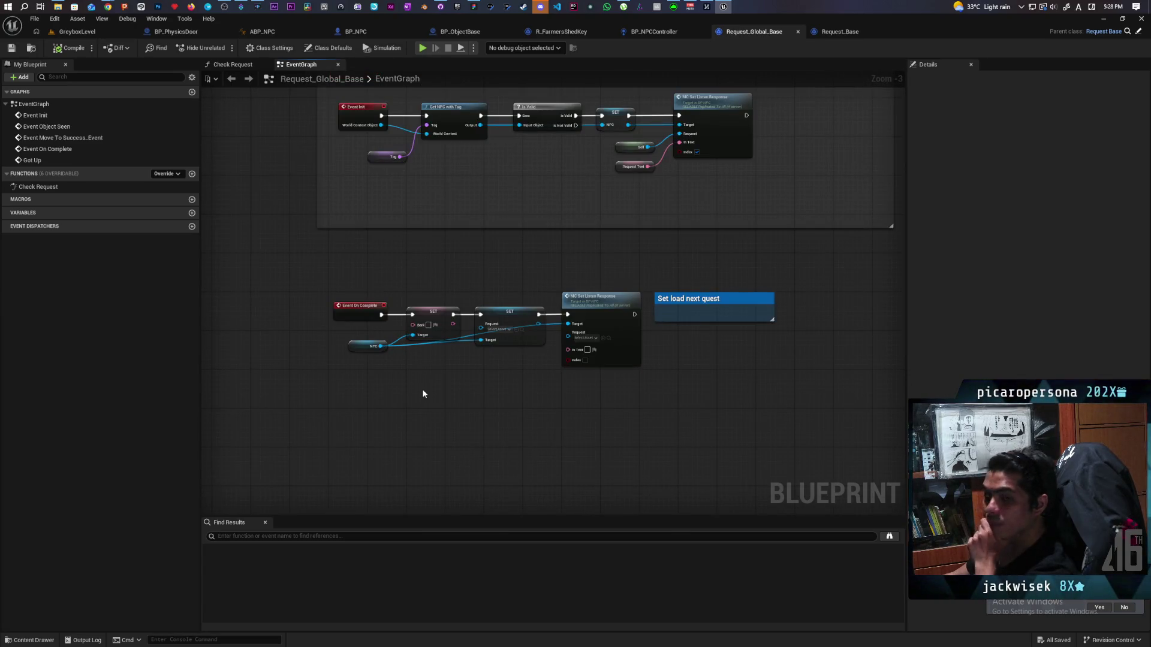
mouse_move(769, 395)
mouse_down()
mouse_move(757, 461)
mouse_move(372, 431)
mouse_up()
drag(668, 416, 888, 413)
drag(700, 387, 795, 391)
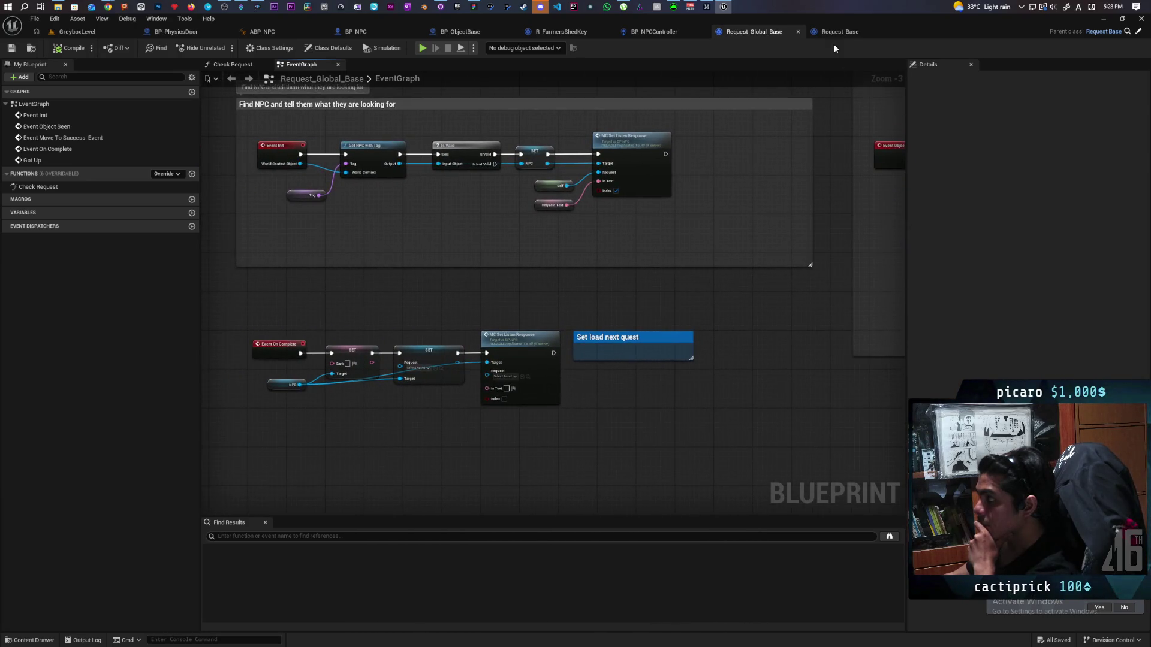
click(839, 32)
Edit the Comment Text of the 'Wish has been granted' comment in Details.
mouse_move(524, 330)
mouse_down()
mouse_move(742, 324)
mouse_move(657, 322)
mouse_up()
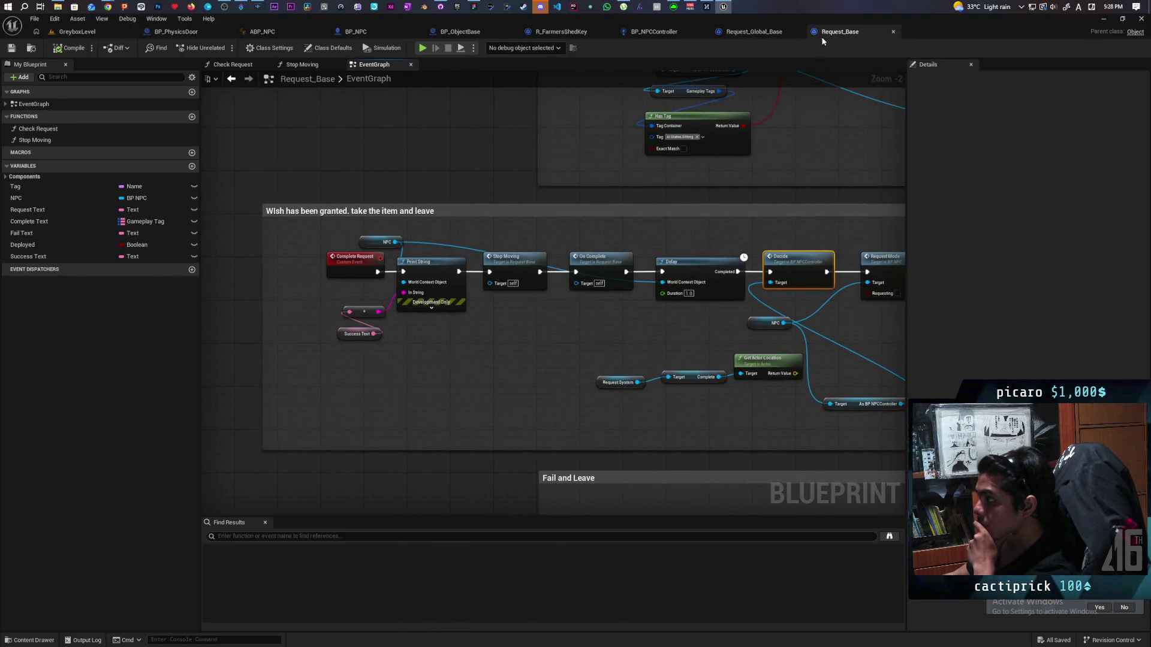
mouse_move(800, 193)
mouse_down()
mouse_move(678, 179)
mouse_move(746, 178)
mouse_up()
click(258, 192)
click(1018, 105)
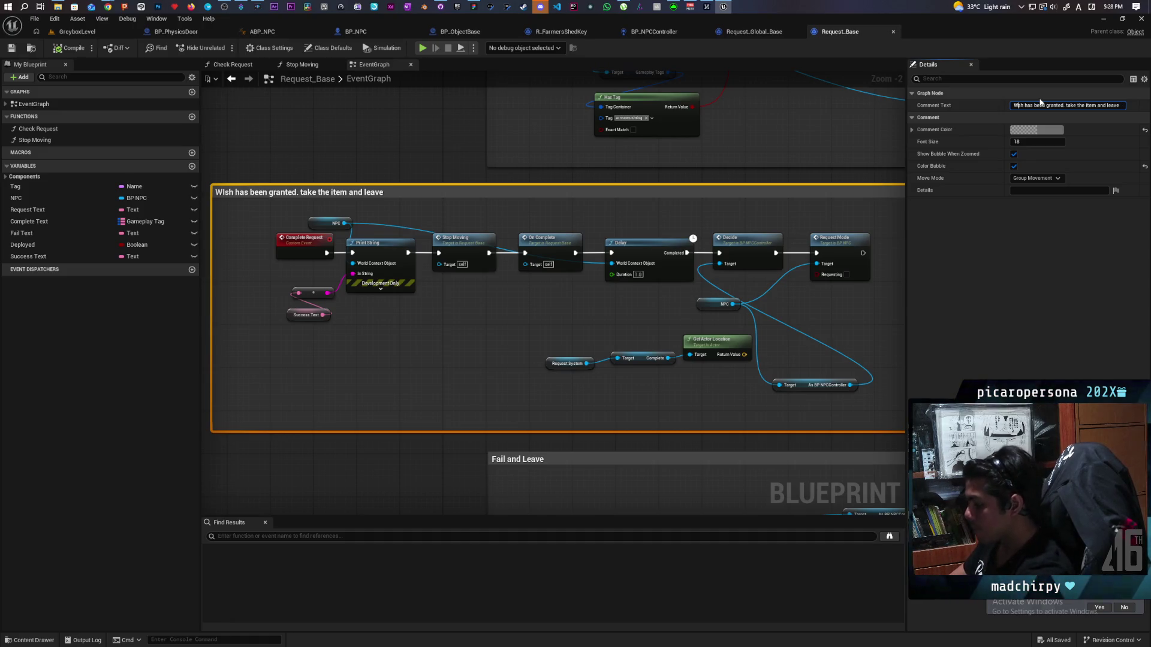
click(1050, 272)
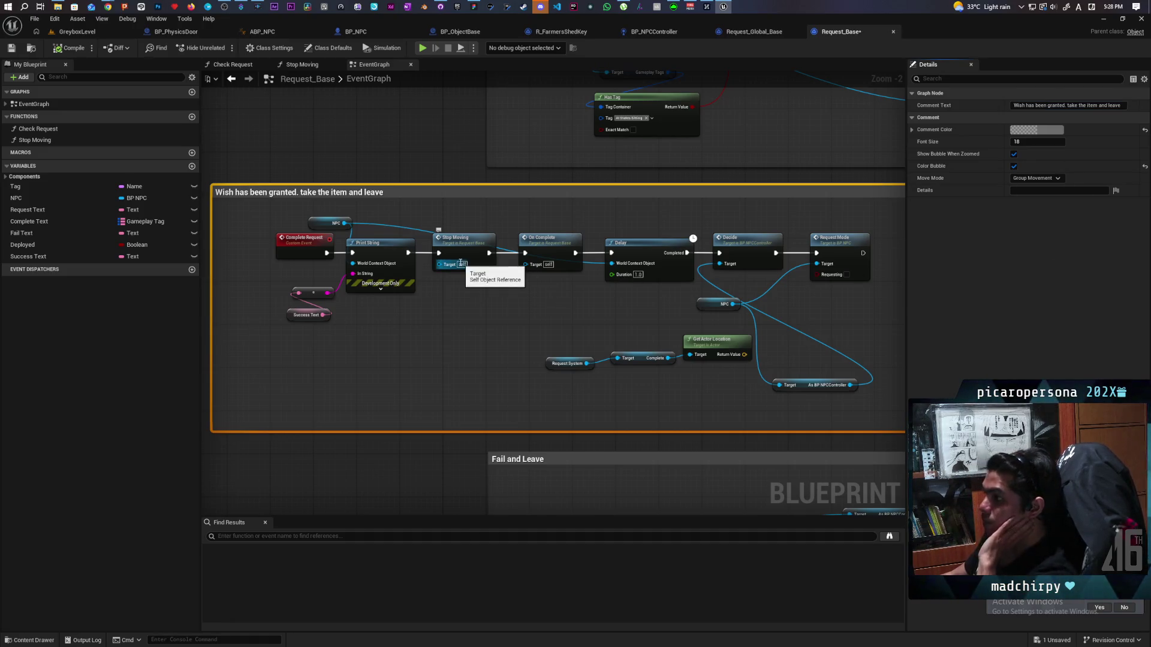
Pan to the 'Bell has been rung' shrine logic and bring up the Move to And Remember node's actions.
drag(555, 284, 511, 280)
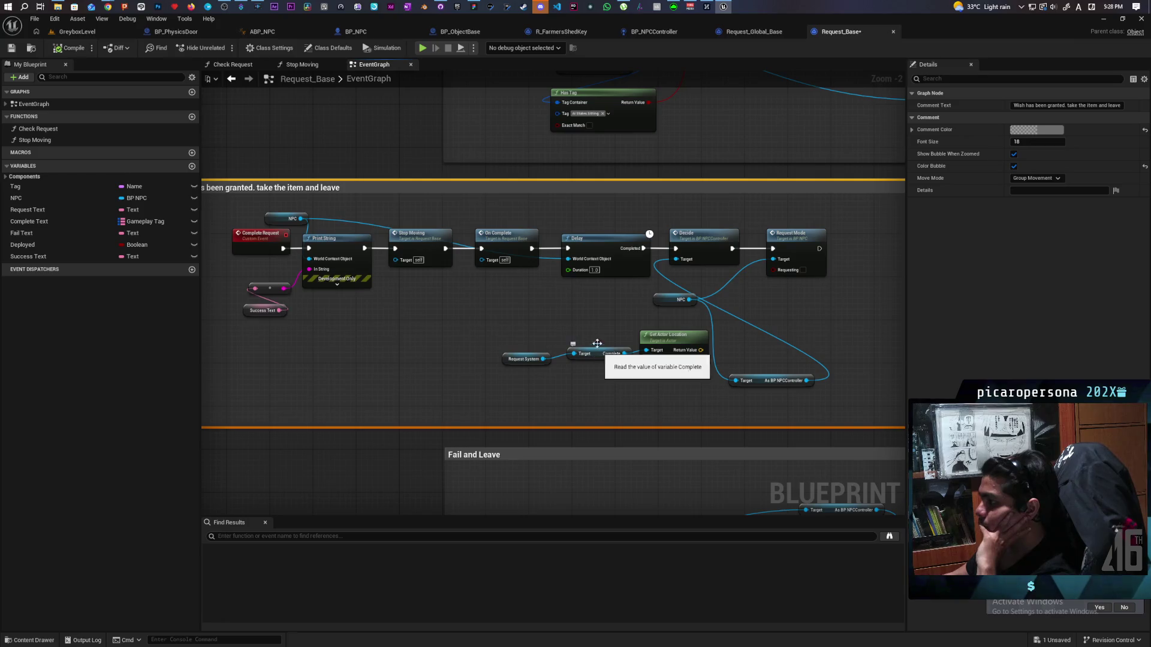
scroll(588, 331, down, 3)
scroll(588, 330, up, 1)
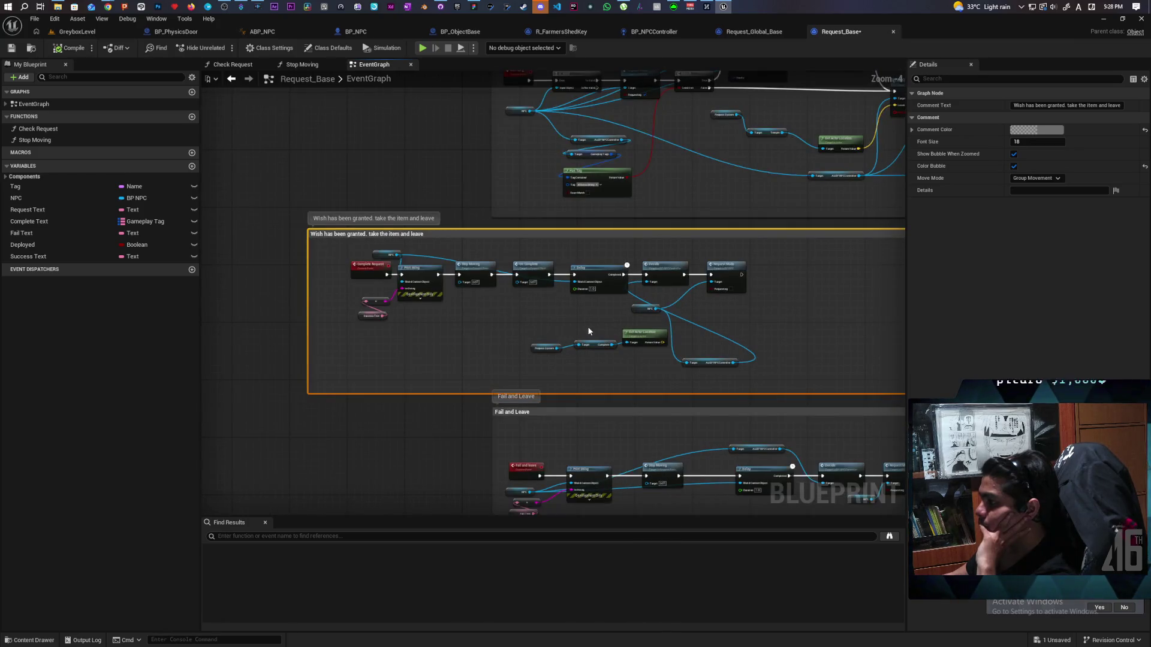
mouse_move(588, 330)
mouse_down()
mouse_move(419, 226)
mouse_move(441, 484)
mouse_up()
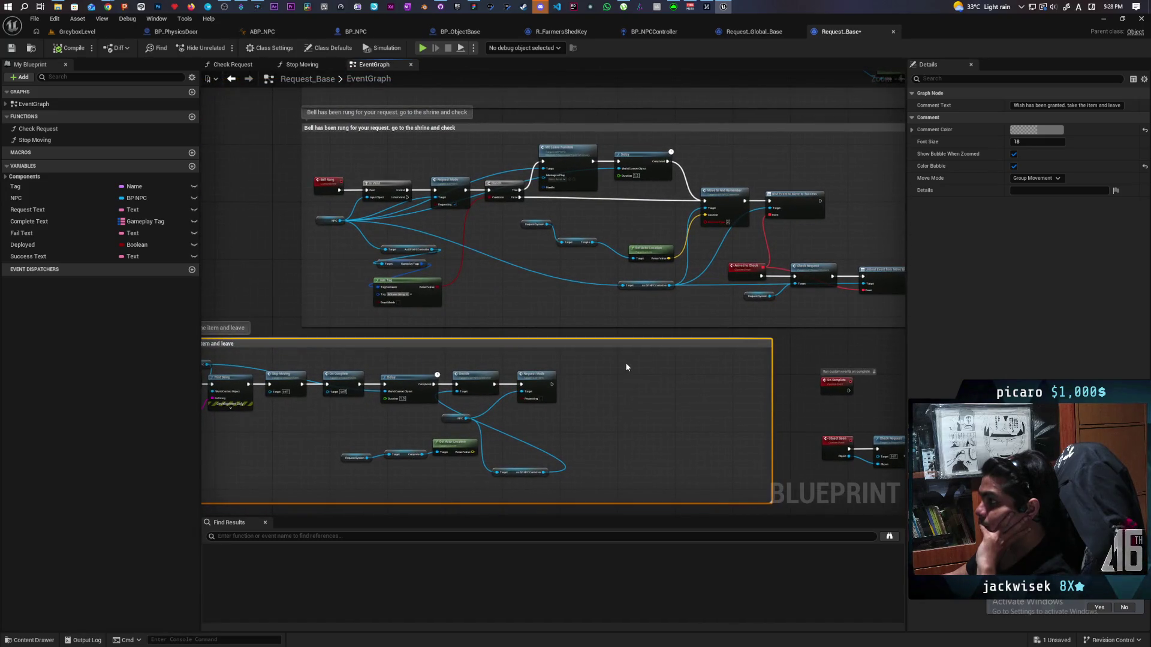
mouse_move(548, 247)
mouse_down()
mouse_move(545, 314)
mouse_move(404, 321)
mouse_up()
scroll(546, 312, up, 2)
right_click(670, 257)
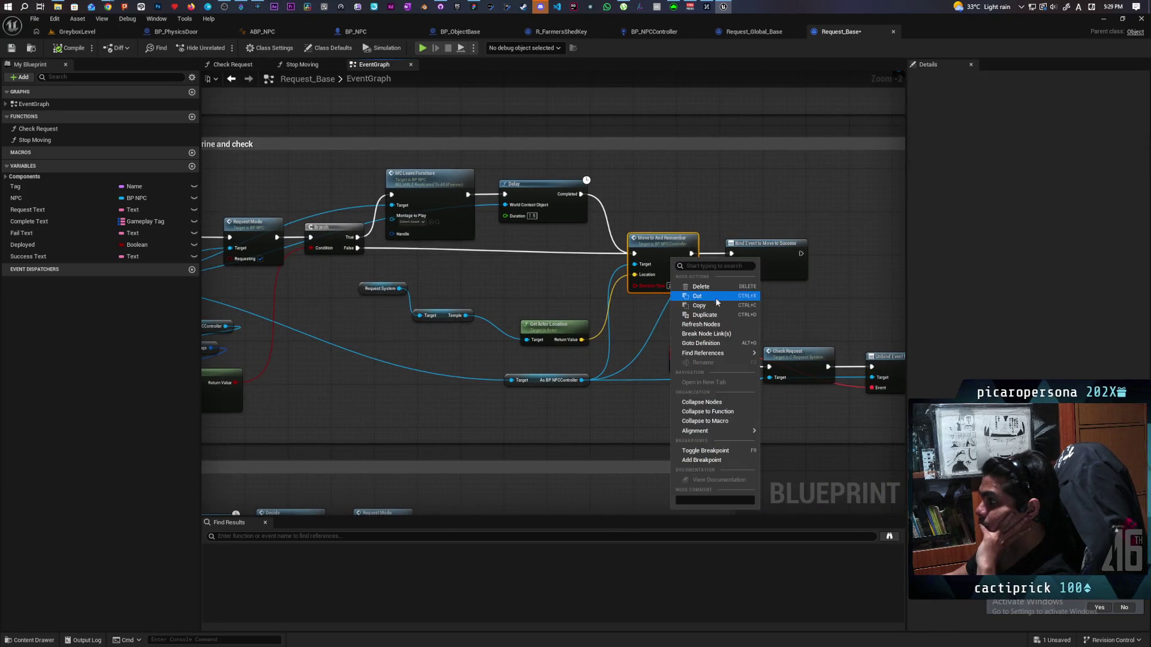
Refresh both Move to And Remember nodes, then review the Request Mode, Branch and shrine check nodes.
click(729, 327)
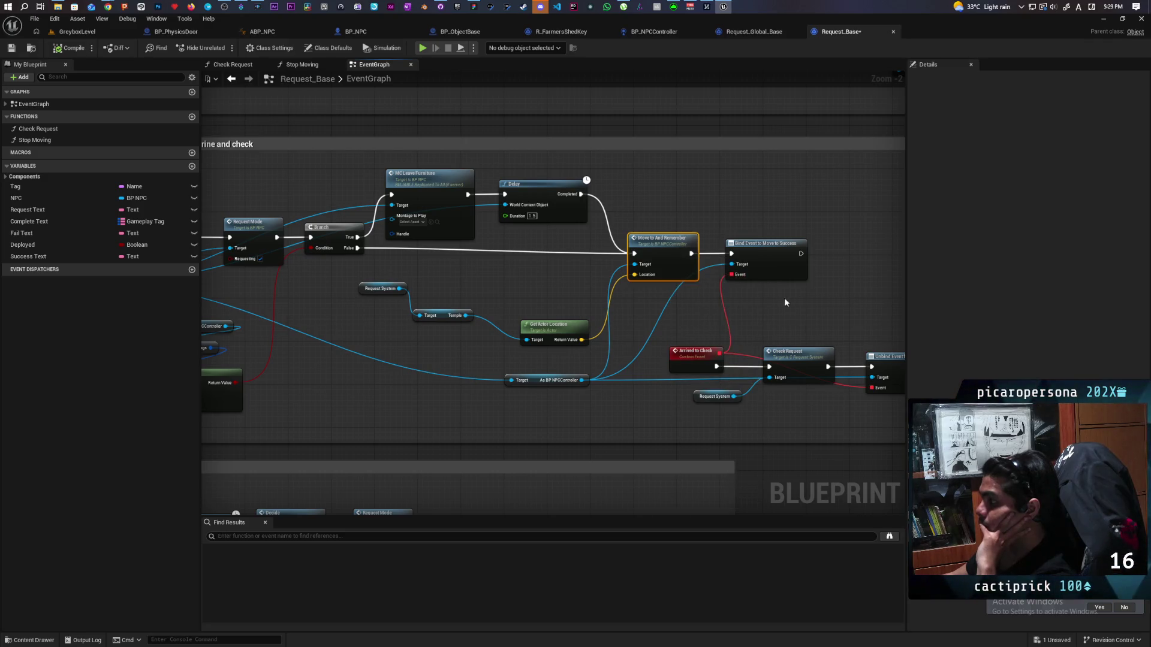
scroll(778, 303, down, 3)
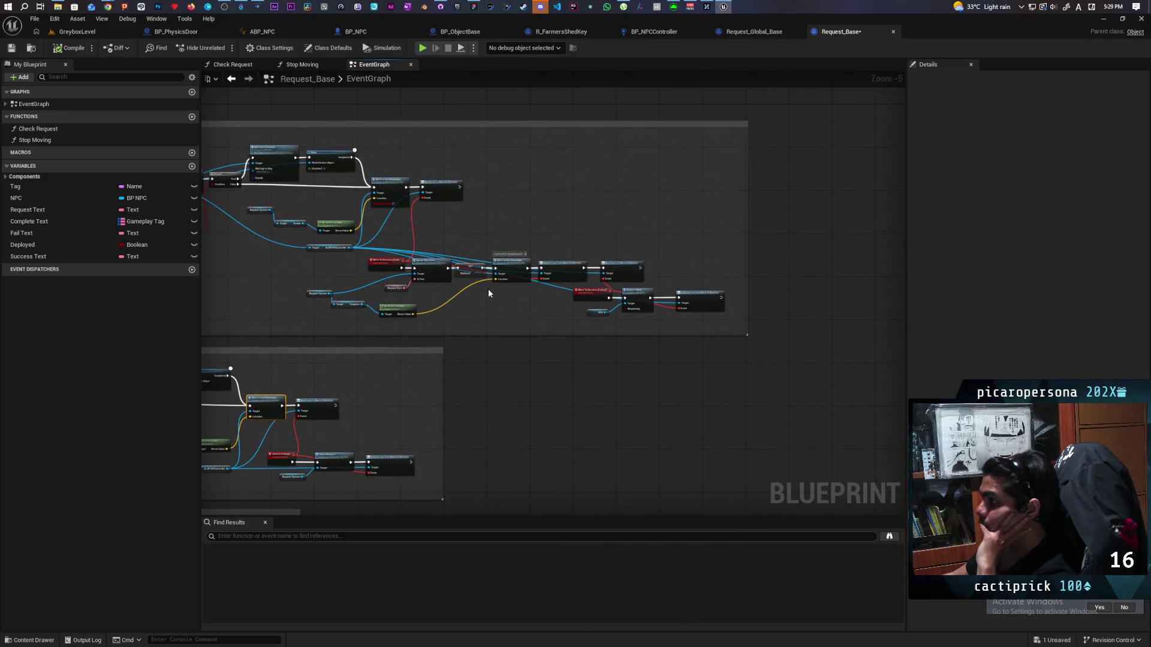
scroll(415, 225, up, 3)
right_click(620, 201)
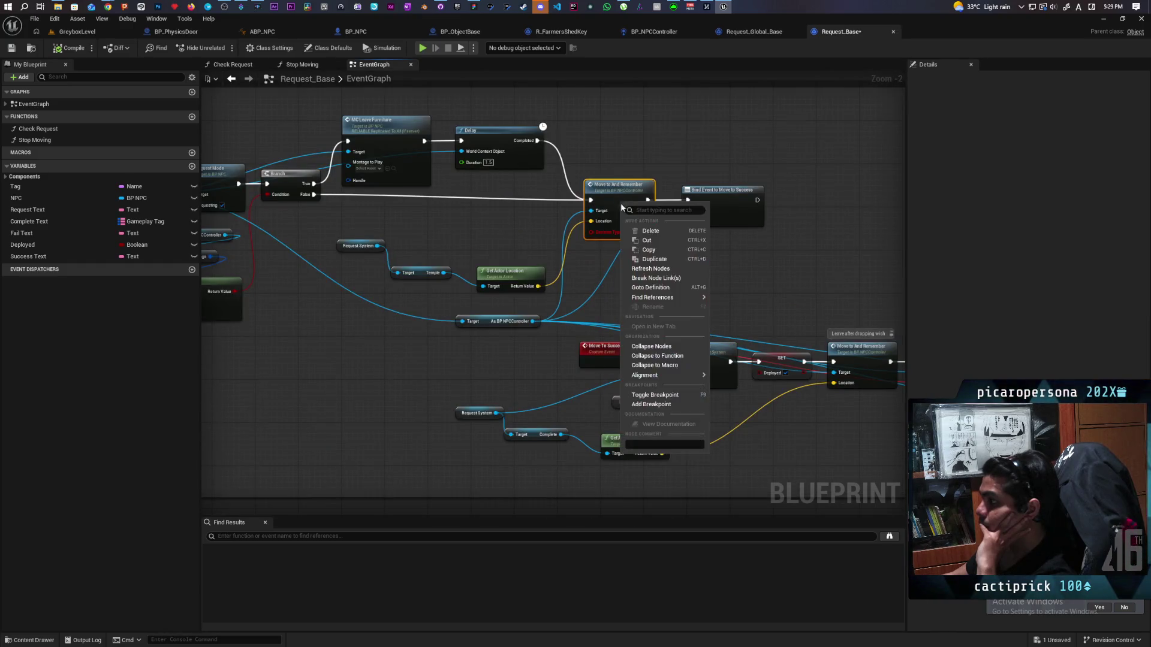
click(669, 269)
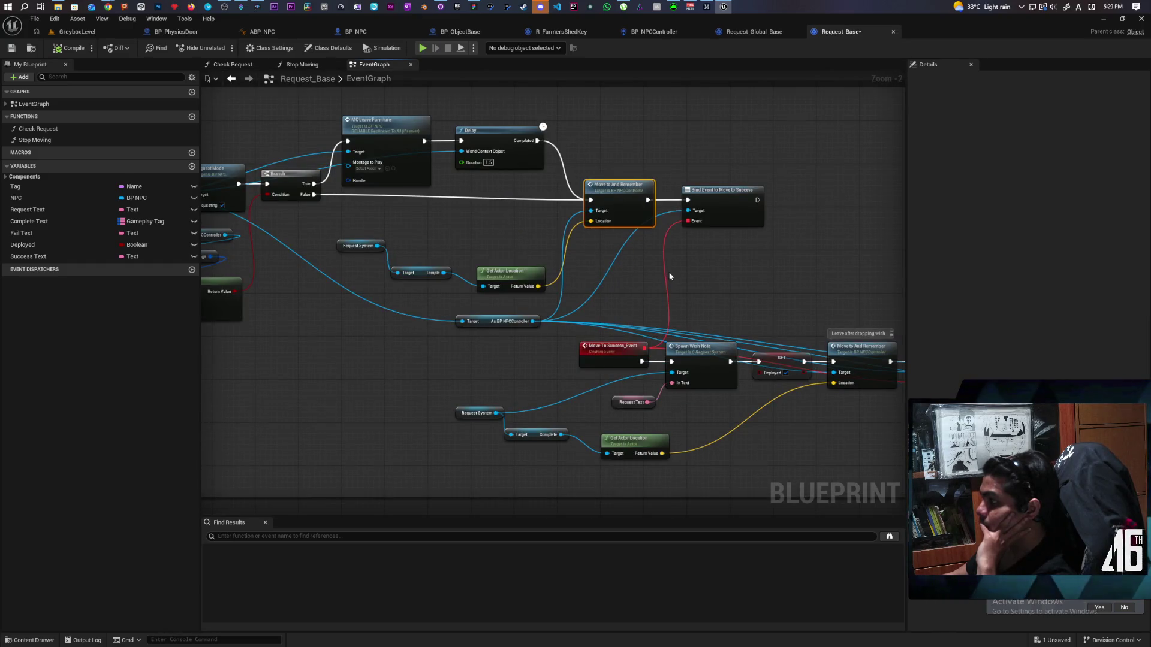
drag(530, 276, 751, 274)
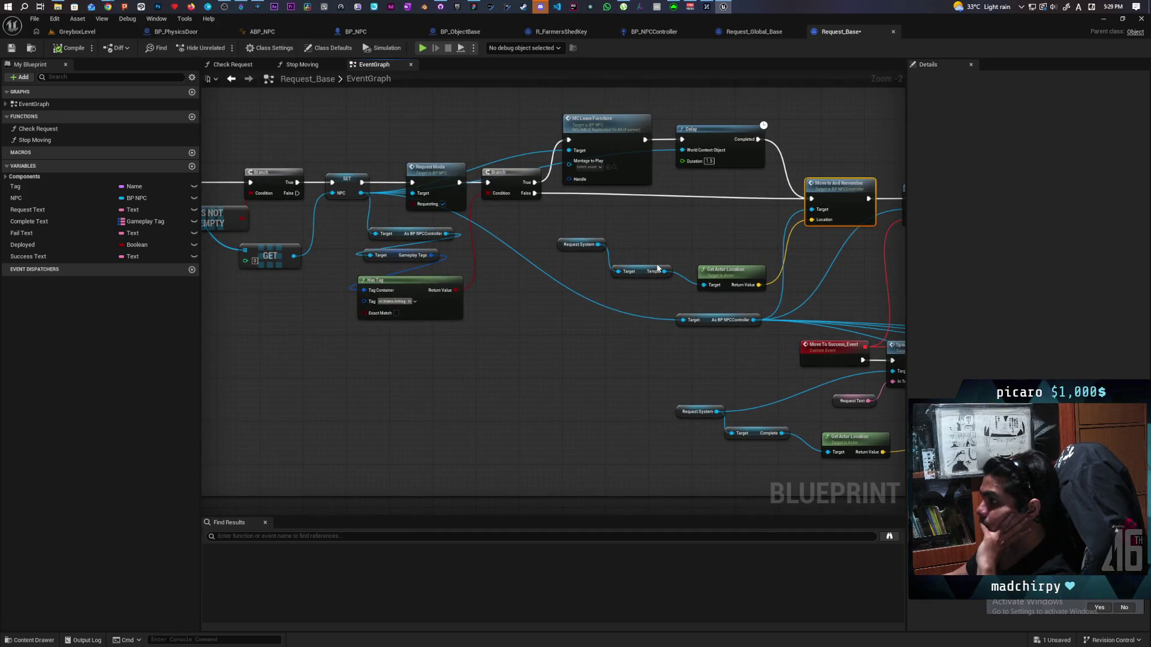
scroll(657, 268, down, 4)
scroll(580, 388, up, 2)
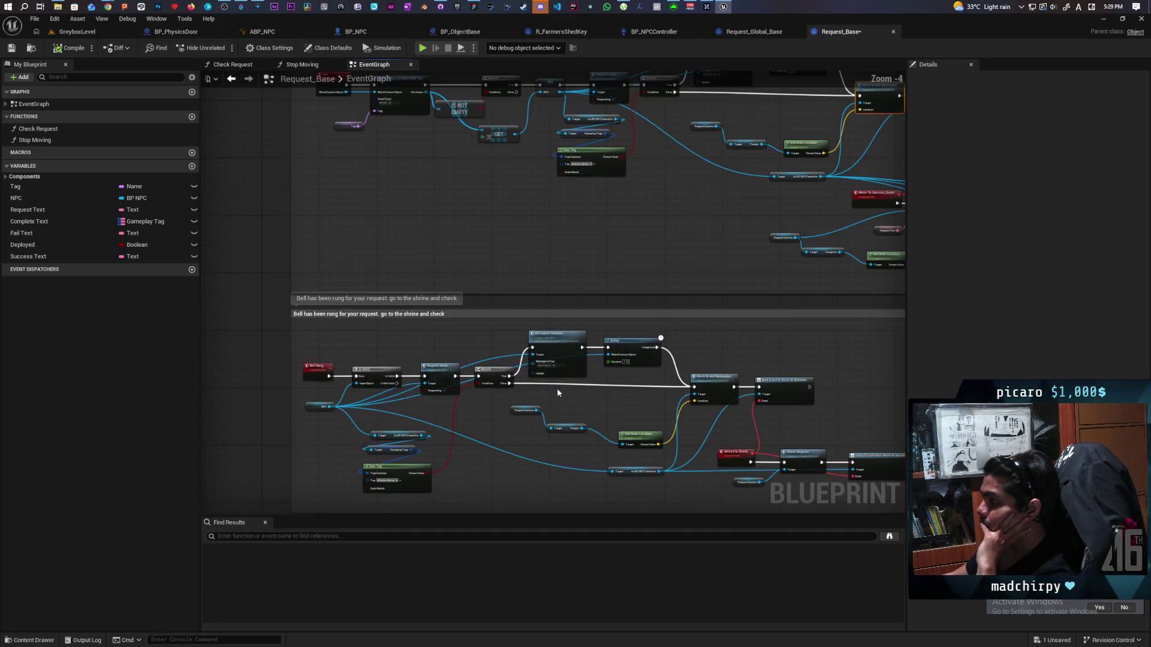
mouse_move(468, 325)
mouse_down()
mouse_move(455, 460)
mouse_move(503, 280)
mouse_up()
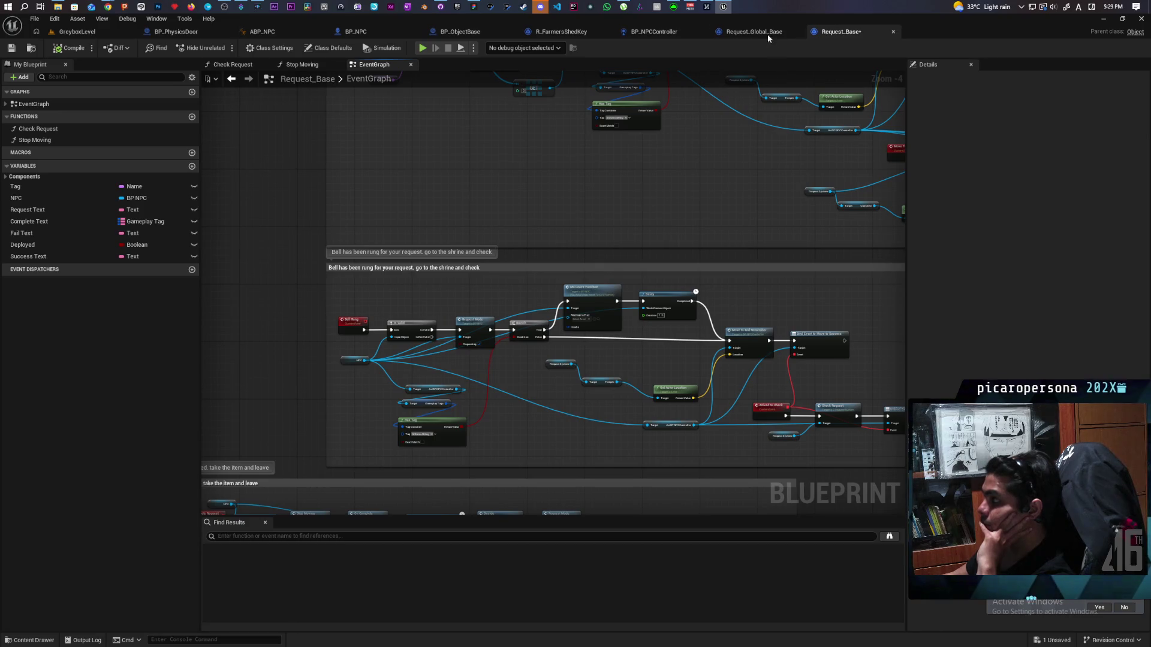
Review Request_Global_Base's Event Object Seen chain, Find NPC comment and Event On Complete.
click(761, 32)
scroll(506, 213, down, 3)
drag(506, 213, 511, 306)
scroll(487, 247, up, 2)
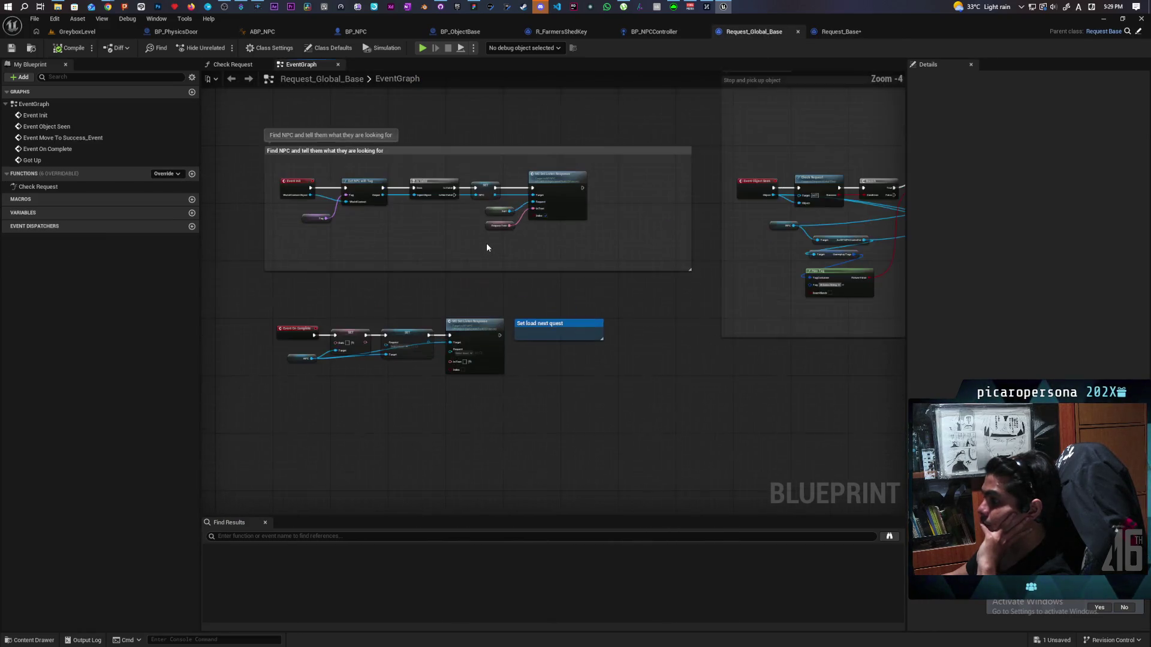
drag(690, 285, 334, 334)
mouse_move(604, 351)
mouse_down()
mouse_move(421, 339)
mouse_move(515, 354)
mouse_move(658, 333)
mouse_move(354, 325)
mouse_move(810, 313)
mouse_move(791, 326)
mouse_move(476, 334)
mouse_move(763, 324)
mouse_up()
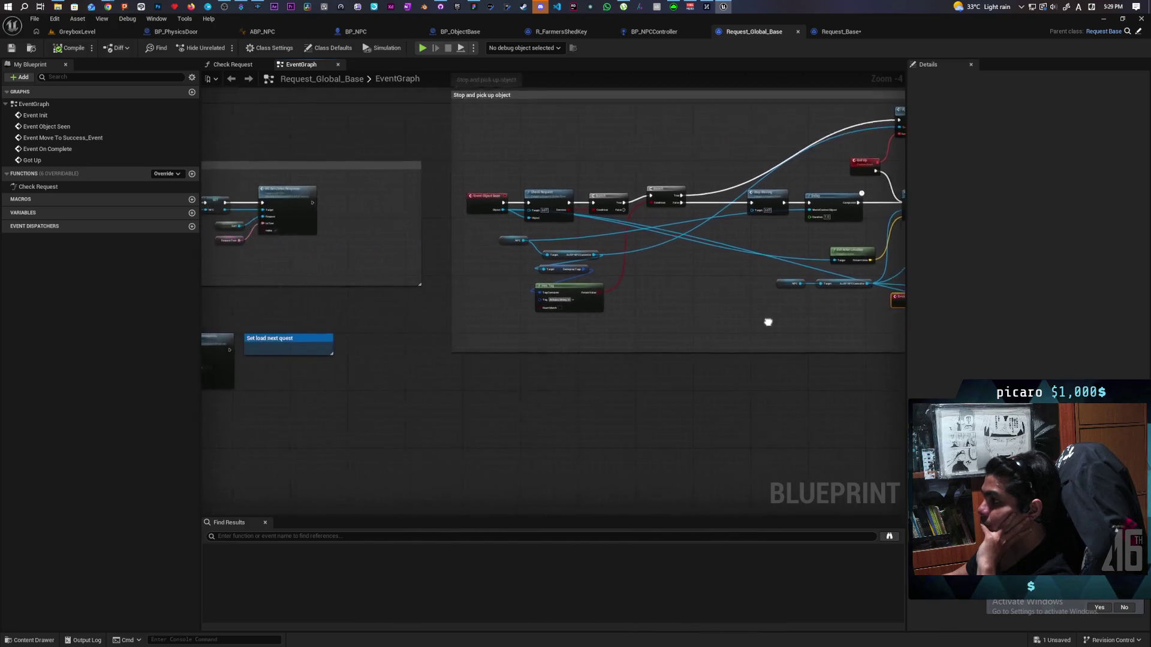
mouse_move(401, 362)
mouse_down()
mouse_move(707, 362)
mouse_move(644, 377)
mouse_move(513, 377)
mouse_up()
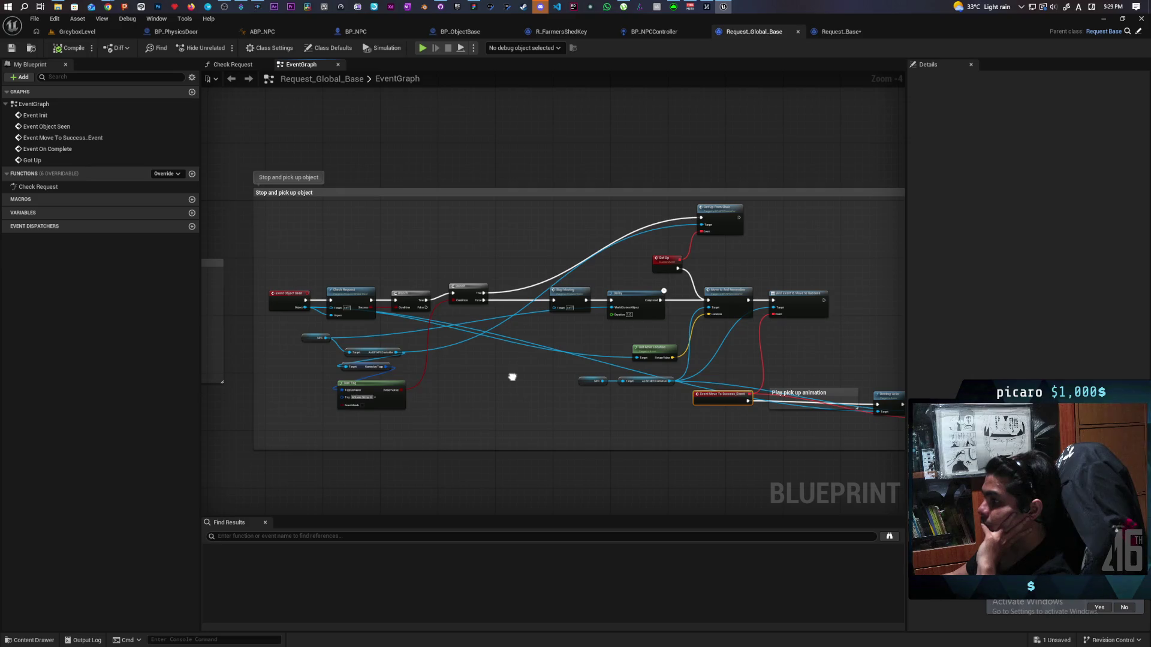
mouse_move(424, 401)
mouse_down()
mouse_move(614, 351)
mouse_move(584, 423)
mouse_move(660, 398)
mouse_up()
drag(570, 397, 632, 390)
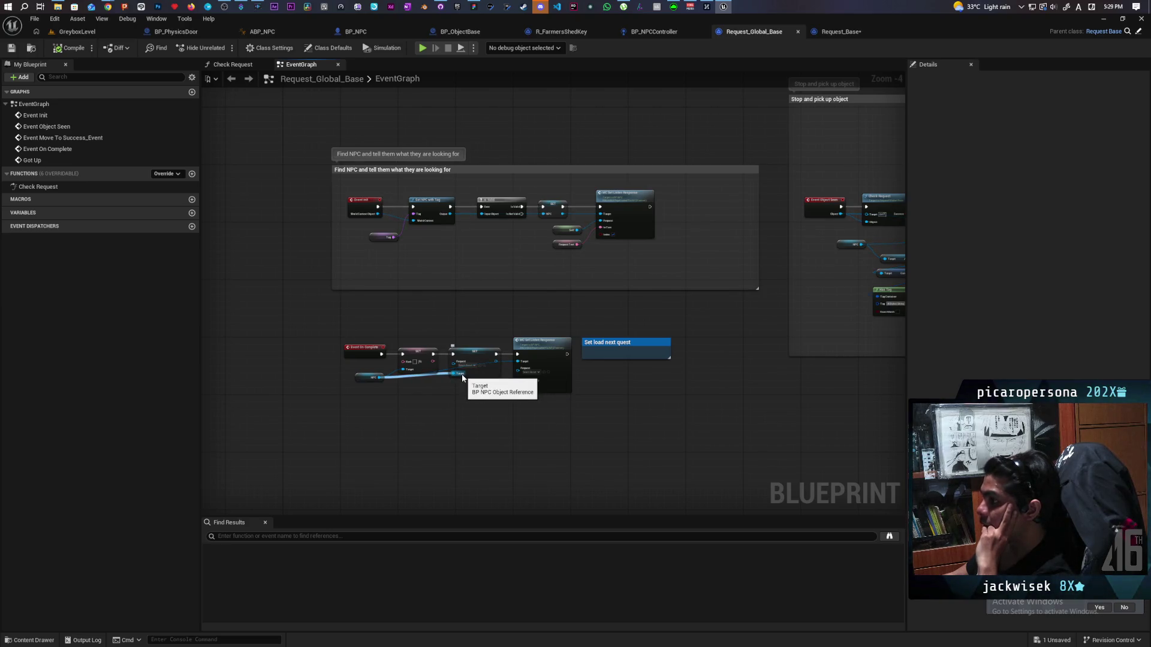
scroll(549, 264, up, 2)
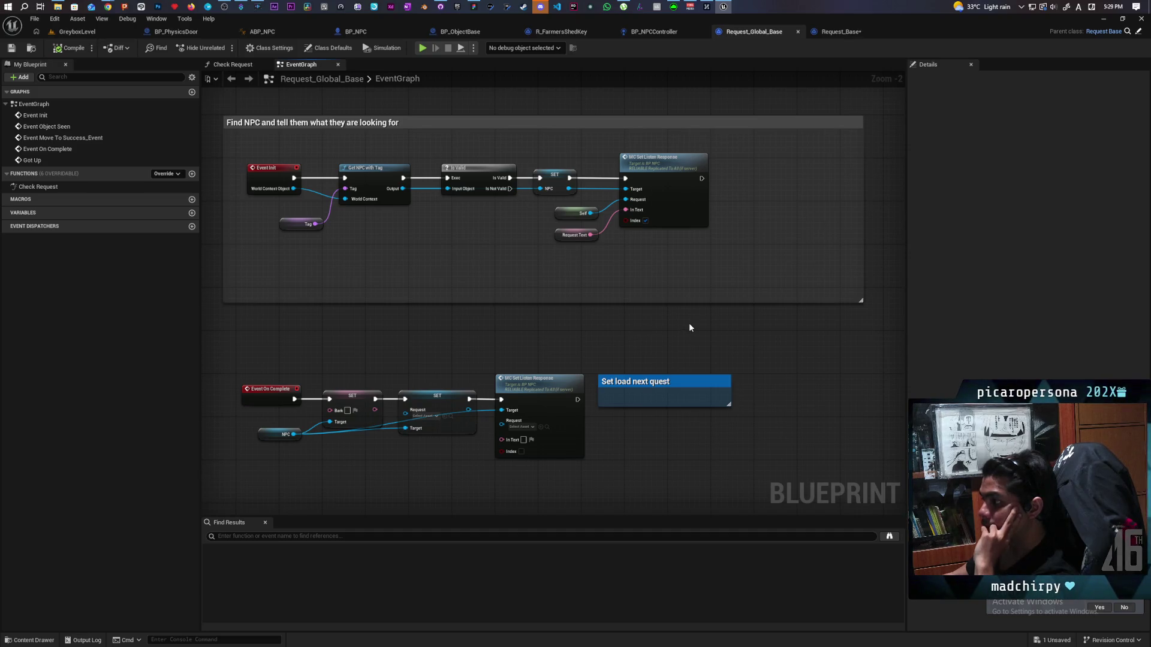
Inspect the Event On Complete chain, then jump to the Complete Request event's definition.
drag(288, 364, 564, 438)
click(544, 360)
mouse_move(763, 340)
mouse_down()
mouse_move(663, 334)
mouse_move(616, 355)
mouse_move(389, 342)
mouse_up()
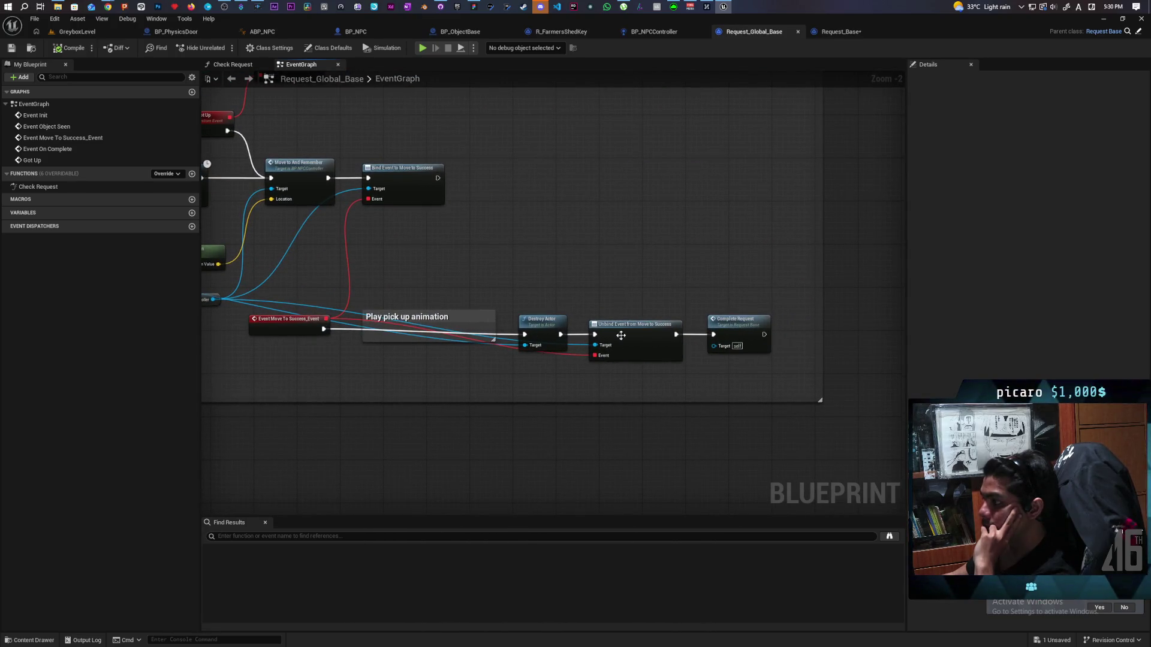
mouse_move(762, 339)
mouse_down()
mouse_move(573, 380)
mouse_move(730, 366)
mouse_up()
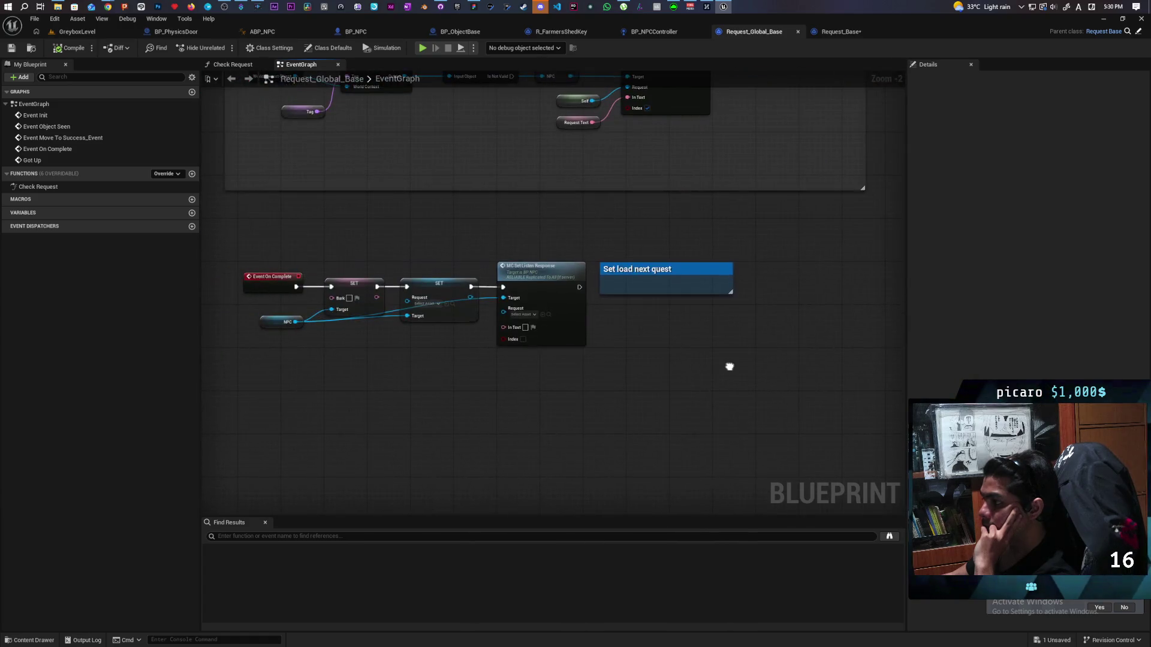
drag(274, 257, 563, 375)
click(560, 378)
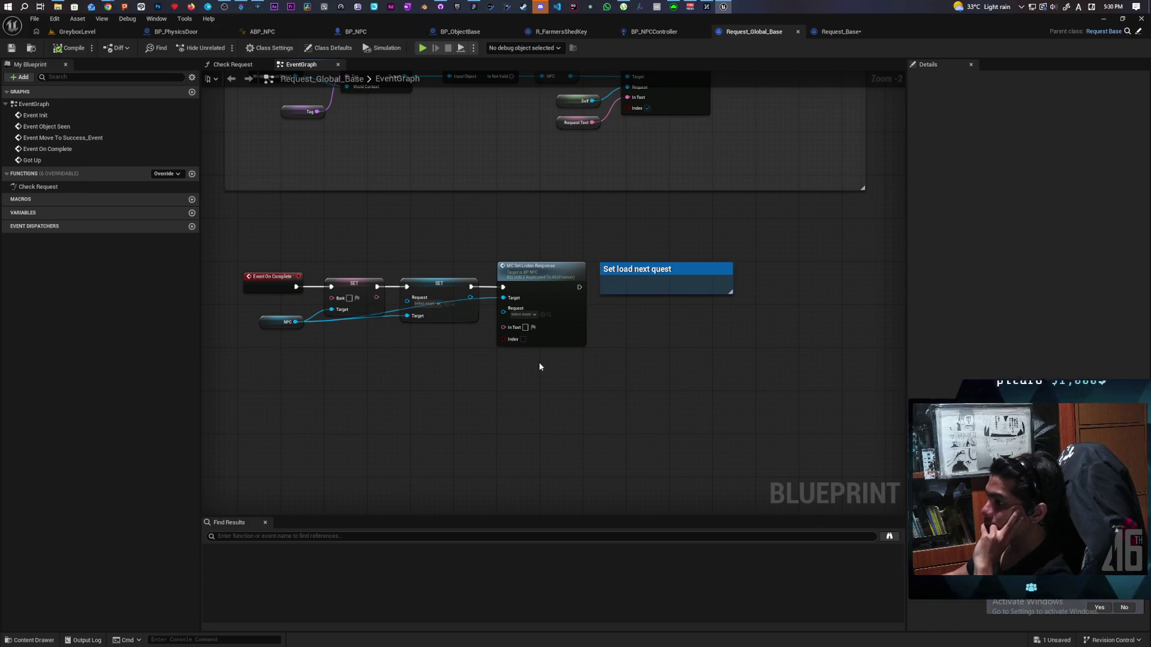
drag(709, 367, 470, 410)
scroll(470, 411, down, 2)
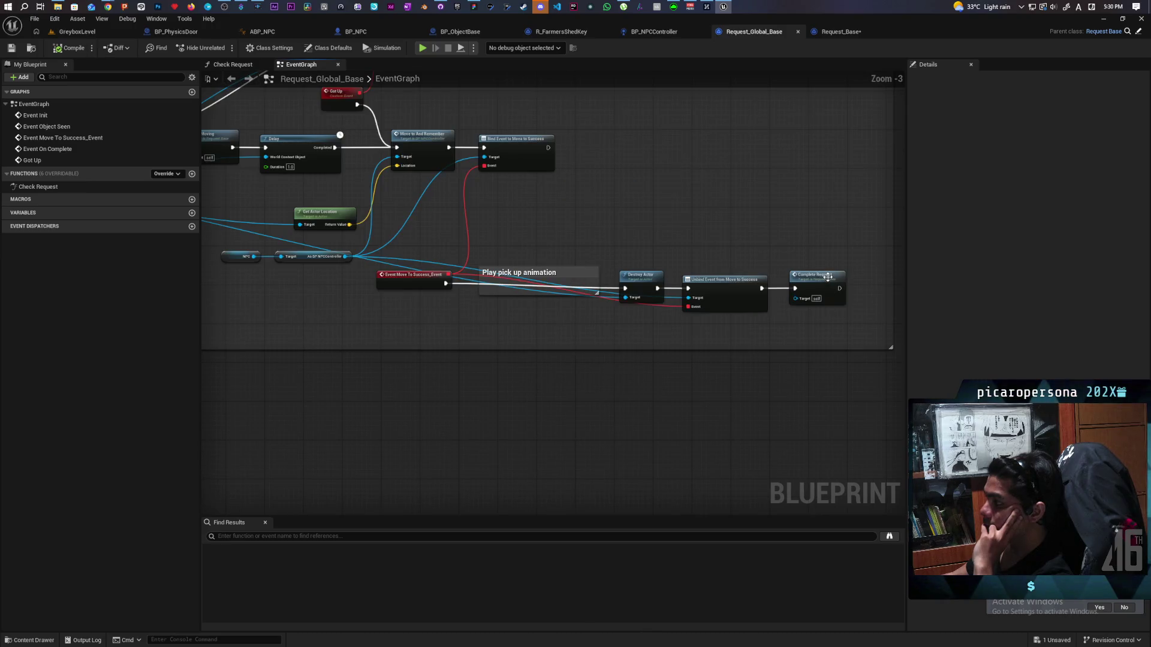
double_click(828, 278)
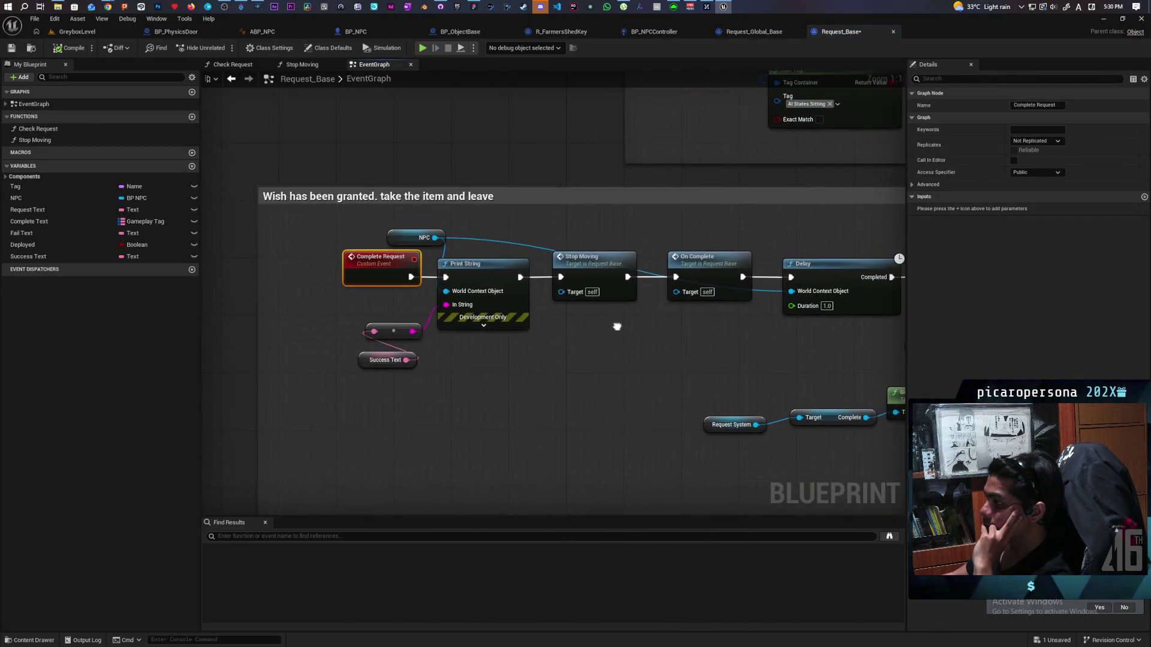
mouse_move(617, 327)
mouse_down()
mouse_move(366, 313)
mouse_move(662, 289)
mouse_move(462, 295)
mouse_move(544, 291)
mouse_up()
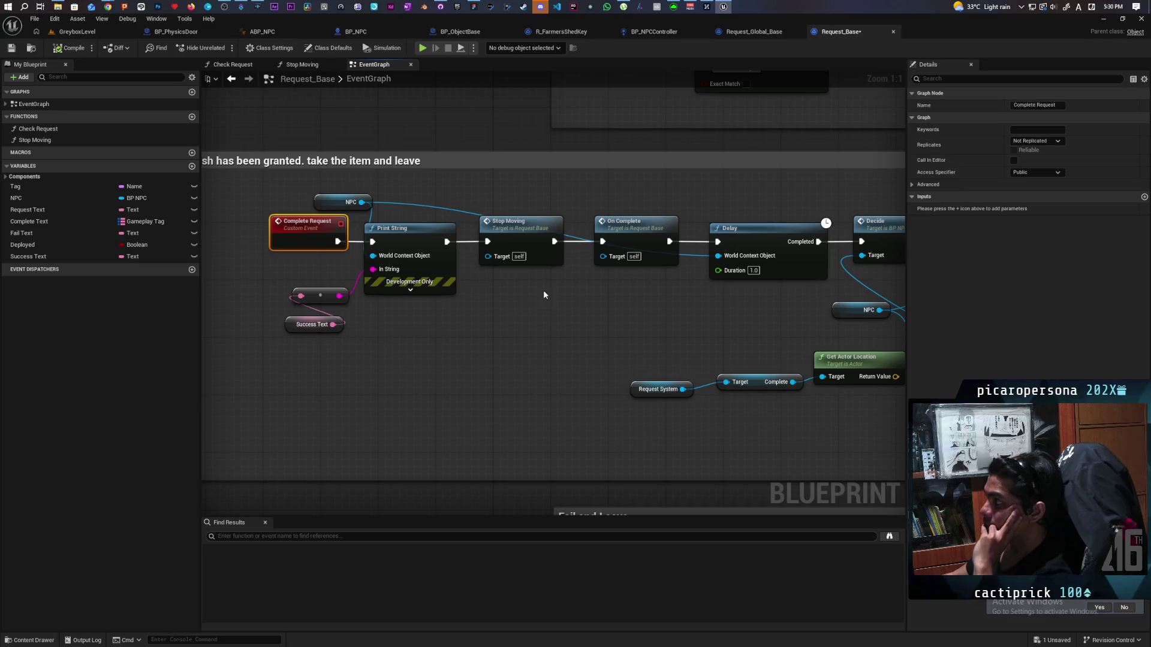
click(778, 38)
click(844, 34)
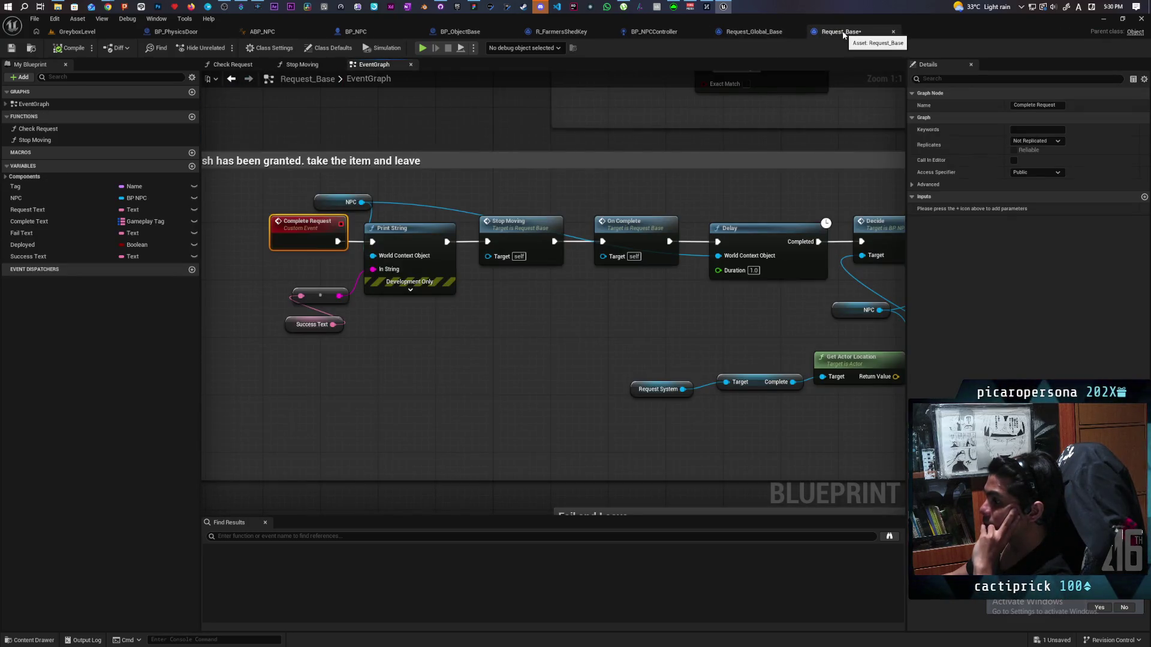
drag(744, 214, 569, 192)
mouse_move(519, 185)
mouse_down()
mouse_move(725, 181)
mouse_move(530, 173)
mouse_up()
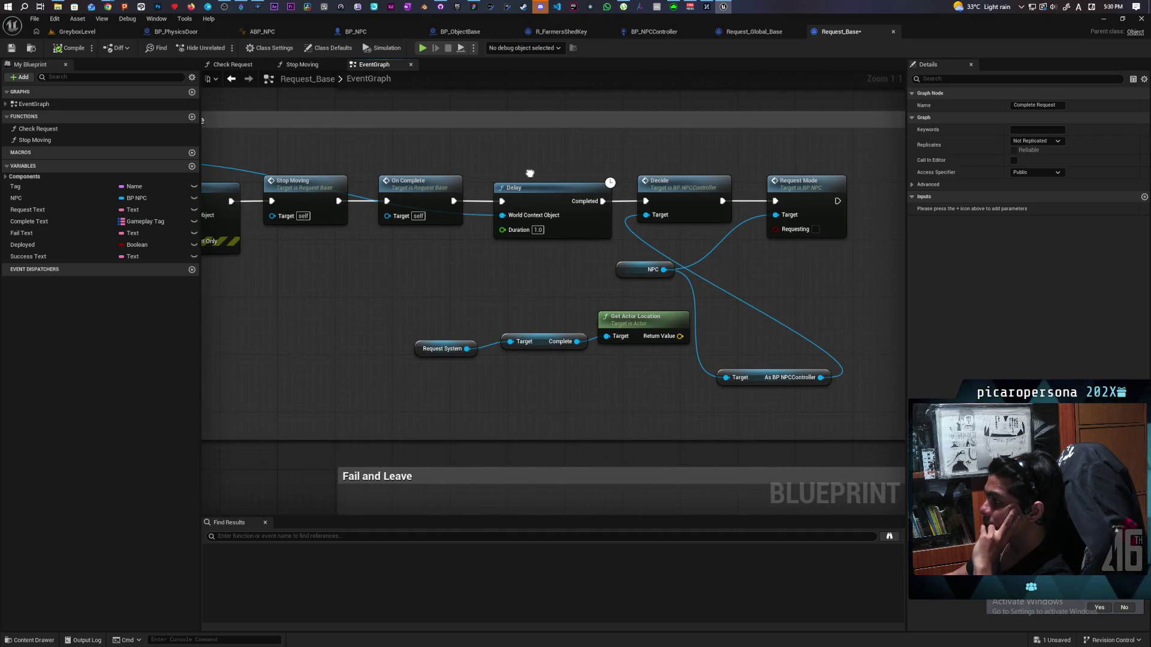
drag(530, 174, 530, 173)
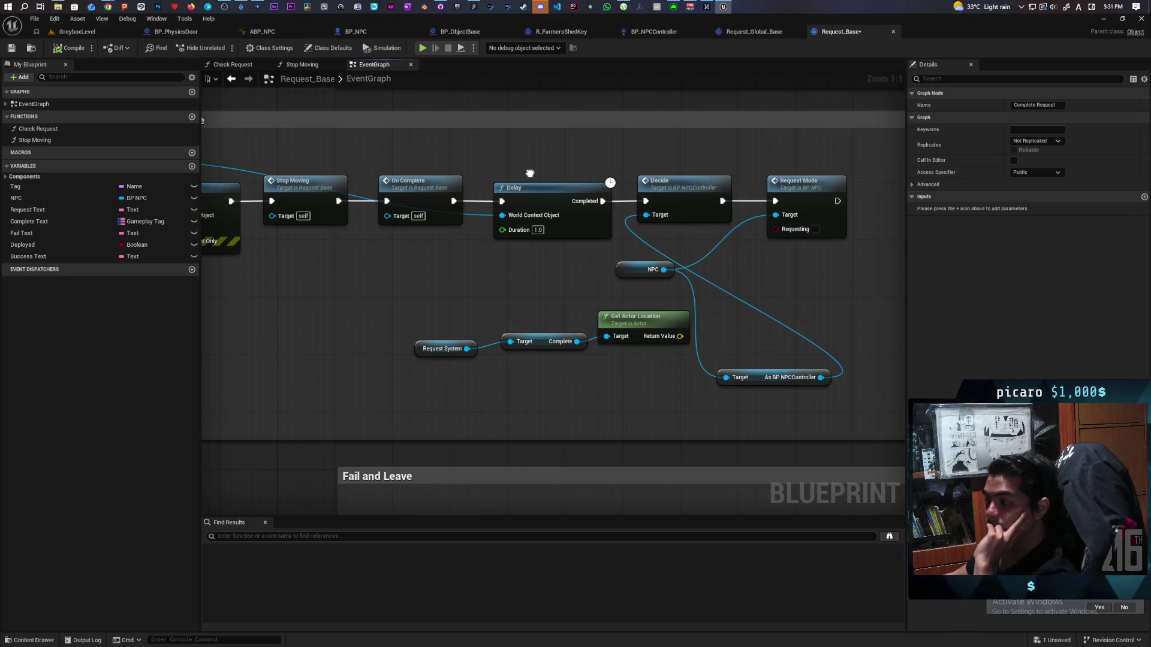
mouse_move(530, 173)
mouse_down()
mouse_move(739, 174)
mouse_move(603, 173)
mouse_move(855, 275)
mouse_move(707, 287)
mouse_up()
mouse_move(779, 167)
mouse_down()
mouse_move(411, 380)
mouse_move(723, 279)
mouse_up()
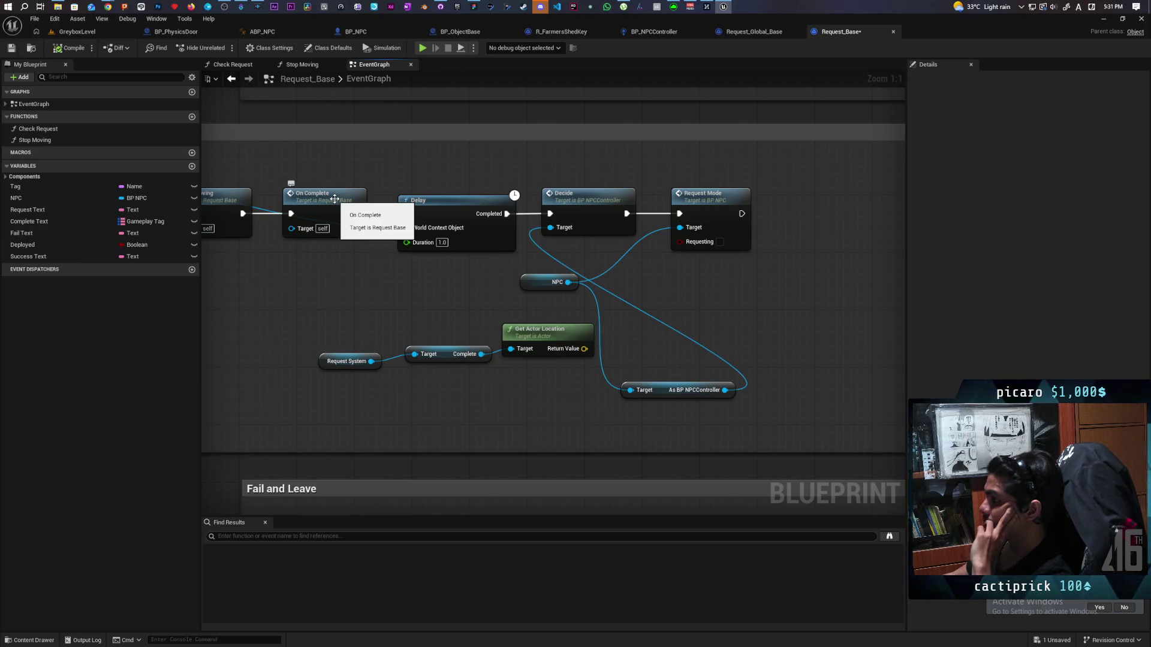
mouse_move(325, 278)
mouse_down()
mouse_move(543, 283)
mouse_move(407, 277)
mouse_move(686, 270)
mouse_move(519, 239)
mouse_move(480, 158)
mouse_move(509, 240)
mouse_up()
scroll(486, 153, down, 5)
scroll(494, 138, up, 2)
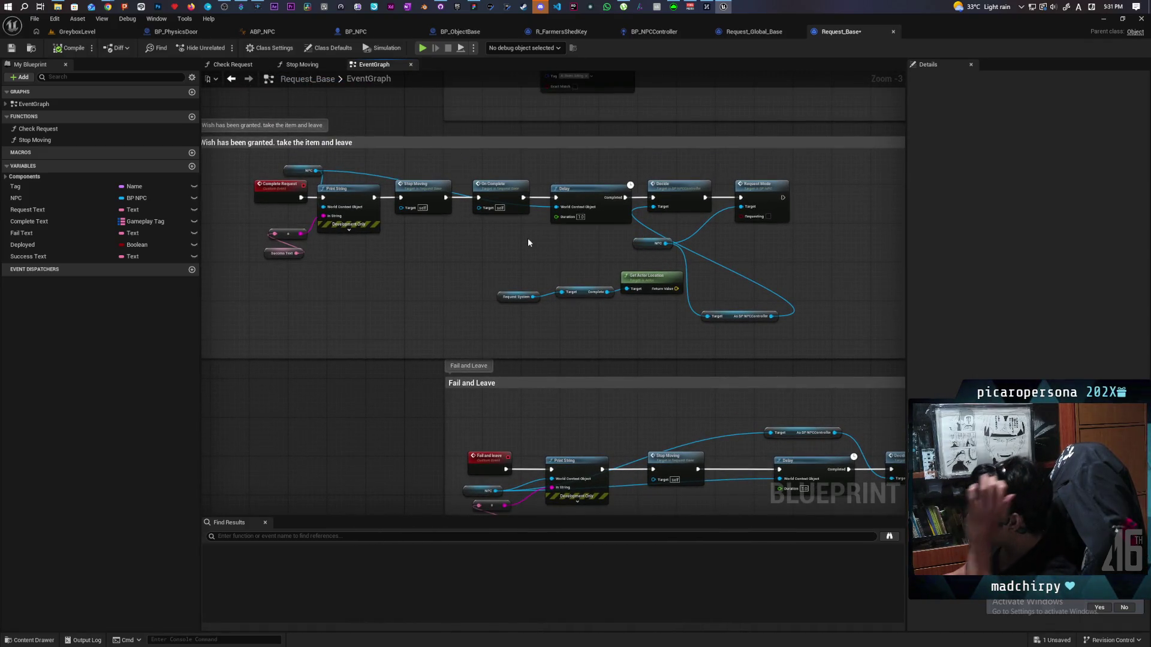
double_click(509, 195)
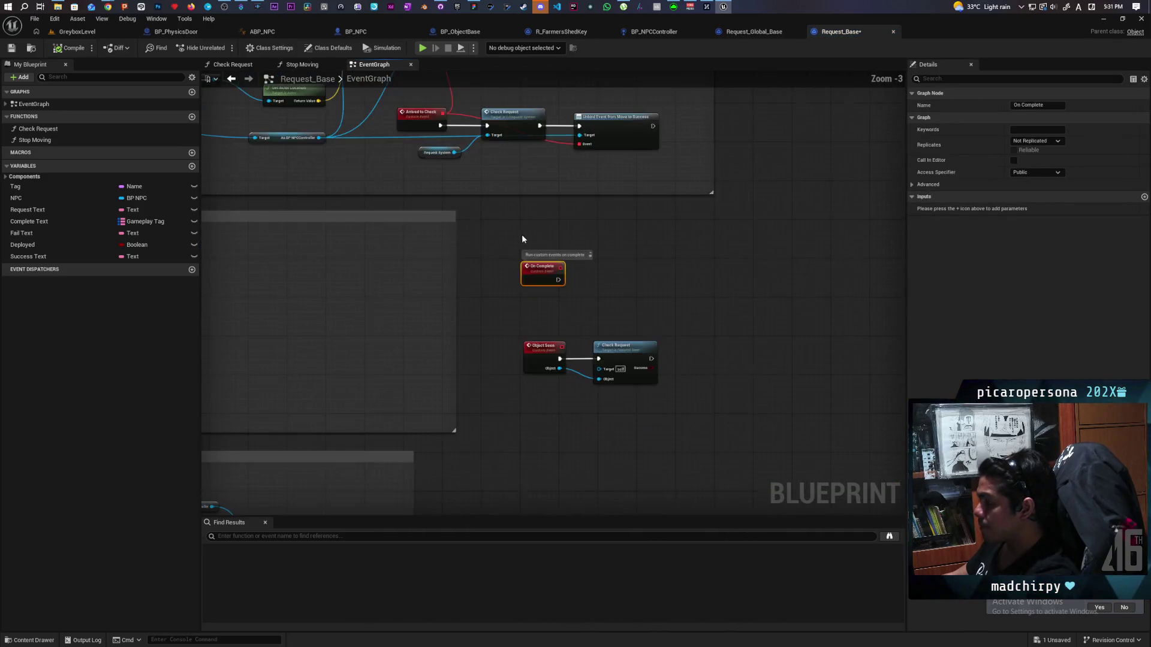
scroll(471, 282, up, 2)
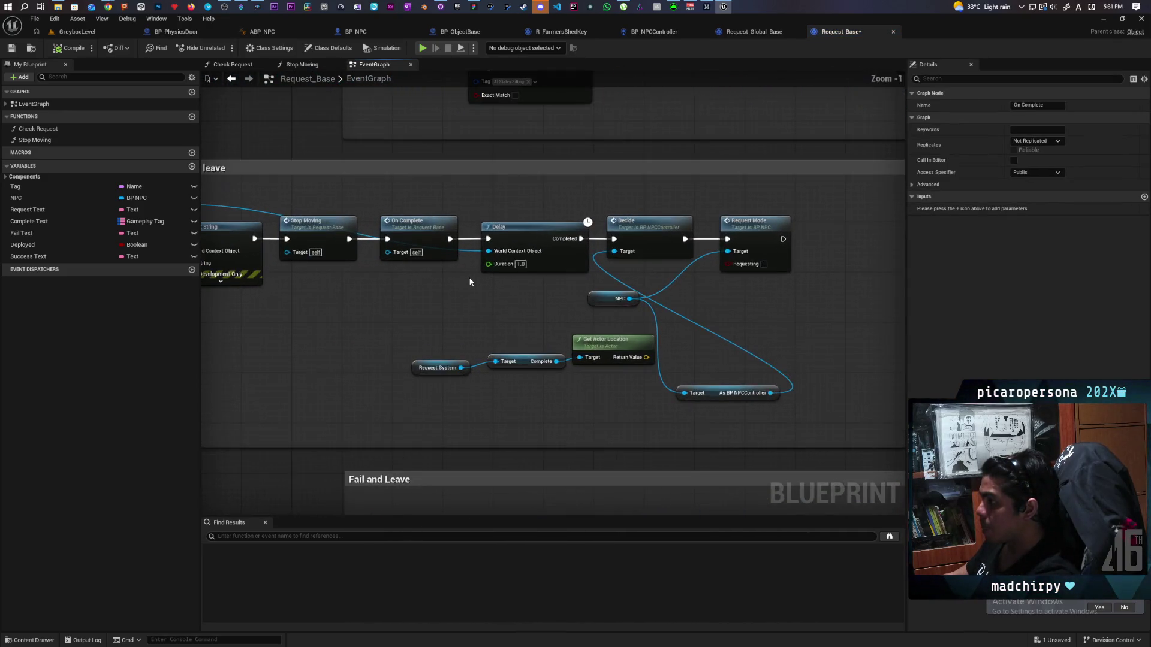
drag(573, 294, 607, 279)
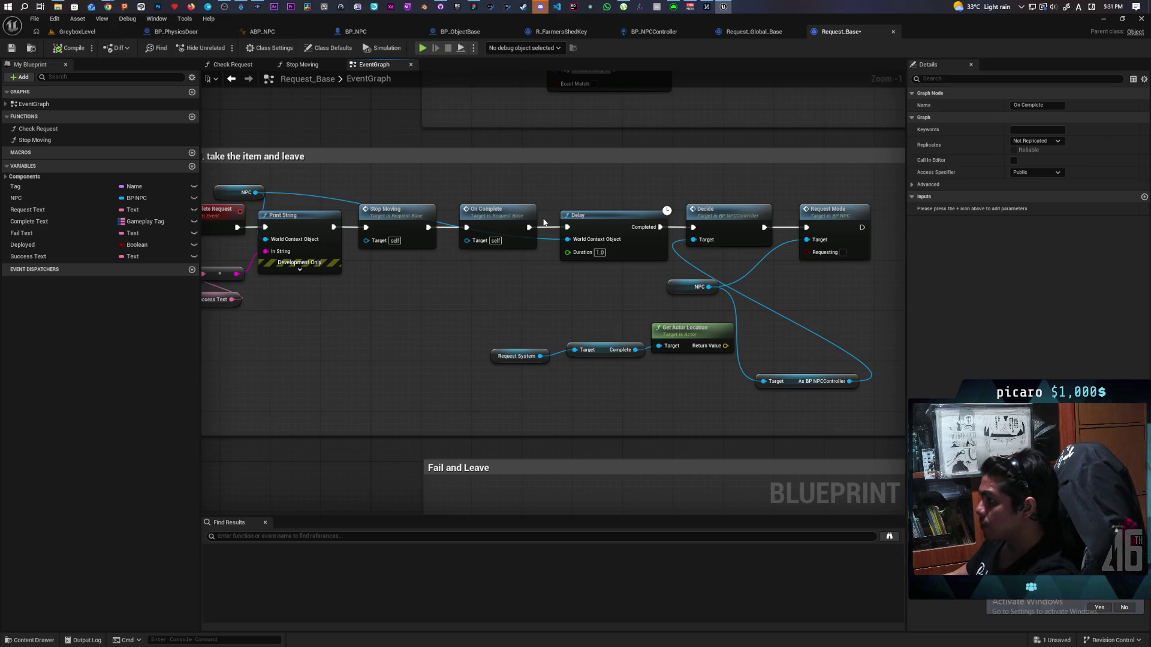
Rewire the chain so Stop Moving feeds Delay, whose Completed output calls On Complete.
drag(527, 227, 532, 208)
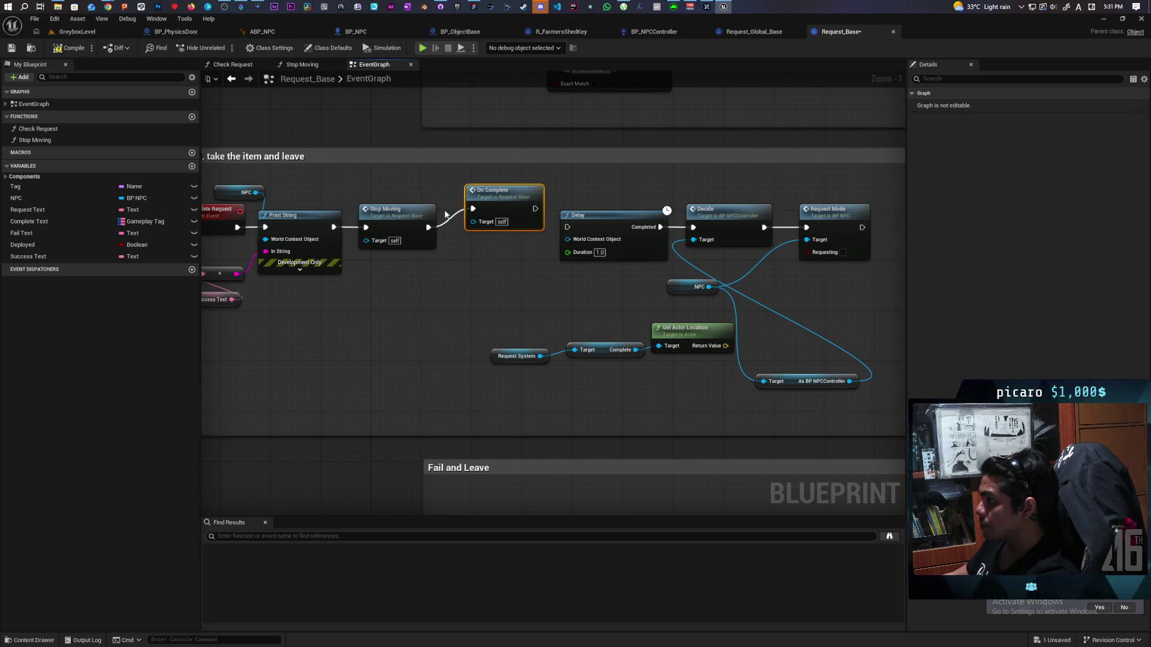
drag(466, 232, 478, 220)
drag(590, 229, 448, 240)
mouse_move(474, 228)
mouse_down()
mouse_move(566, 184)
mouse_move(617, 224)
mouse_move(584, 230)
mouse_move(599, 218)
mouse_up()
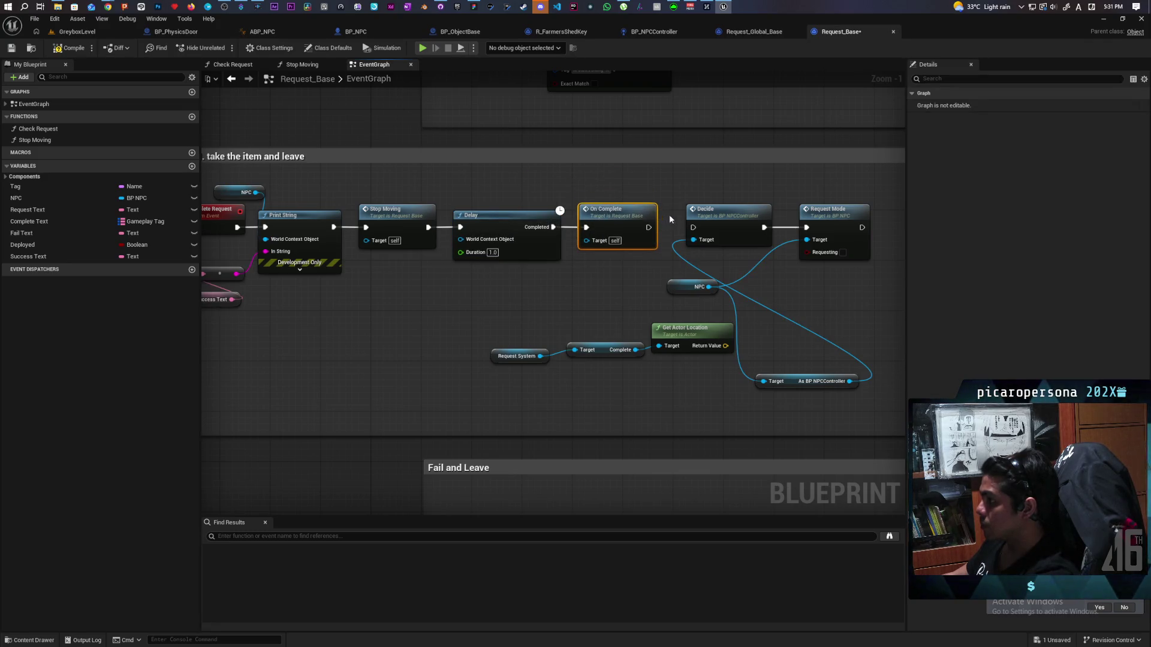
drag(669, 215, 526, 240)
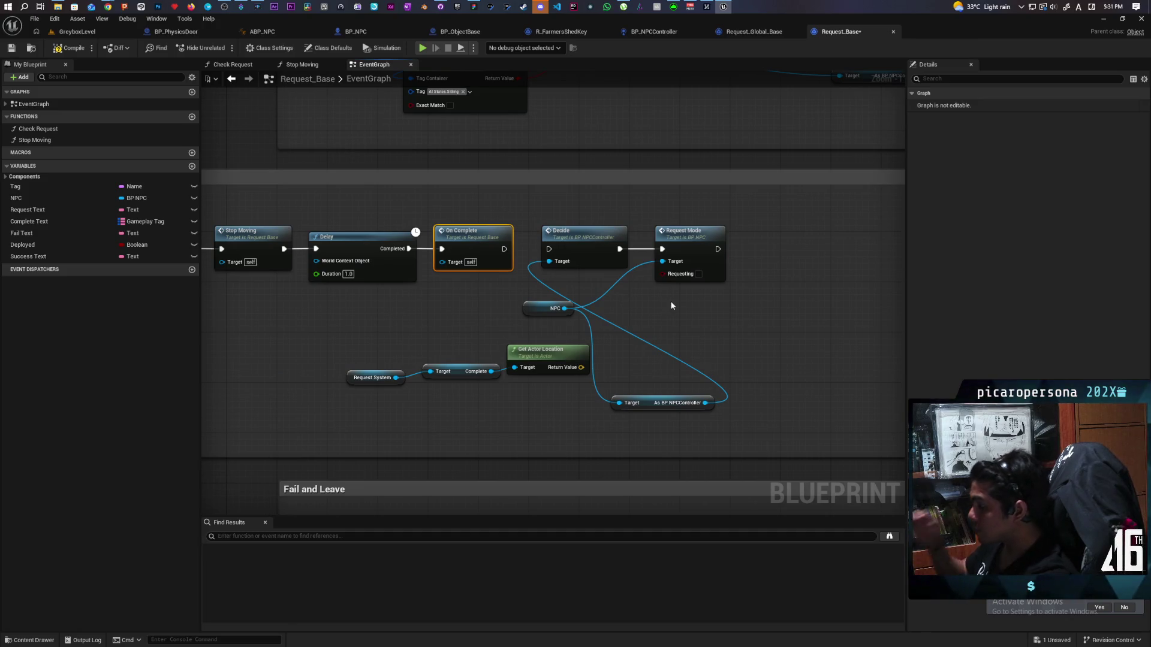
Connect On Complete straight into Request Mode and move Decide beside the On Complete event.
drag(591, 232, 585, 270)
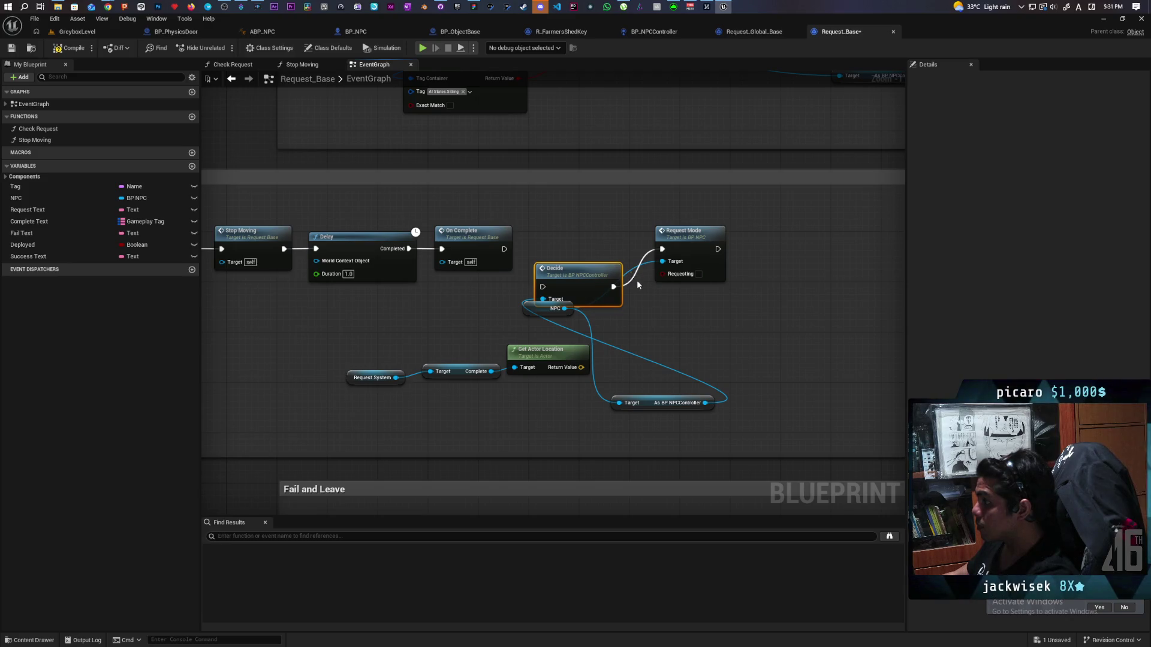
drag(502, 249, 684, 250)
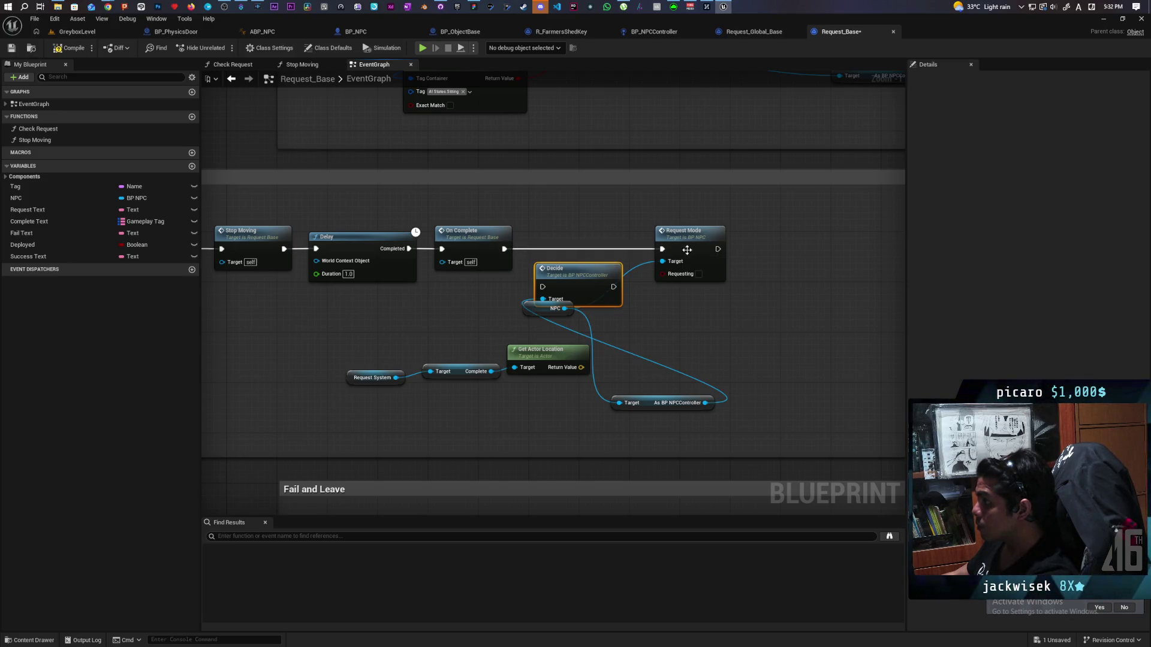
mouse_move(597, 298)
mouse_down()
mouse_move(772, 339)
mouse_move(1127, 332)
mouse_move(722, 268)
mouse_move(549, 268)
mouse_move(548, 254)
mouse_up()
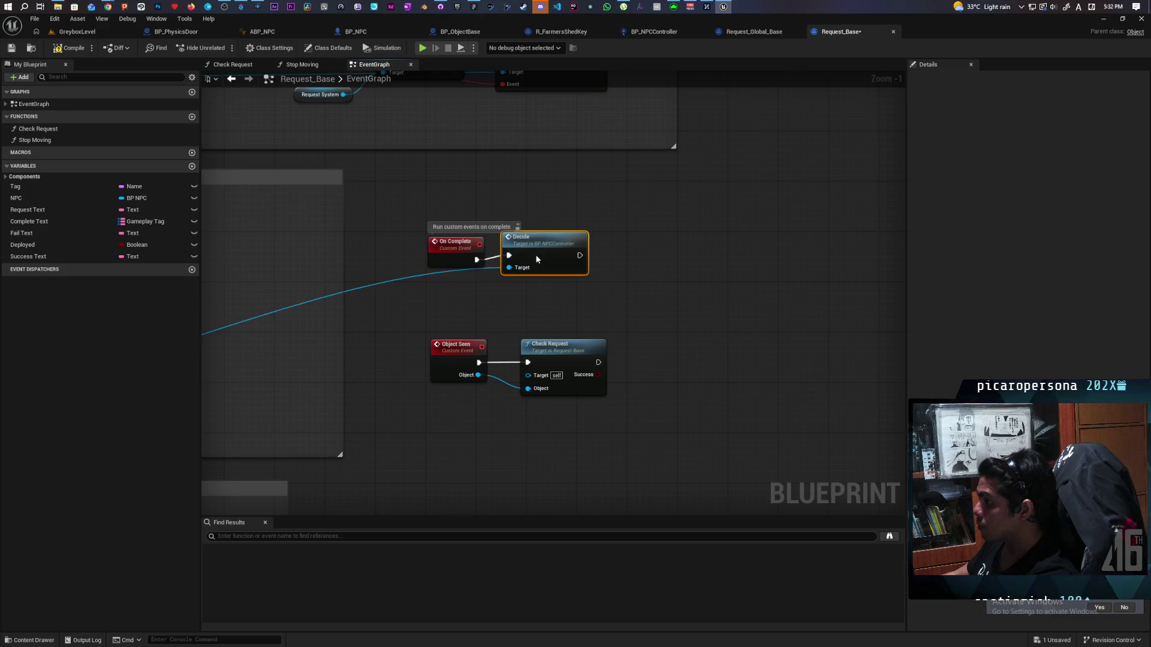
scroll(550, 304, down, 1)
click(616, 247)
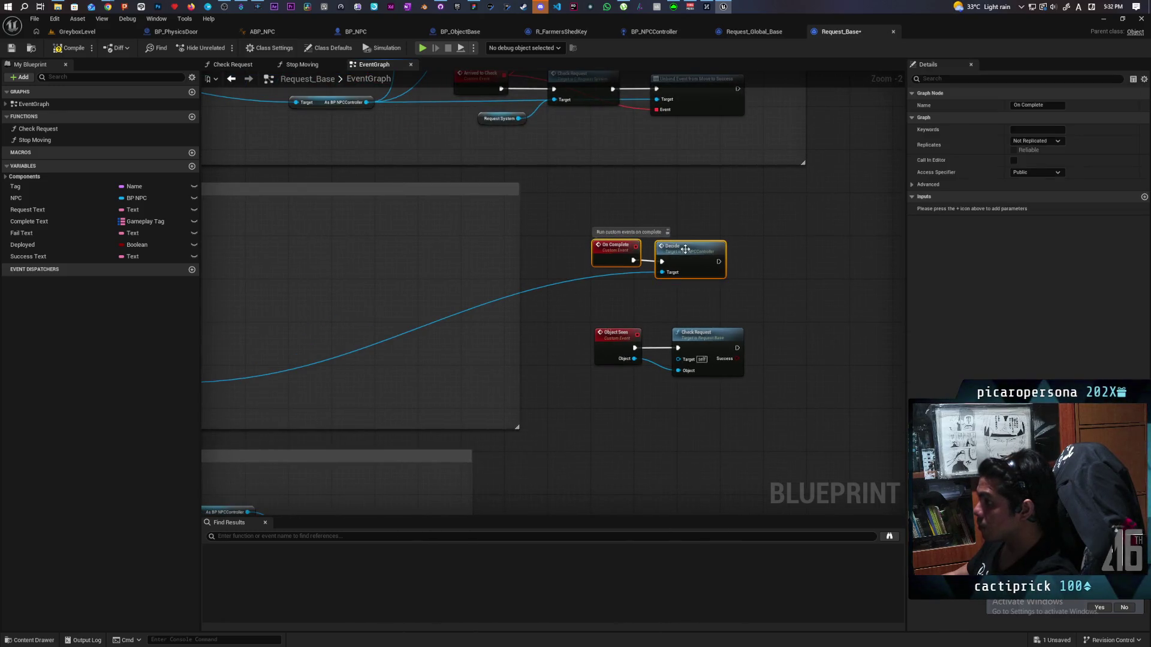
scroll(659, 300, down, 2)
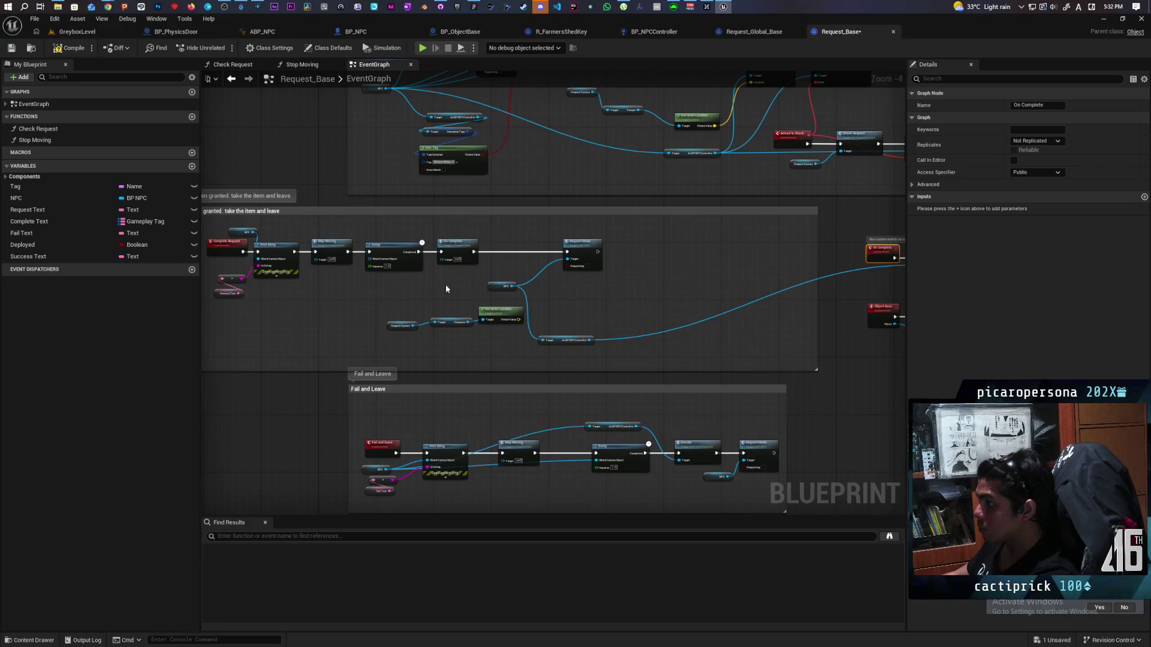
mouse_move(575, 248)
mouse_down()
mouse_move(513, 245)
mouse_move(517, 253)
mouse_up()
click(619, 248)
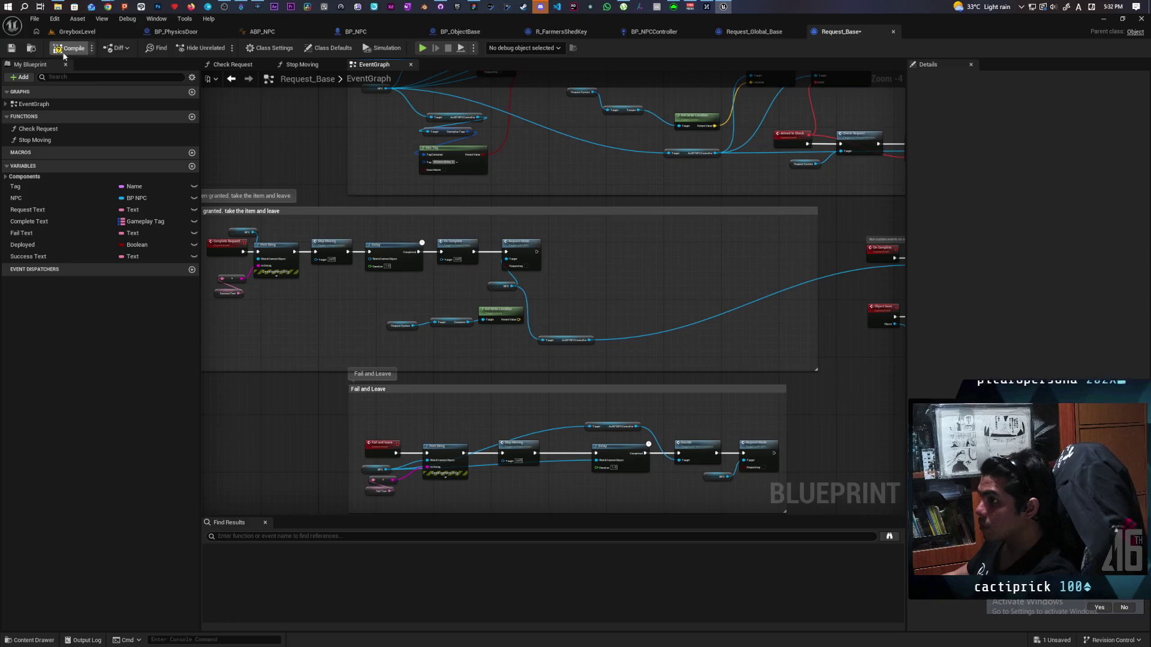
Feed NPC into the Delay's World Context Object, recompile and save Request_Base.
click(69, 48)
scroll(386, 288, up, 2)
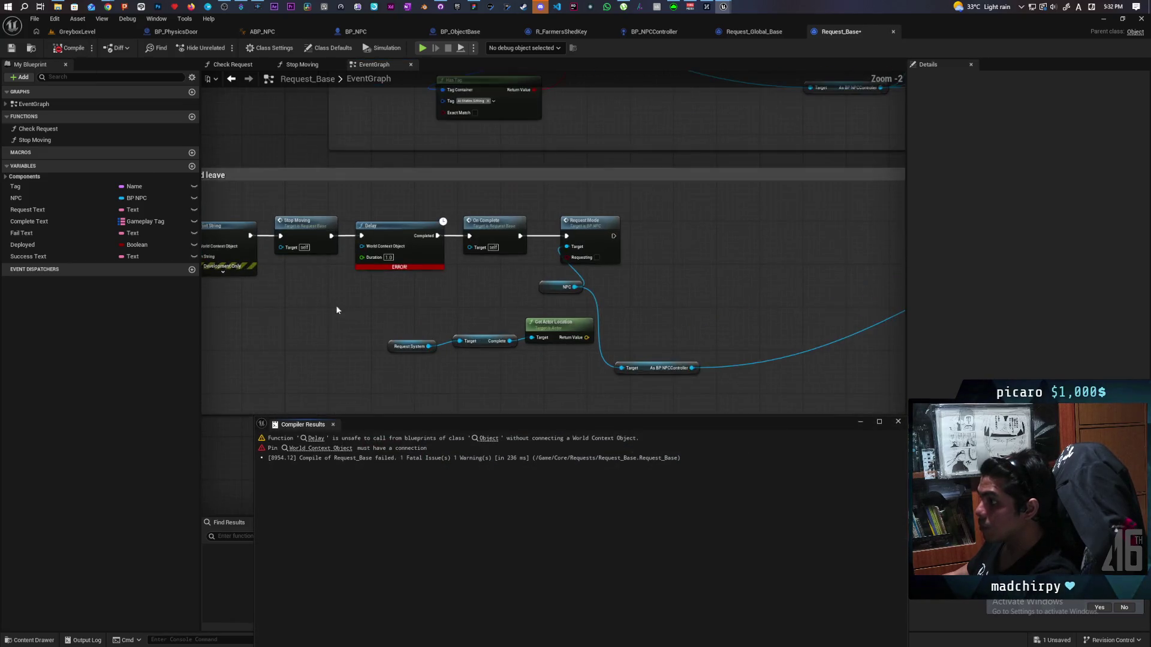
drag(649, 284, 437, 244)
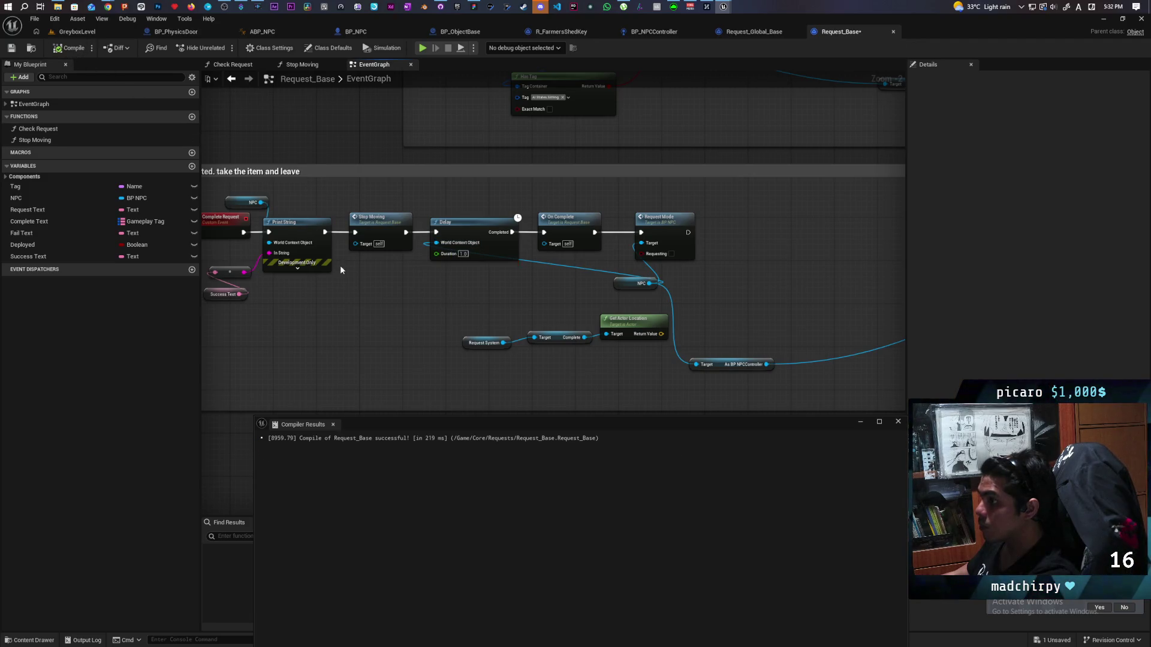
key(F7)
drag(428, 317, 443, 314)
click(898, 422)
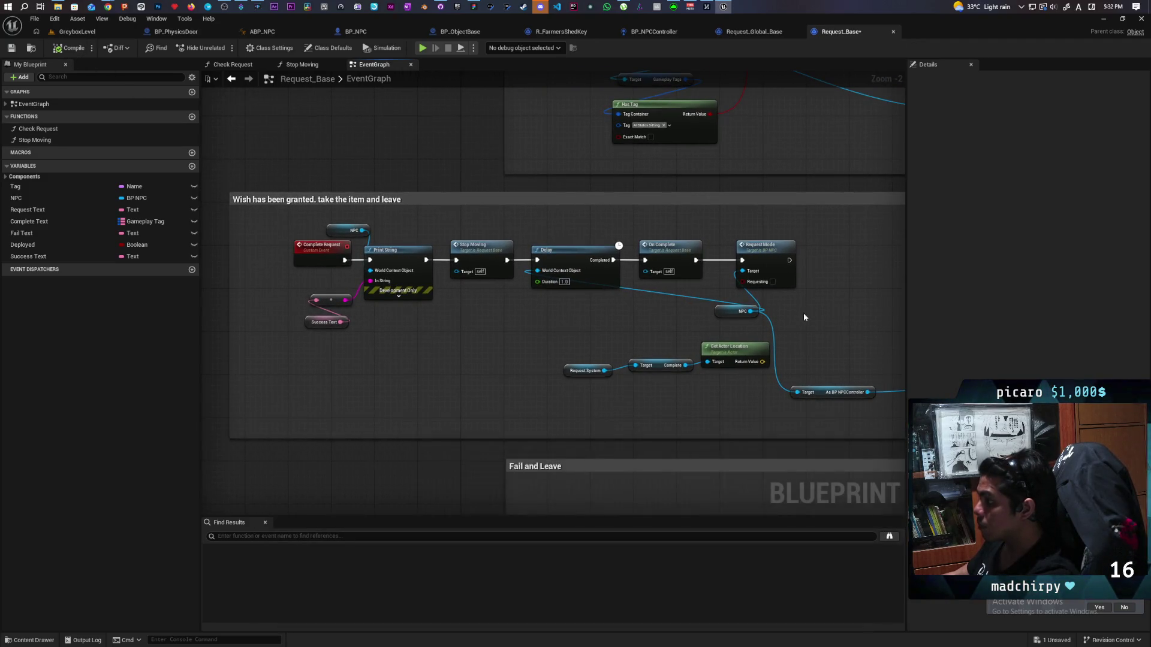
drag(804, 312, 620, 291)
key(ctrl+s)
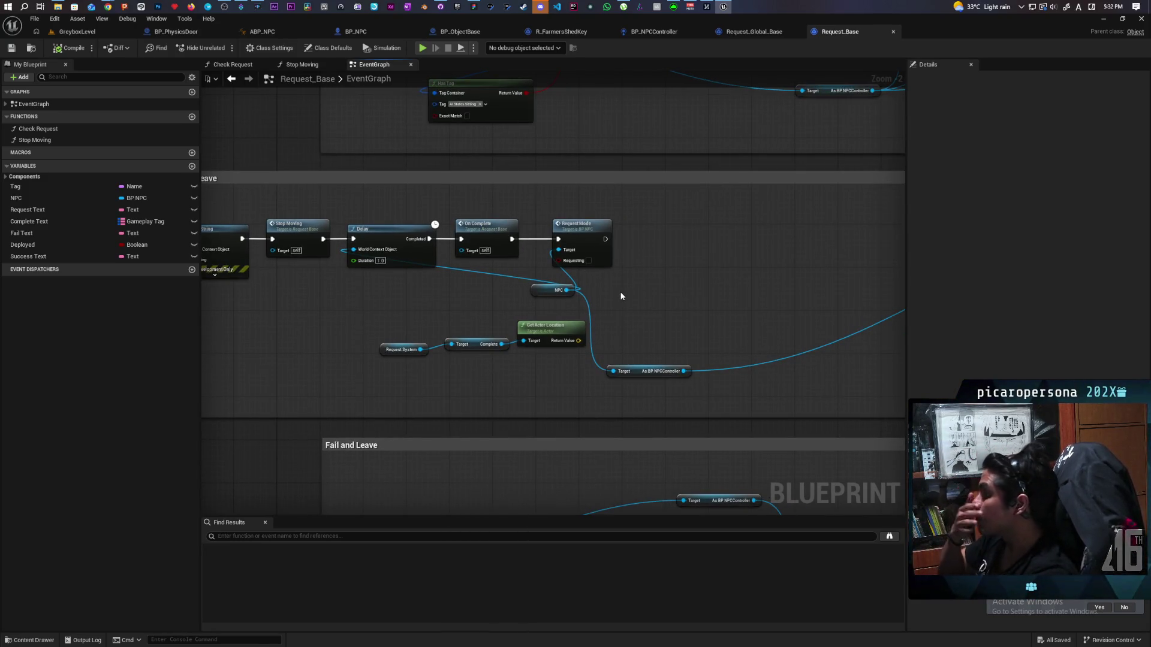
Duplicate the NPC getter into the BP_NPCController cast for Decide's Target and place them beside Decide.
mouse_move(668, 261)
mouse_down()
mouse_move(177, 326)
mouse_move(280, 322)
mouse_up()
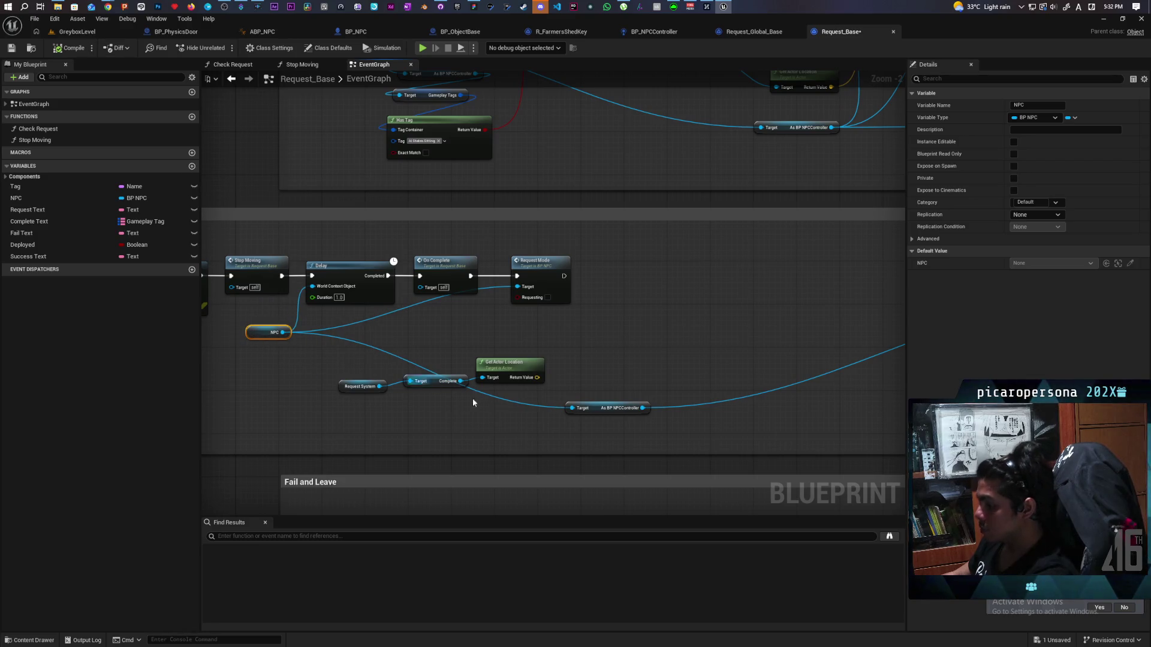
key(ctrl+c)
key(ctrl+v)
mouse_move(564, 434)
mouse_down()
mouse_move(575, 413)
mouse_move(536, 411)
mouse_up()
mouse_move(642, 407)
mouse_down()
mouse_move(822, 352)
mouse_move(360, 315)
mouse_up()
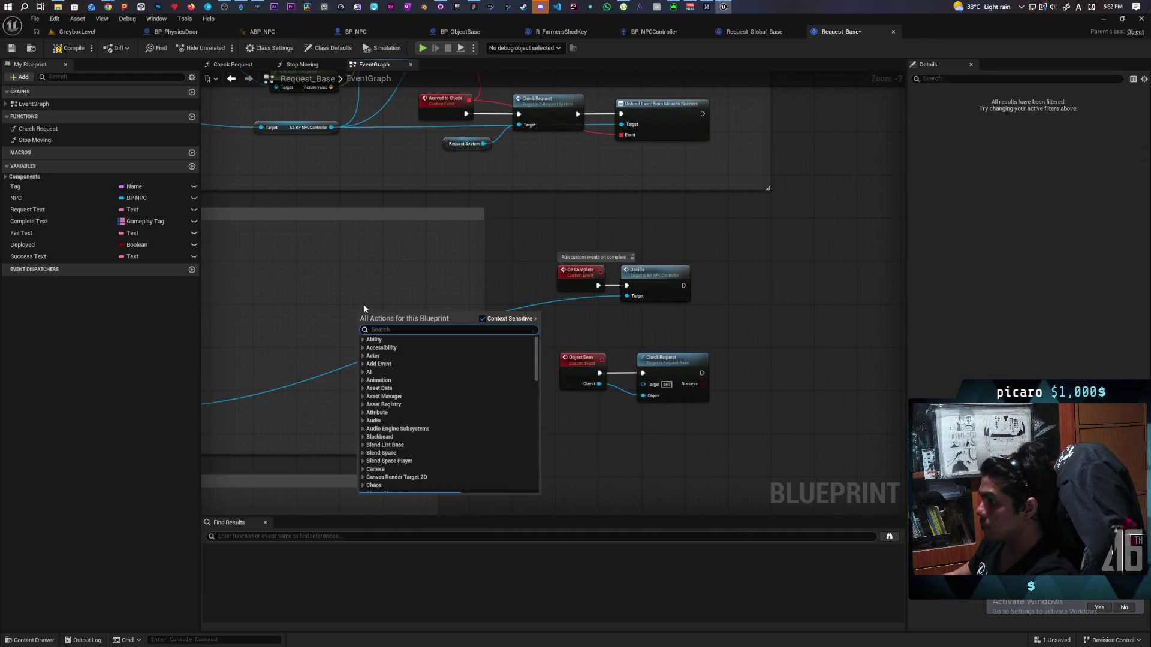
click(364, 308)
scroll(480, 305, down, 3)
mouse_move(381, 346)
mouse_down()
mouse_move(587, 300)
mouse_move(637, 302)
mouse_up()
scroll(630, 312, up, 5)
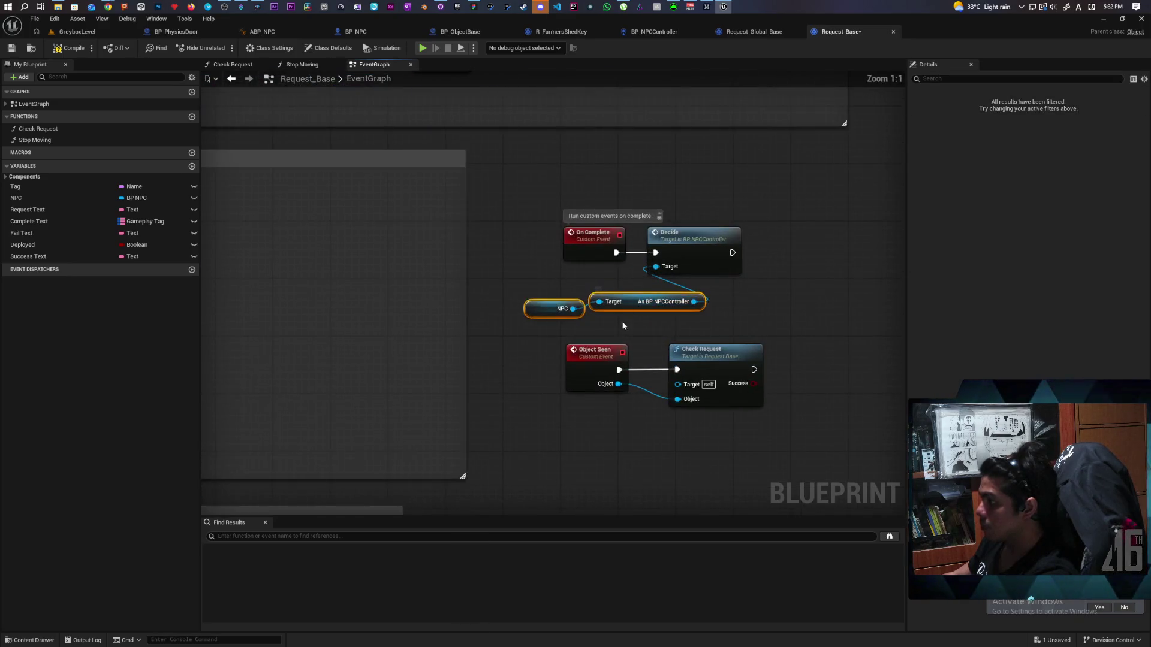
key(q)
click(712, 315)
scroll(581, 284, down, 3)
drag(580, 284, 843, 266)
scroll(419, 252, down, 3)
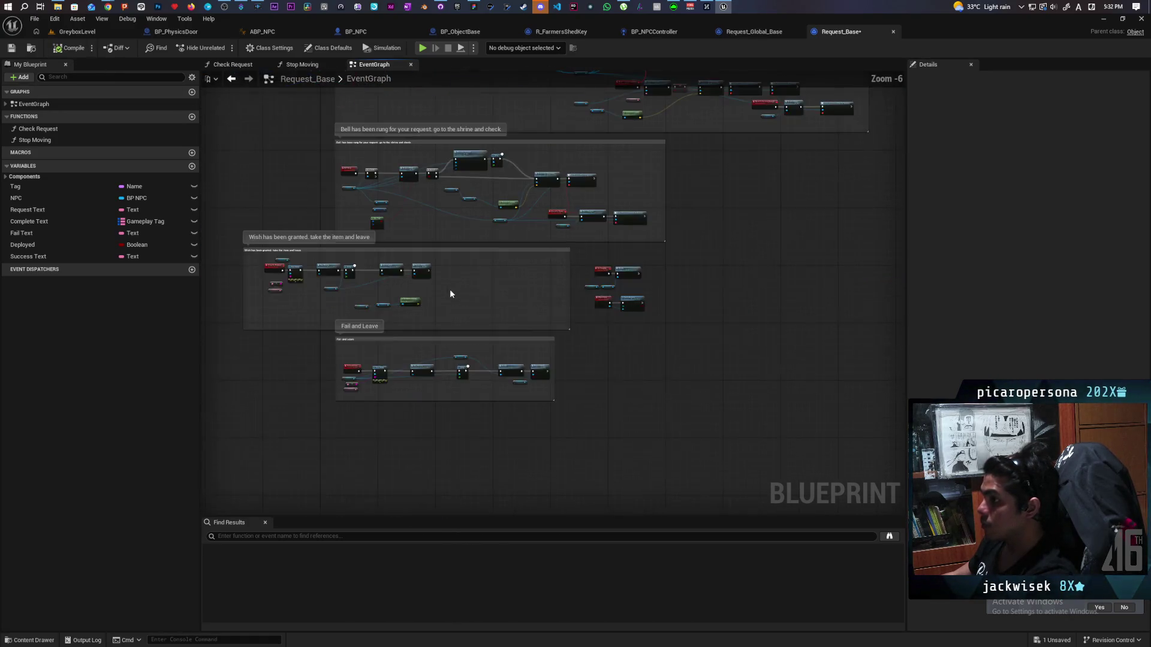
Box-select the six On Complete group nodes in Request_Base, then return to Request_Global_Base.
drag(450, 289, 570, 286)
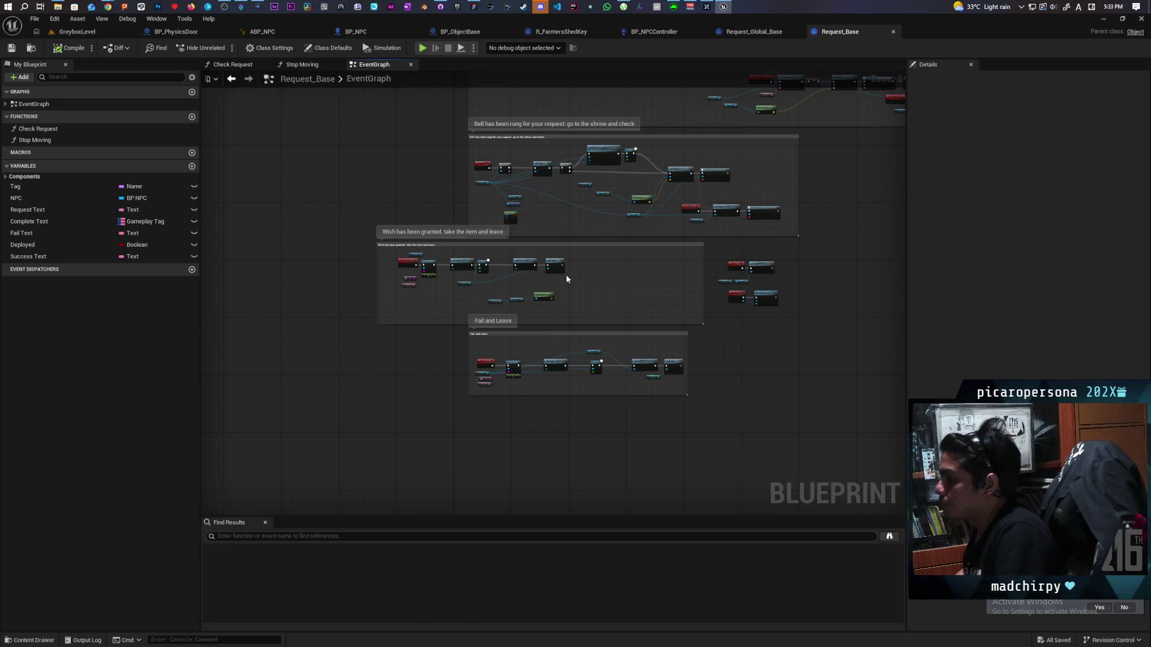
scroll(656, 272, up, 2)
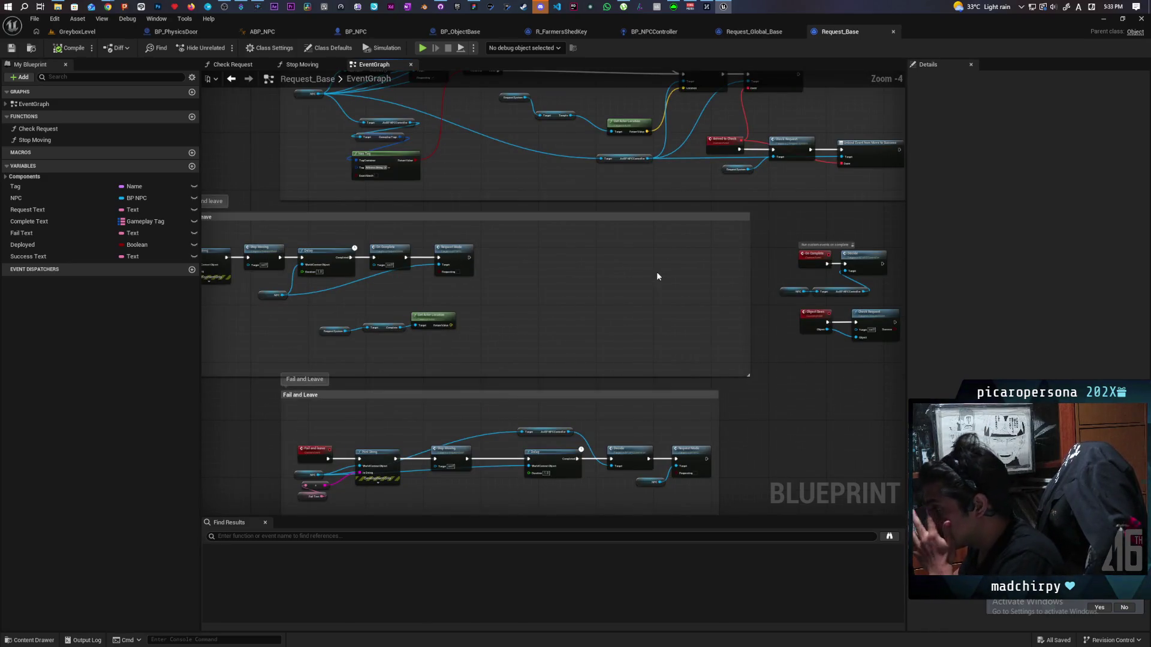
mouse_move(679, 265)
mouse_down()
mouse_move(763, 357)
mouse_move(487, 336)
mouse_move(771, 359)
mouse_up()
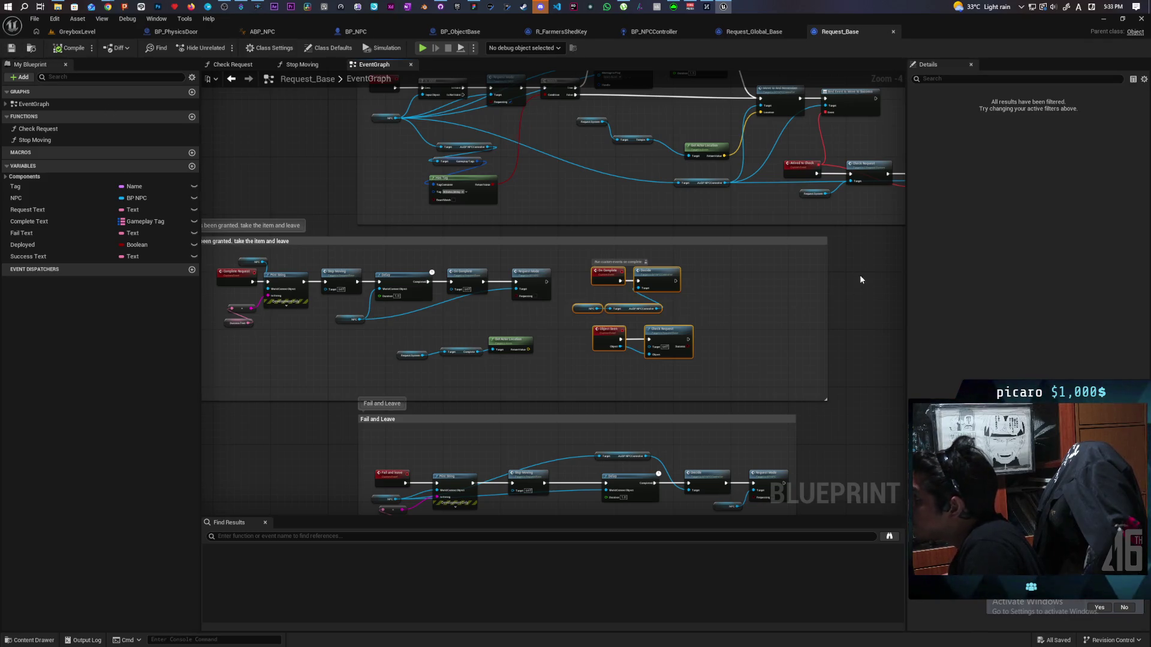
click(756, 33)
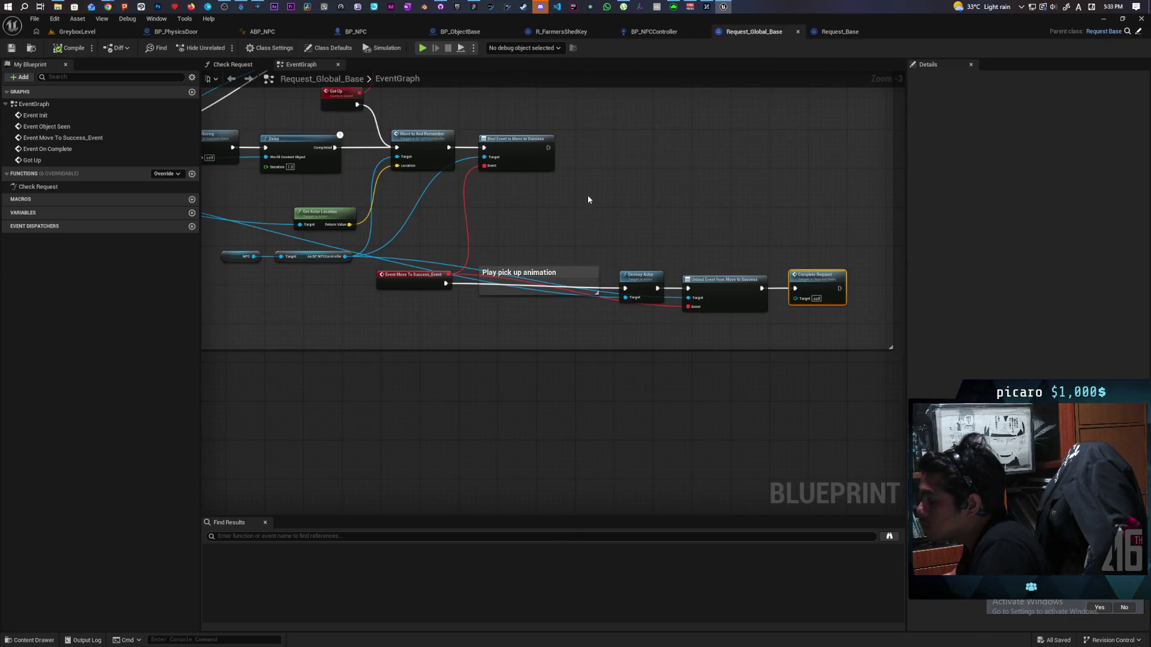
Add a Parent: On Complete call and run it after MC Set Listen Response.
scroll(588, 196, down, 3)
scroll(507, 255, up, 2)
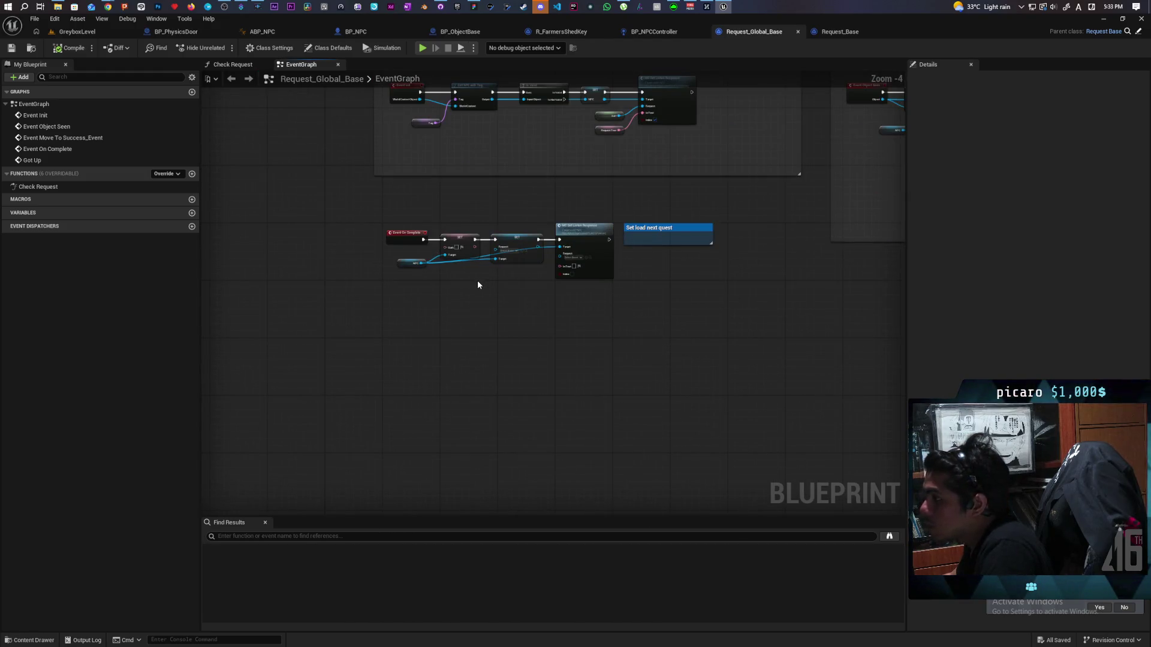
scroll(539, 300, up, 3)
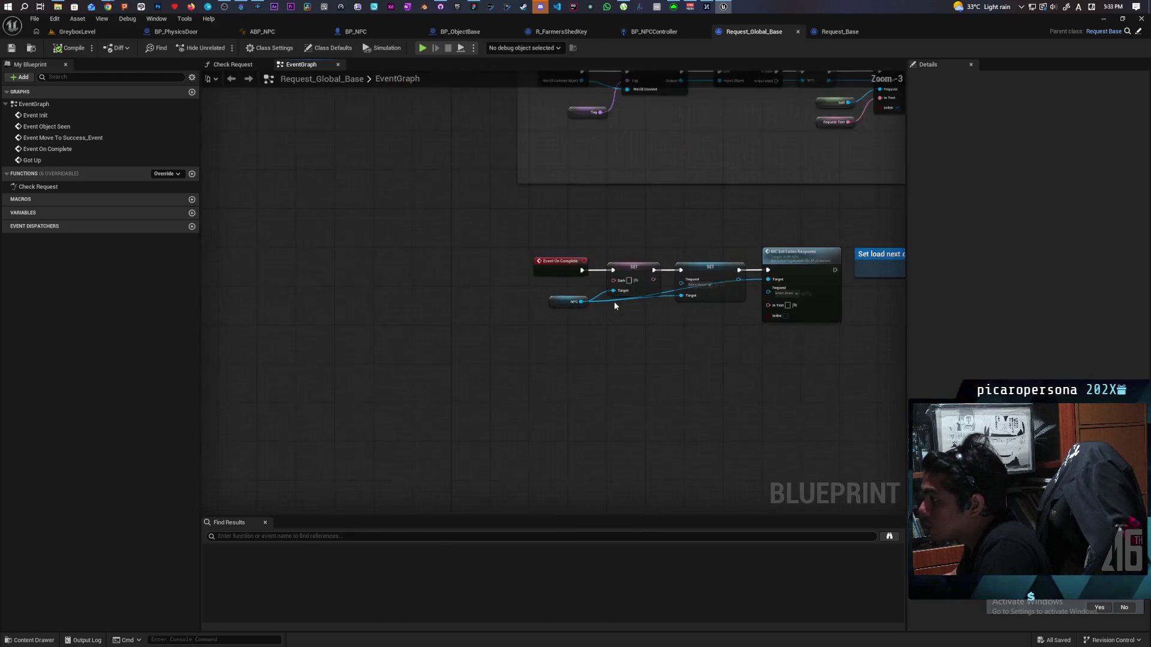
right_click(419, 269)
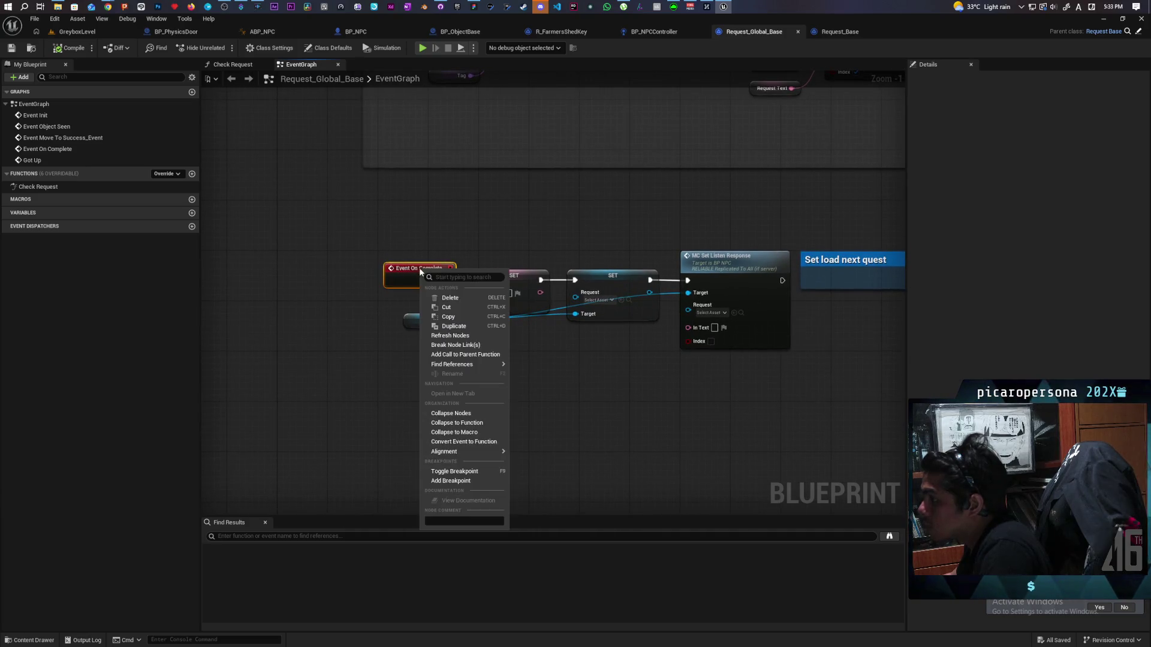
click(456, 352)
drag(461, 316, 871, 345)
drag(707, 297, 840, 292)
drag(642, 366, 629, 334)
mouse_move(559, 323)
mouse_down()
mouse_move(603, 347)
mouse_move(626, 329)
mouse_up()
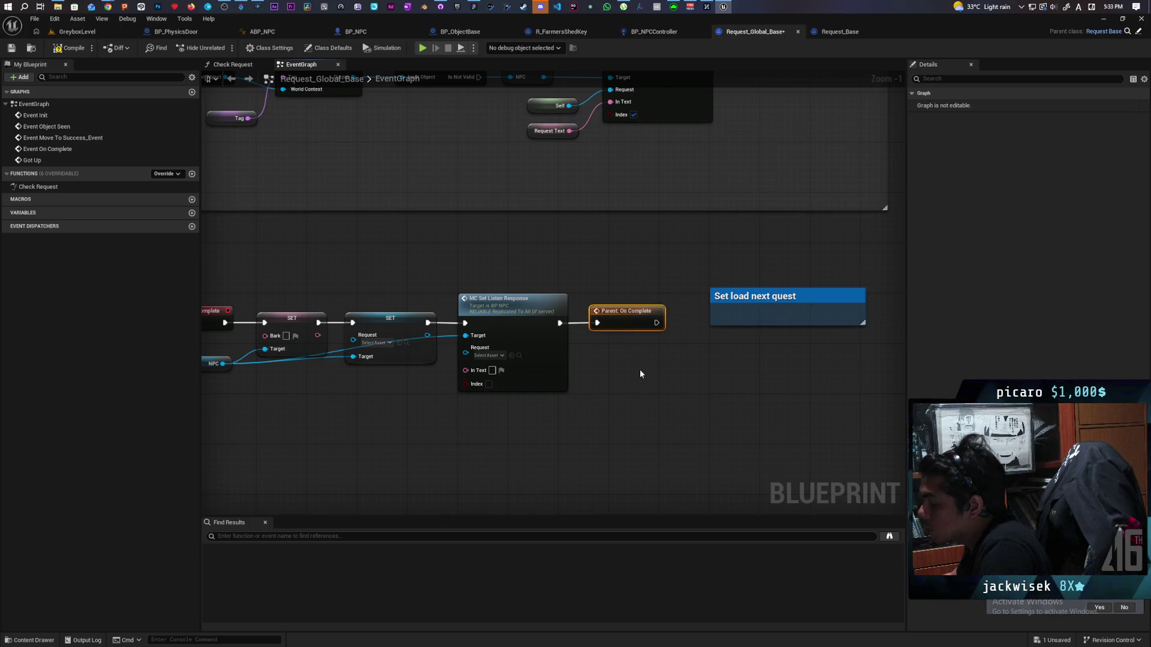
Box-select the finished Event On Complete chain to check it, then clear the selection.
drag(266, 292, 643, 325)
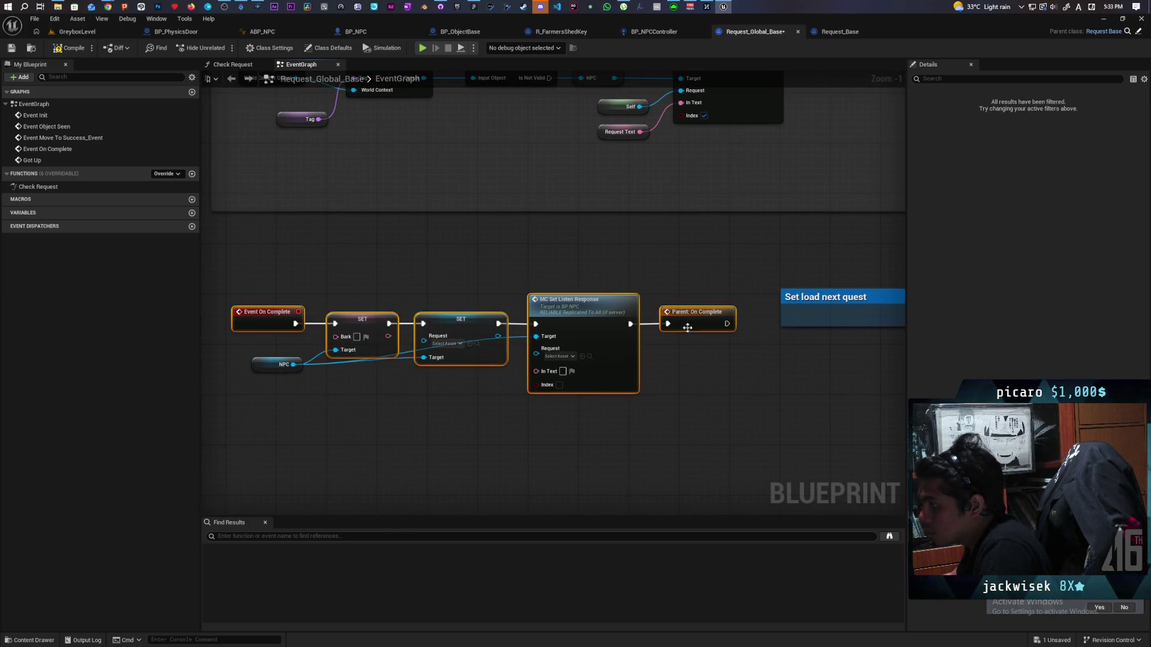
click(706, 386)
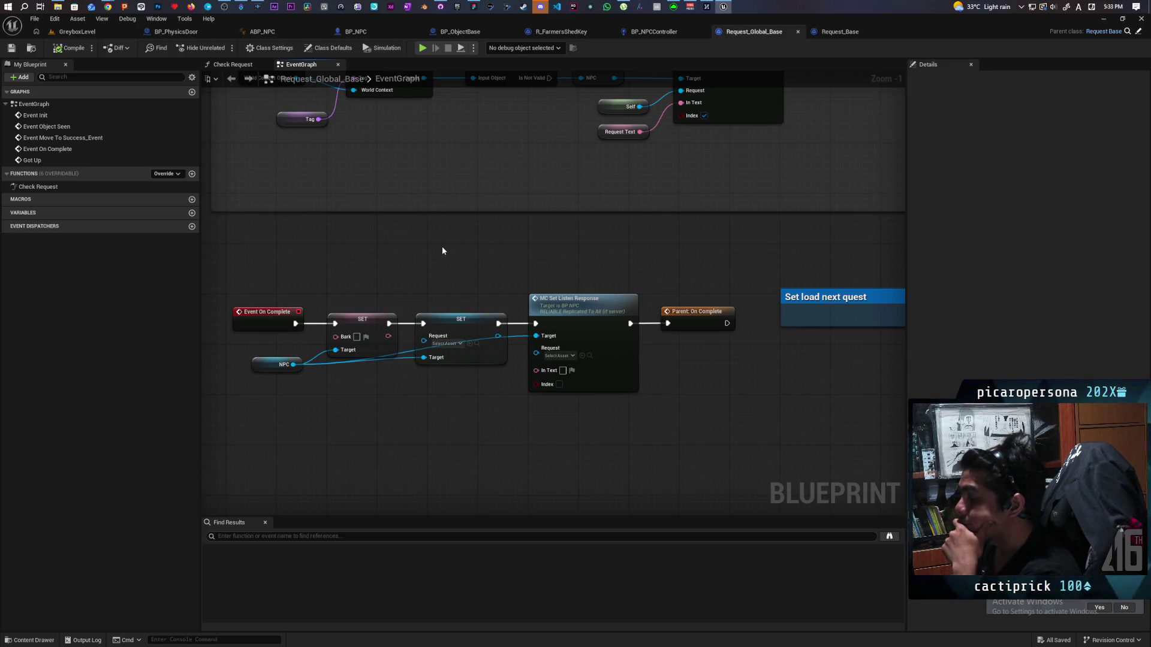
mouse_move(317, 284)
mouse_down()
mouse_move(690, 390)
mouse_move(720, 428)
mouse_up()
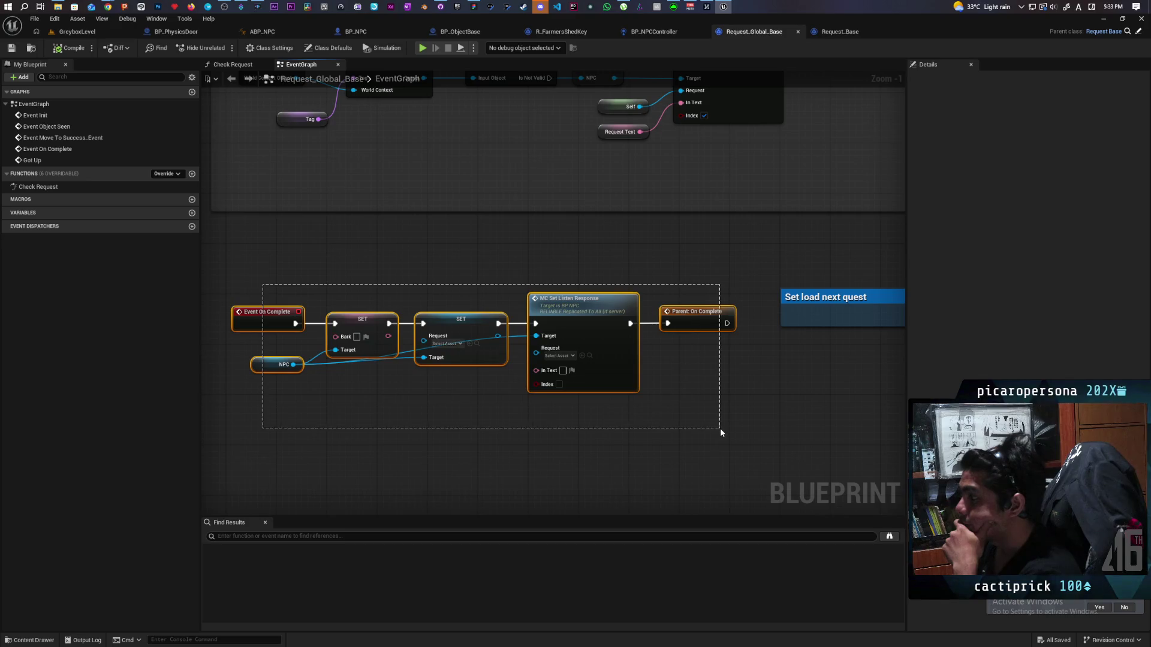
click(691, 426)
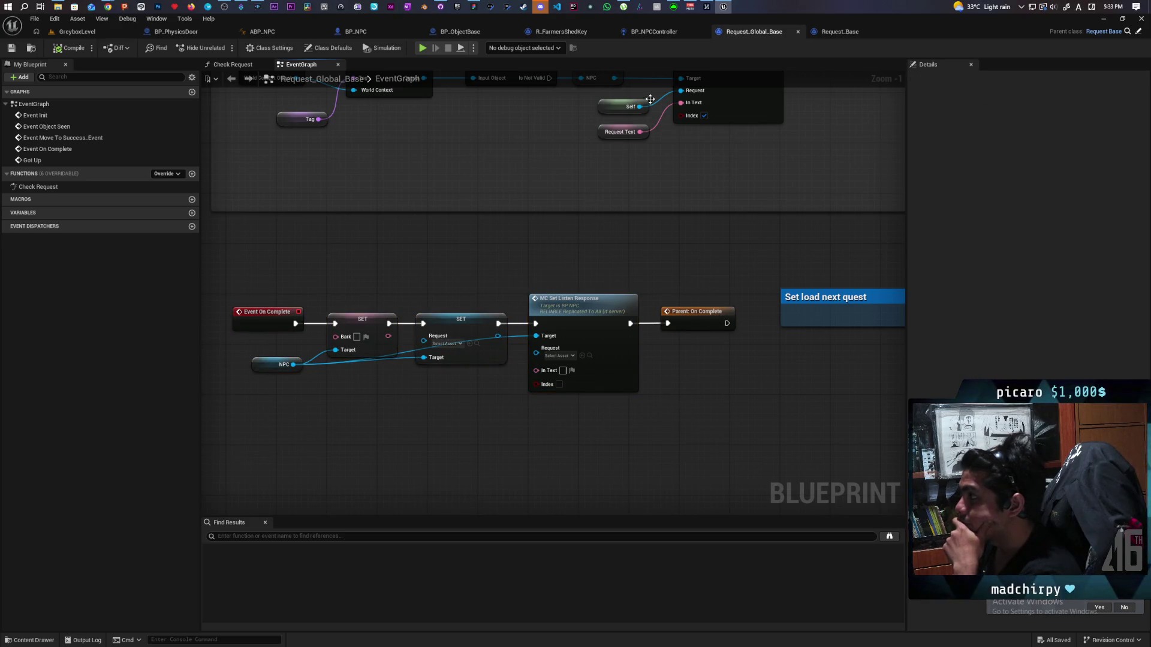
click(574, 33)
Add a Parent: On Complete call beside Event On Complete and save R_FarmersShedKey.
right_click(553, 300)
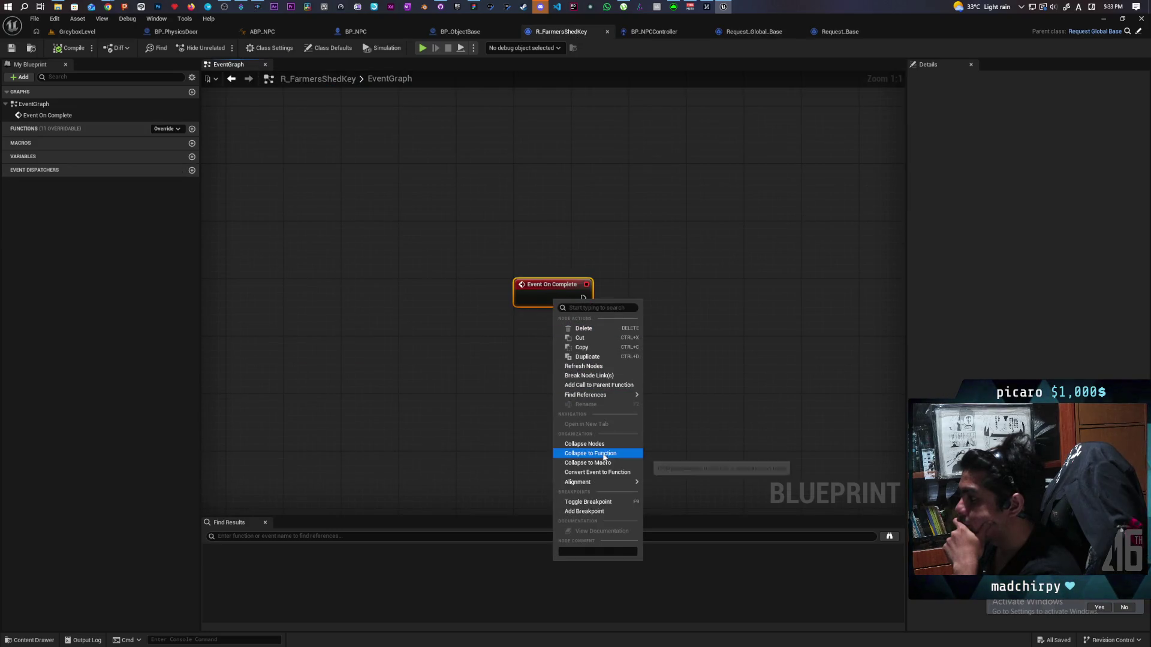
click(603, 379)
drag(606, 391, 500, 398)
drag(354, 346, 699, 311)
key(ctrl+s)
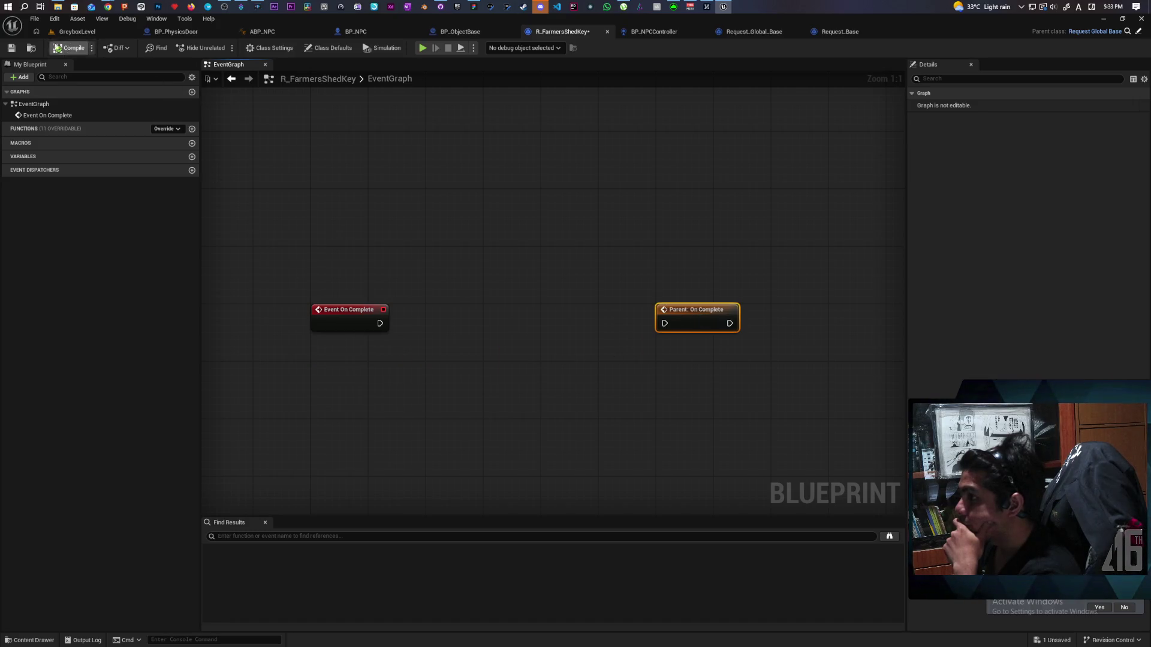
mouse_move(401, 215)
mouse_down()
mouse_move(401, 164)
mouse_move(427, 187)
mouse_move(386, 230)
mouse_up()
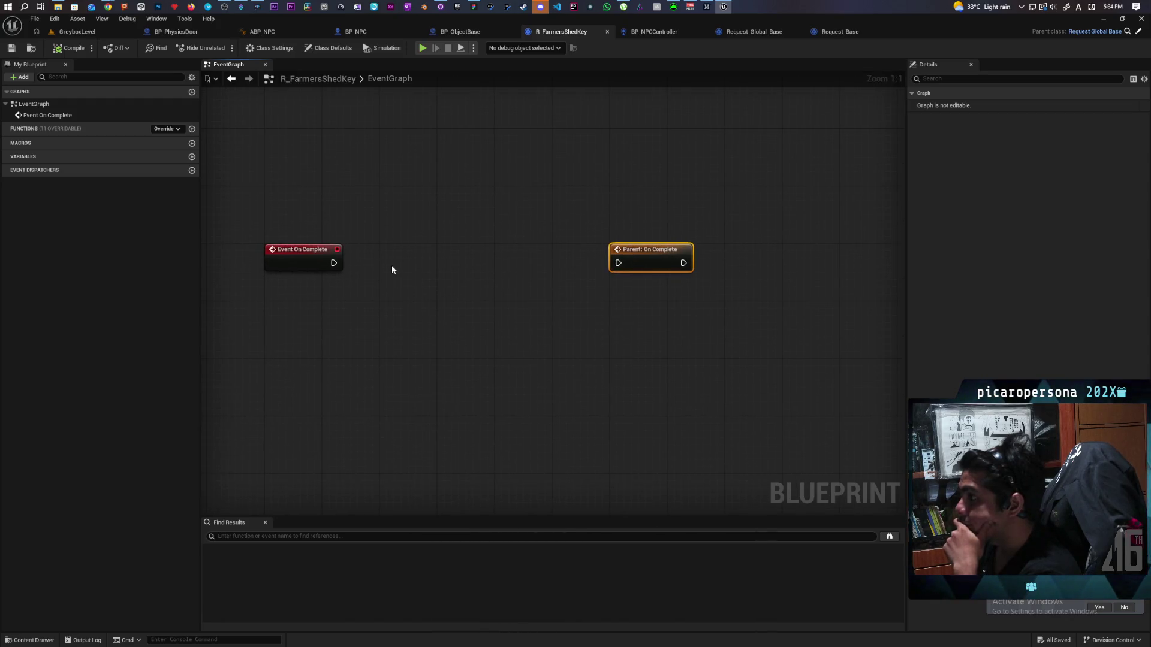
Add a getter for the NPC variable to the graph.
right_click(348, 306)
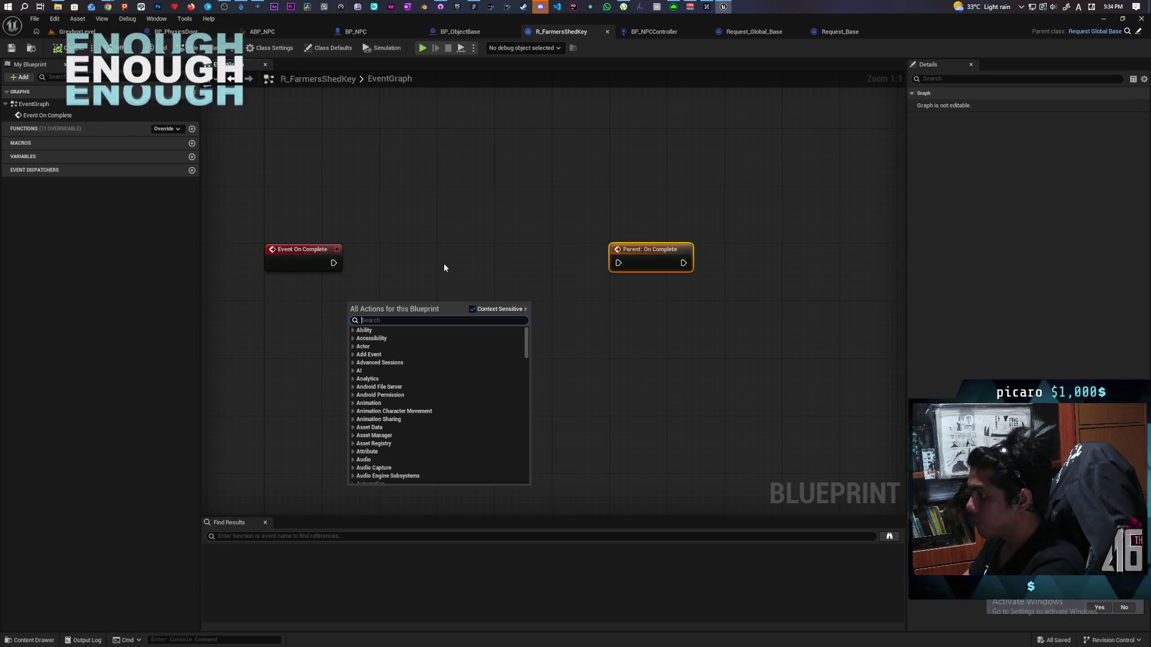
text(move to)
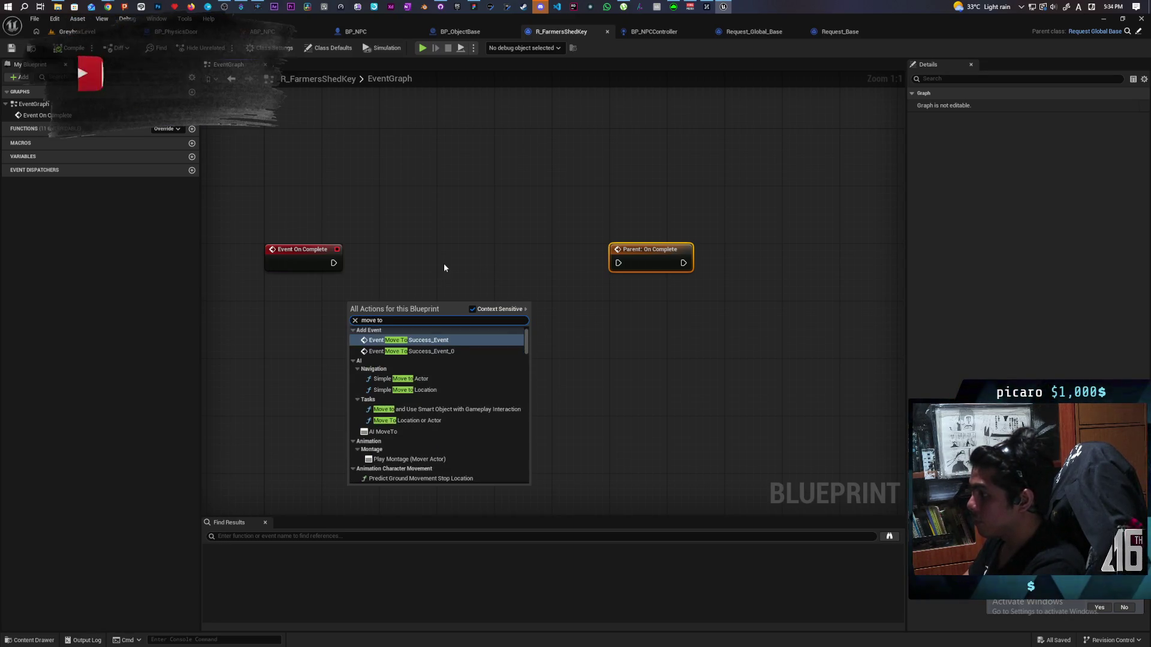
click(444, 264)
click(444, 264)
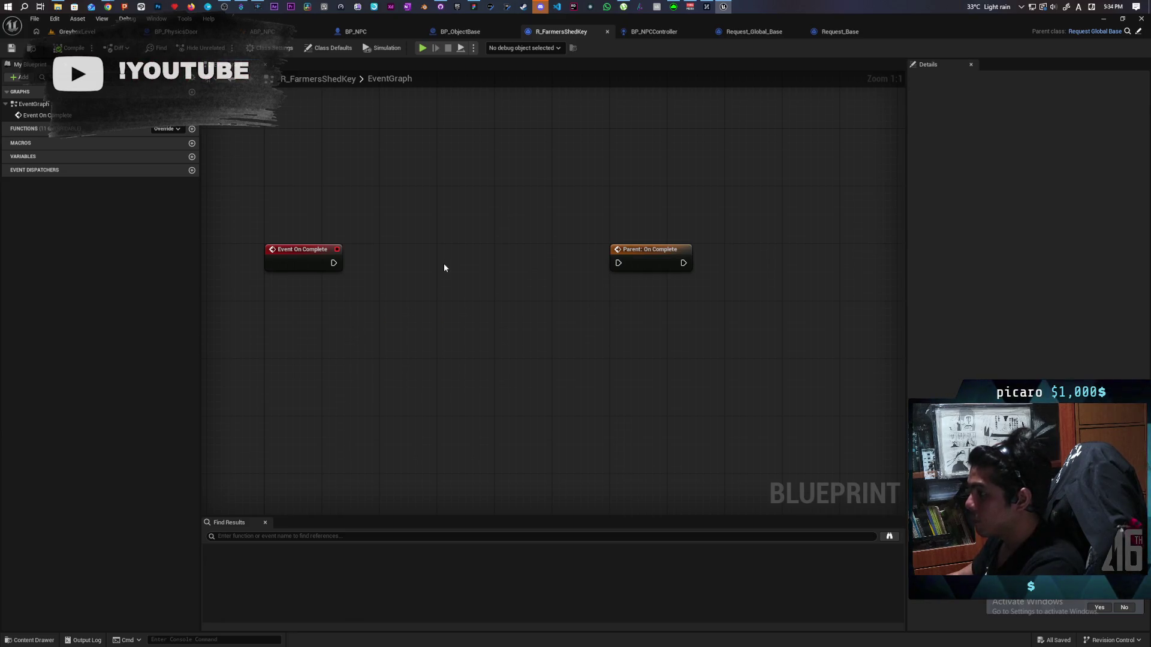
right_click(324, 329)
text(get npc)
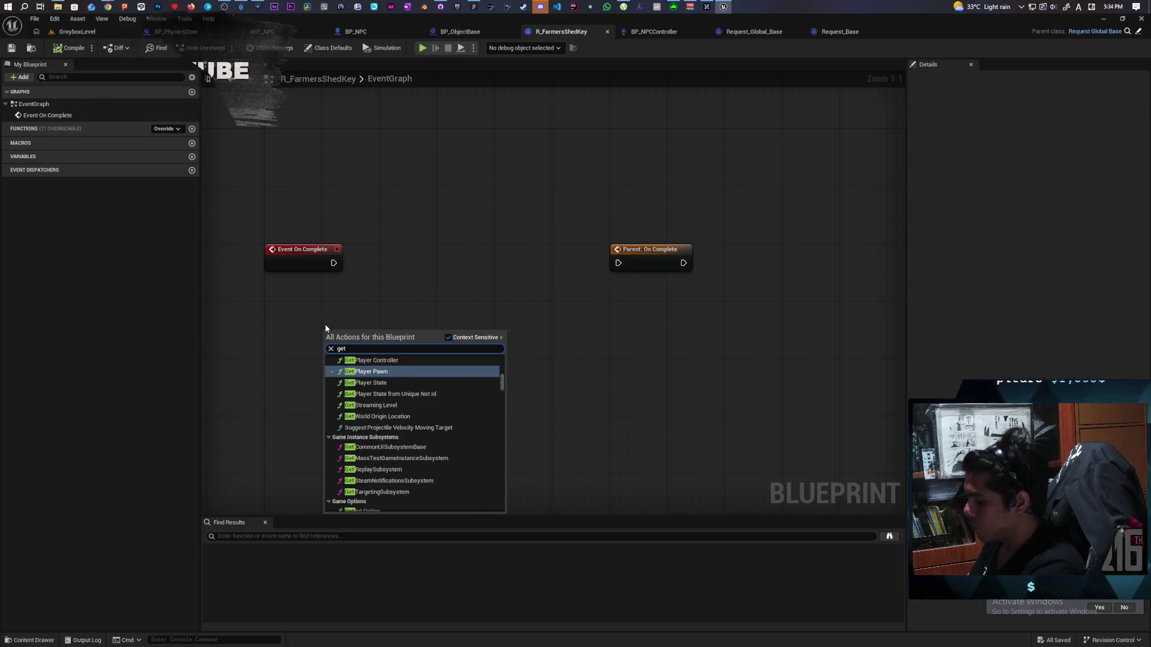
scroll(447, 385, down, 5)
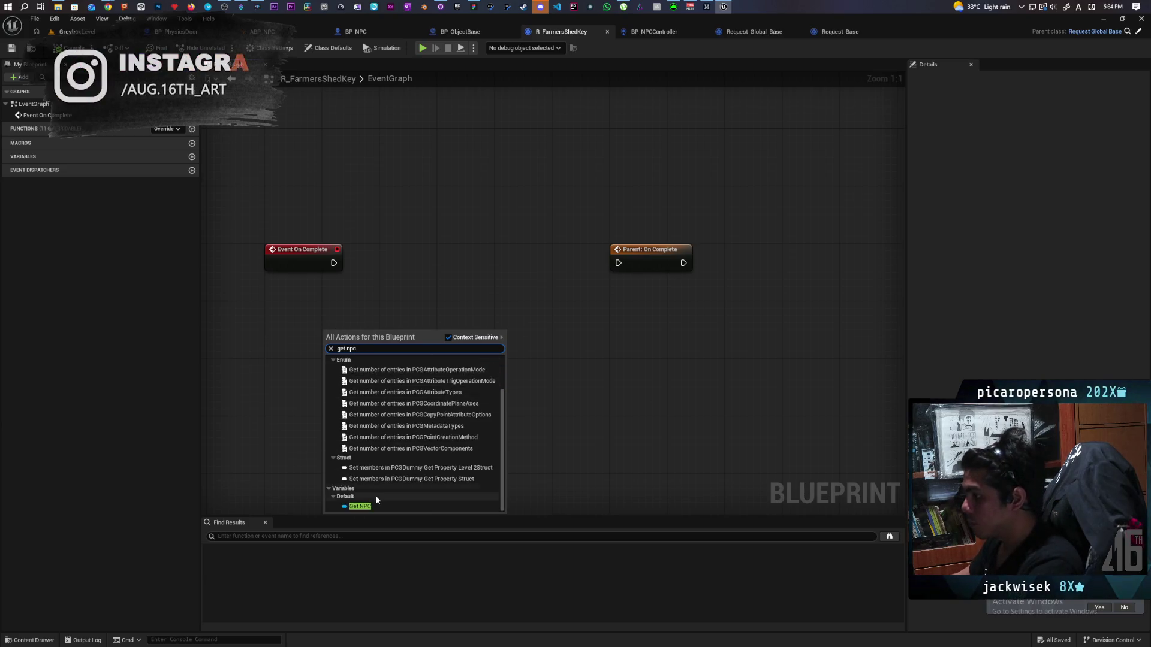
click(366, 433)
Get the NPC's controller and cast it to BP NPCController.
mouse_move(347, 325)
mouse_down()
mouse_move(290, 339)
mouse_move(378, 324)
mouse_up()
text(move to and)
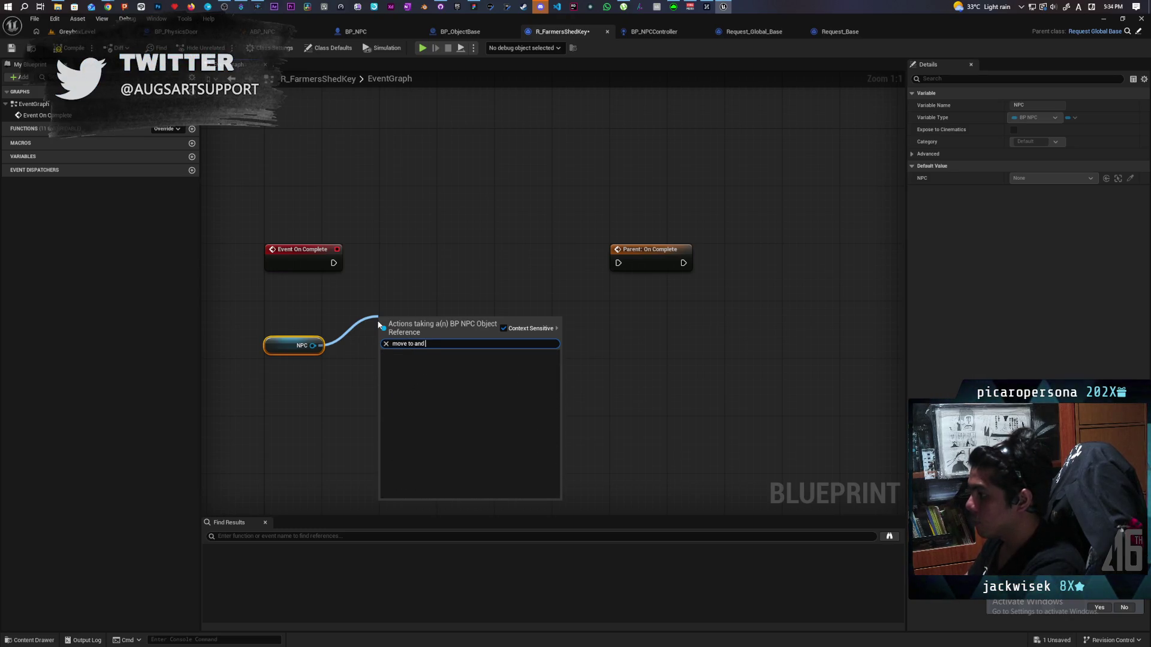
click(269, 332)
drag(313, 345, 308, 389)
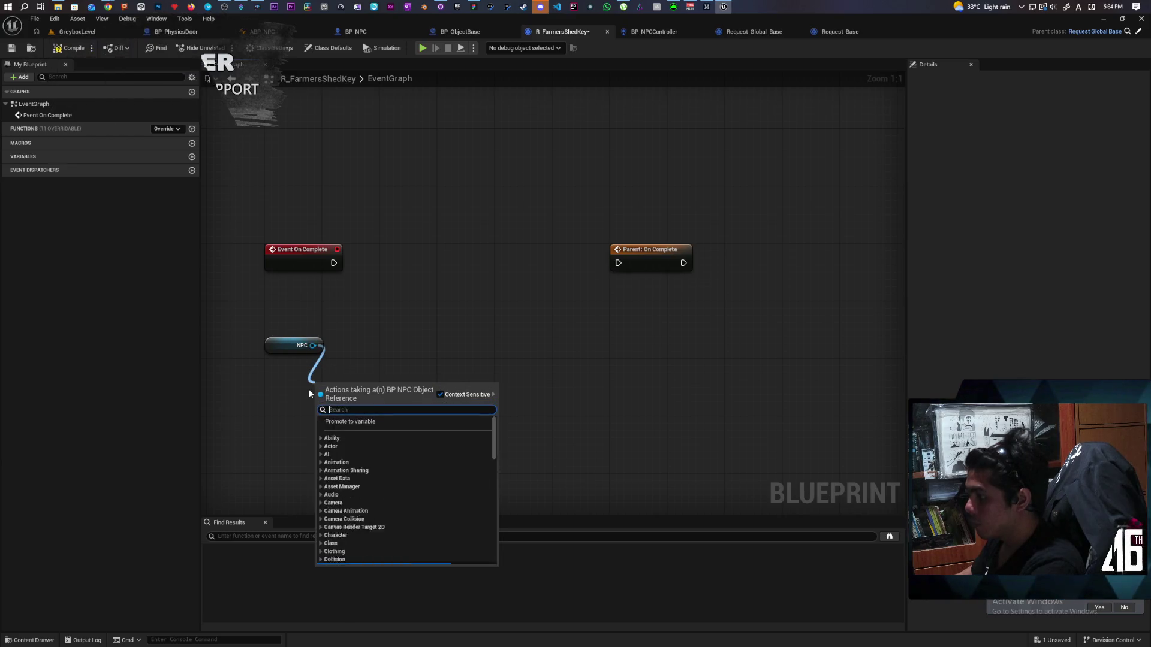
text(get cont)
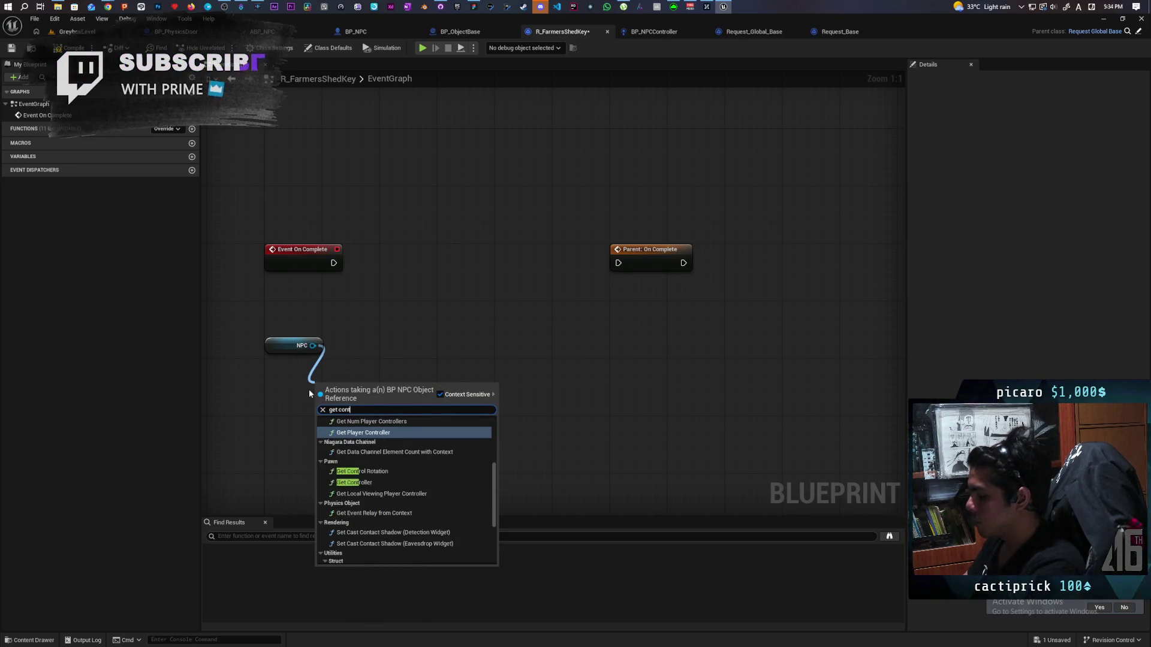
text(roller)
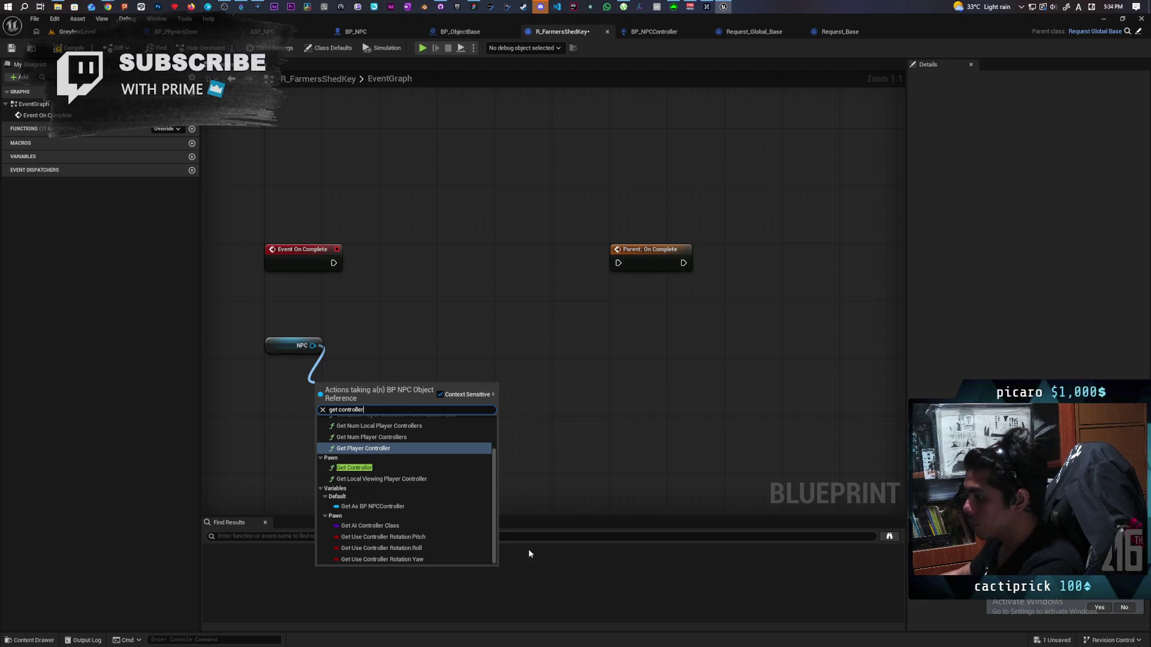
click(387, 506)
Add Move to And Remember from the controller, wired to Event On Complete, and tidy the nodes.
drag(420, 388, 427, 367)
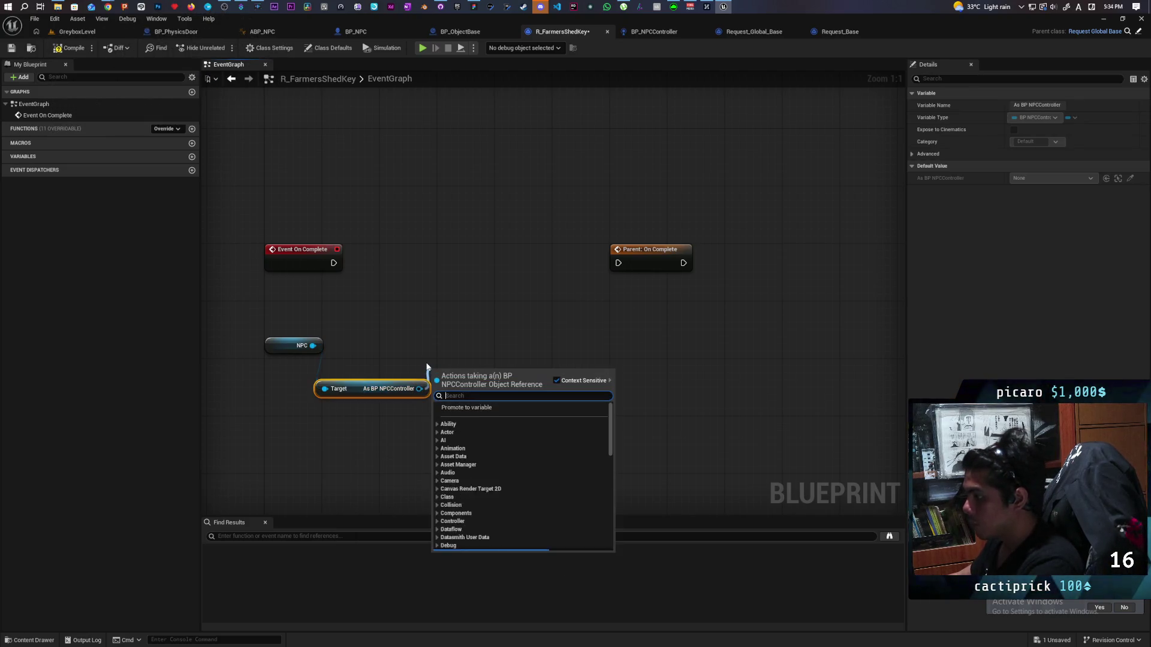
text(move to and re)
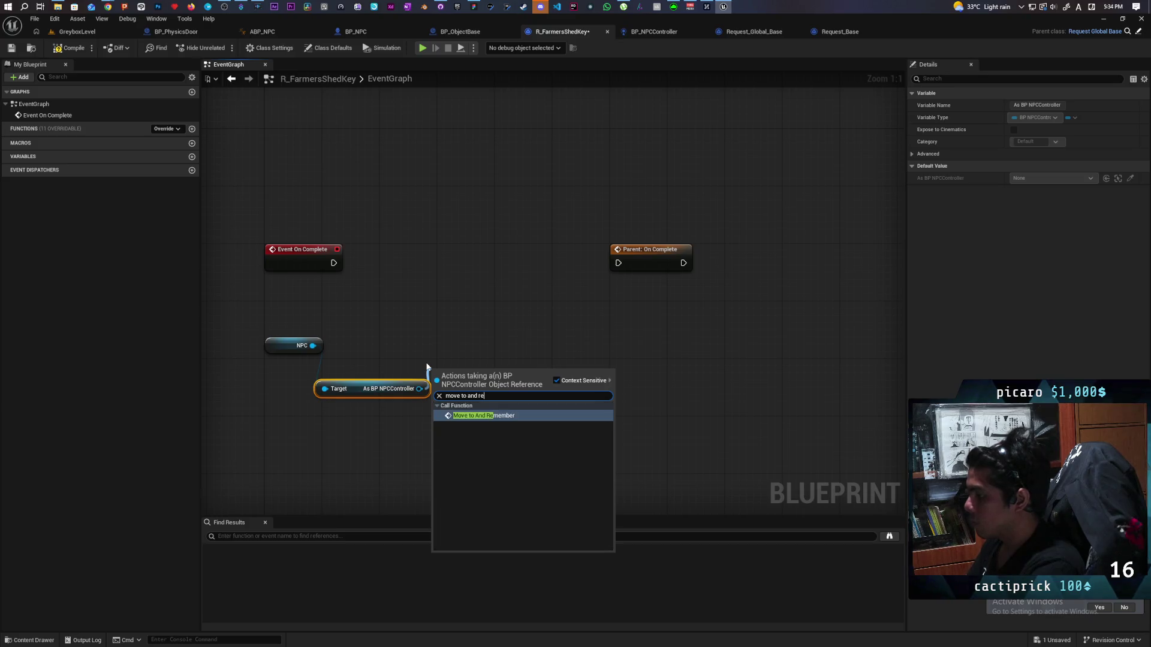
key(Return)
mouse_move(463, 386)
mouse_down()
mouse_move(464, 250)
mouse_move(488, 263)
mouse_up()
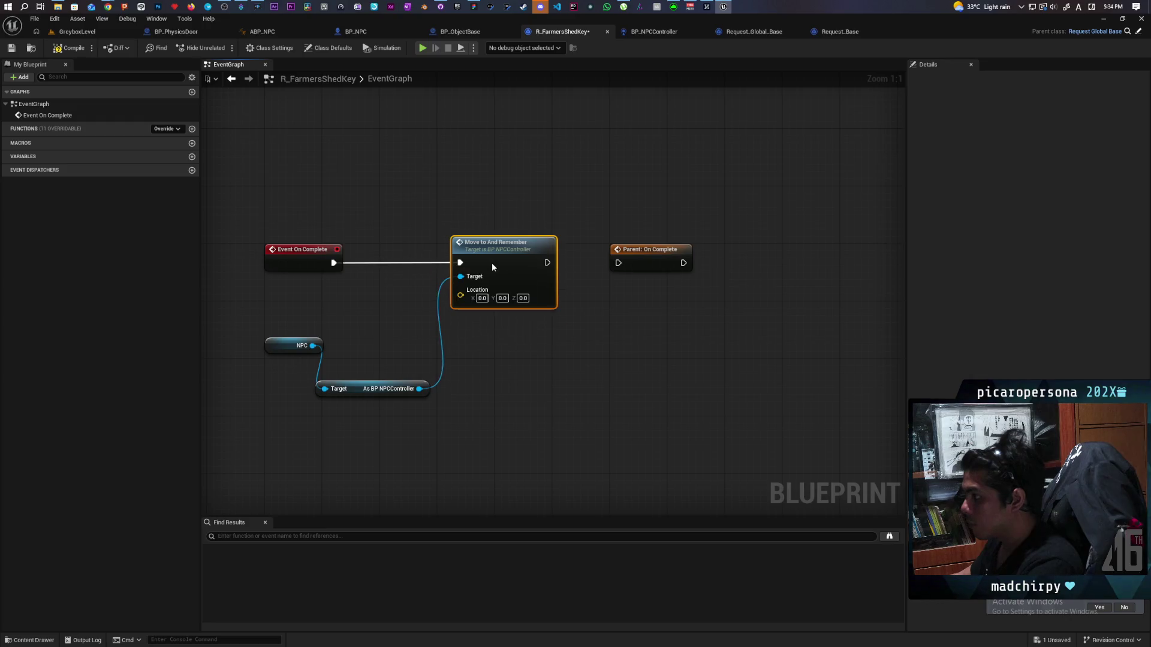
click(443, 336)
mouse_move(356, 391)
mouse_down()
mouse_move(289, 375)
mouse_move(306, 367)
mouse_up()
mouse_move(258, 399)
mouse_down()
mouse_move(315, 328)
mouse_move(322, 439)
mouse_up()
click(347, 386)
Add a Get Location with Tag node and open its function definition in BFL_NPC.
right_click(335, 384)
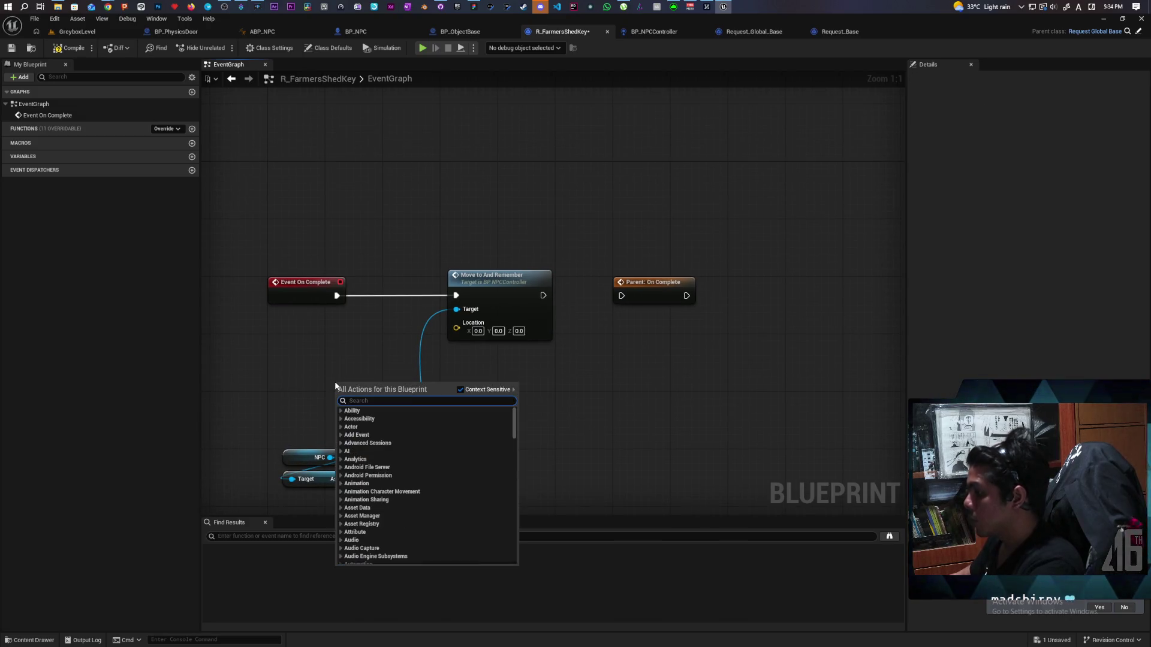
text(get)
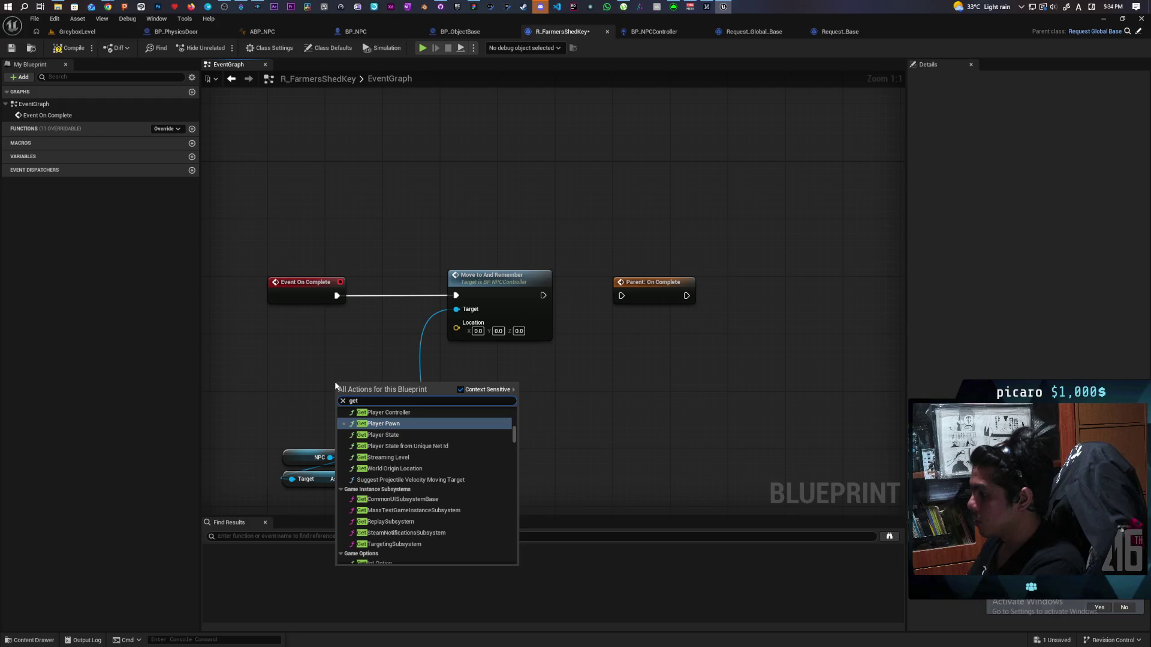
text( location)
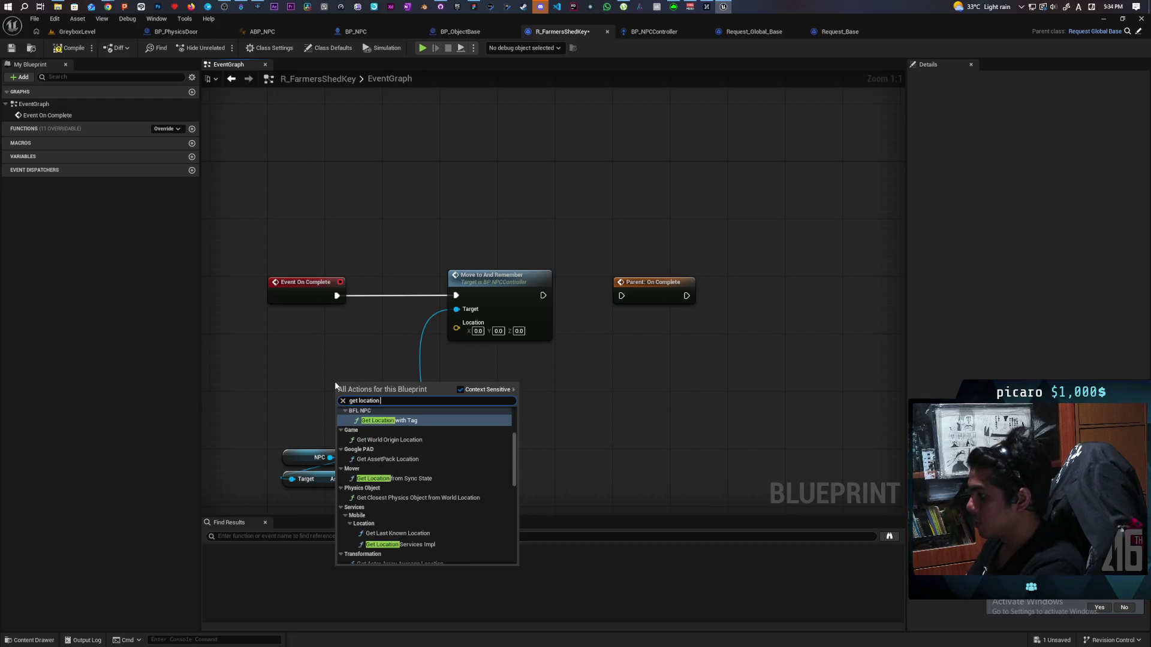
key(Return)
drag(511, 396, 631, 381)
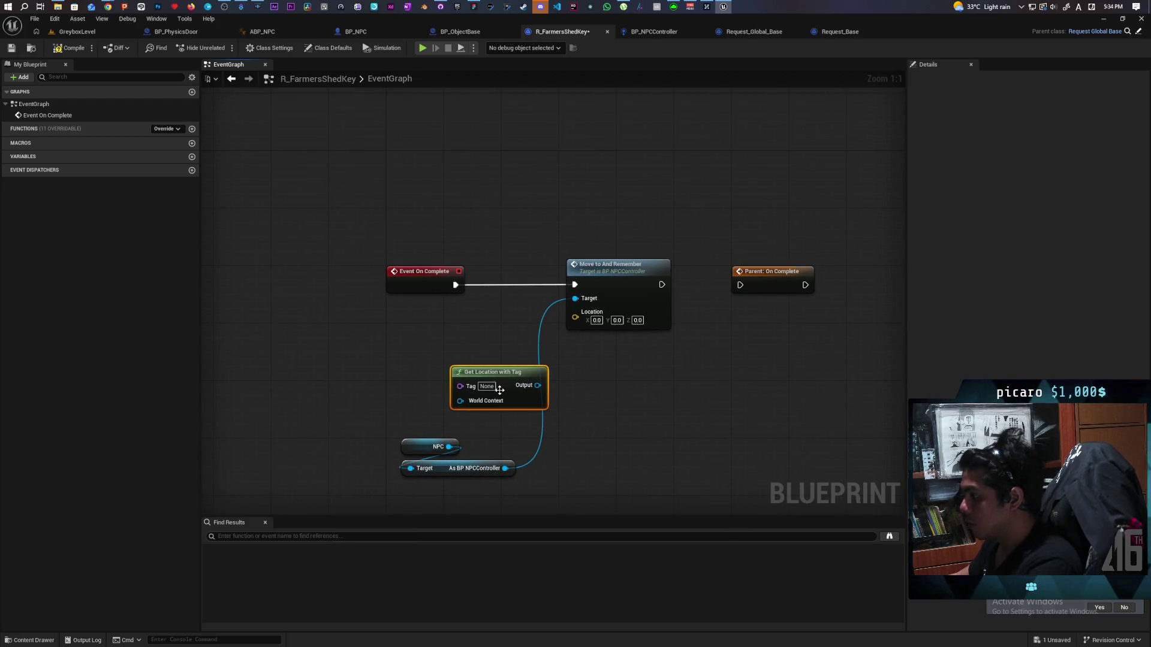
drag(508, 375, 465, 360)
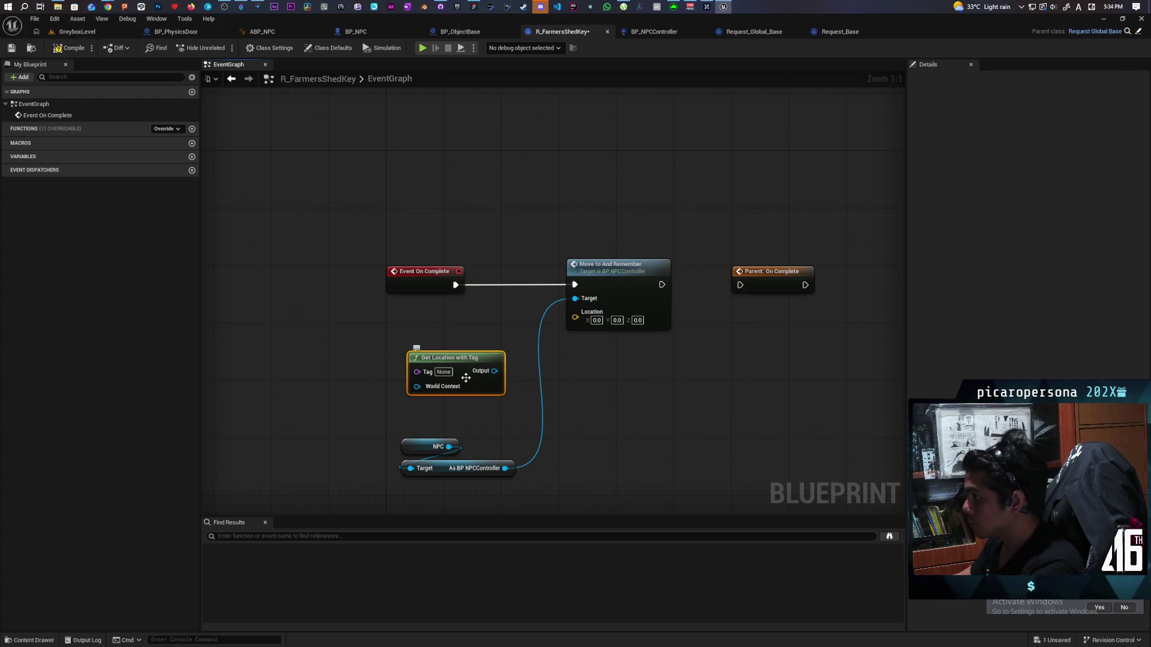
double_click(466, 377)
mouse_move(415, 325)
mouse_down()
mouse_move(512, 342)
mouse_move(510, 356)
mouse_up()
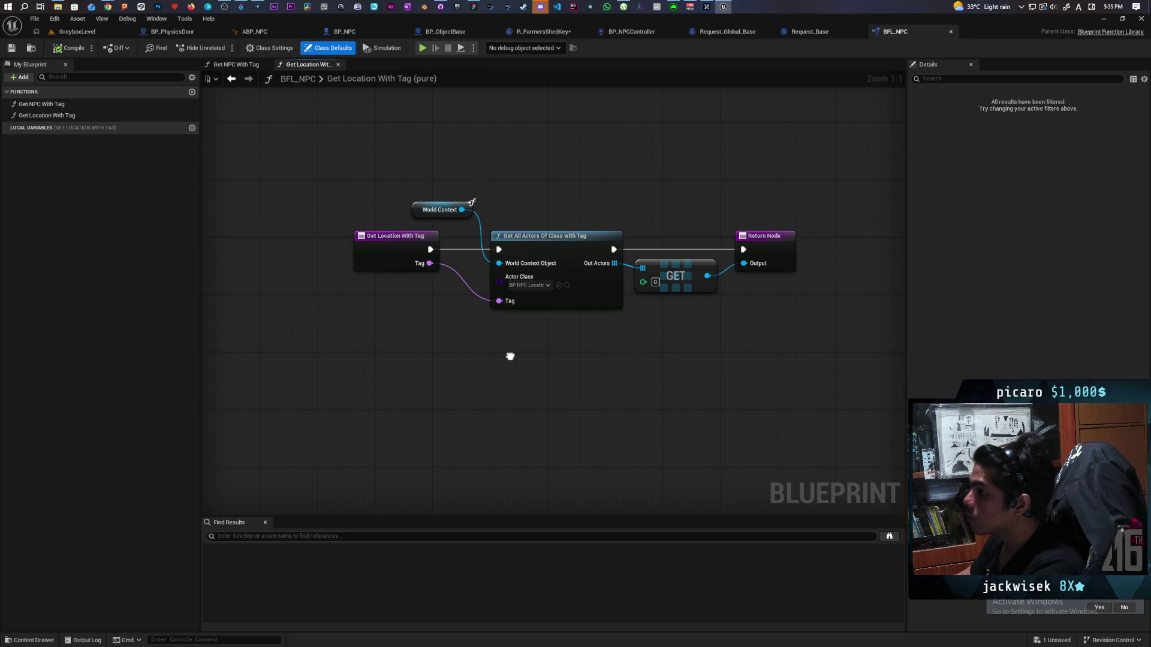
Enter ToolShed as the Tag on the Get Location with Tag node.
click(647, 31)
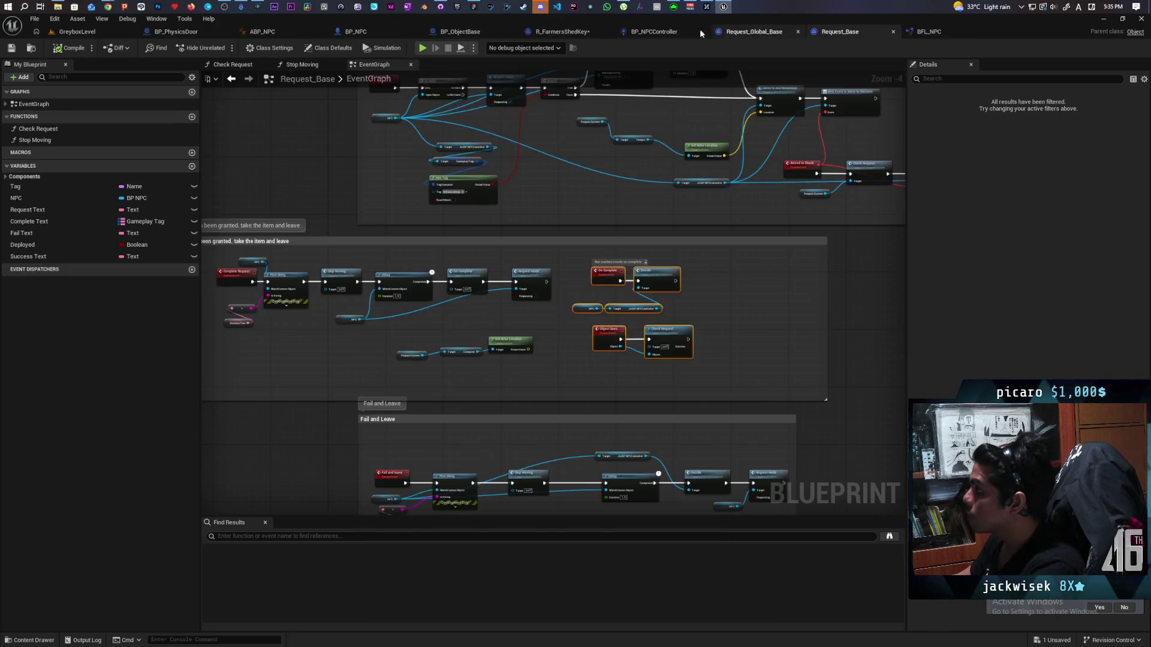
click(559, 31)
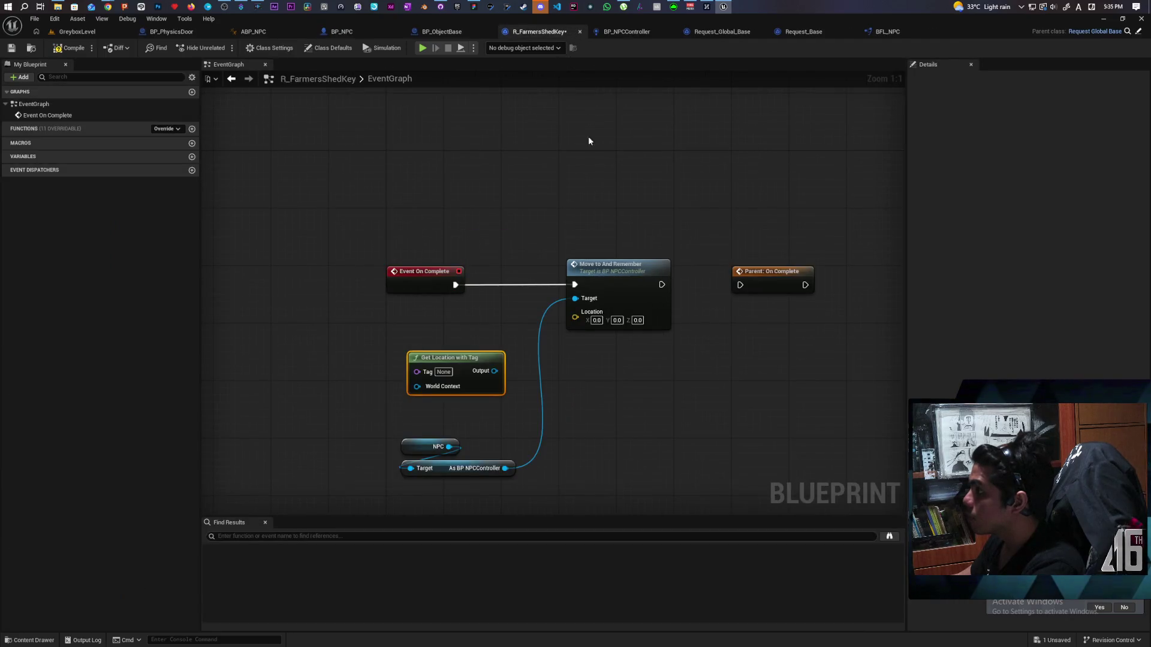
drag(495, 331, 472, 308)
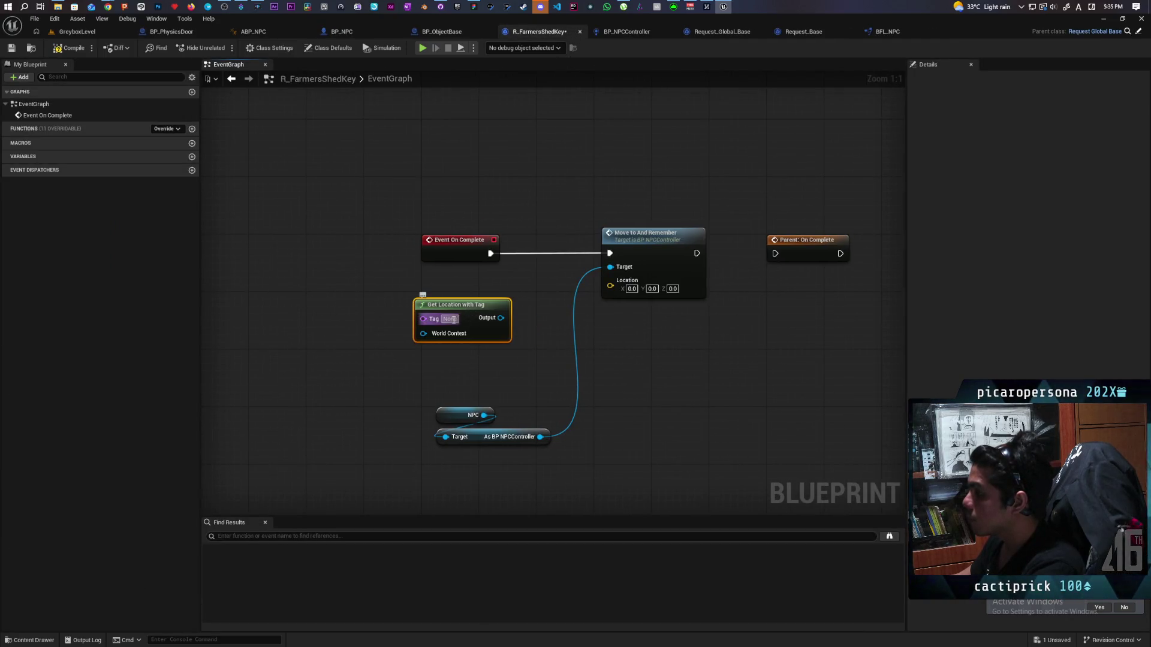
click(451, 319)
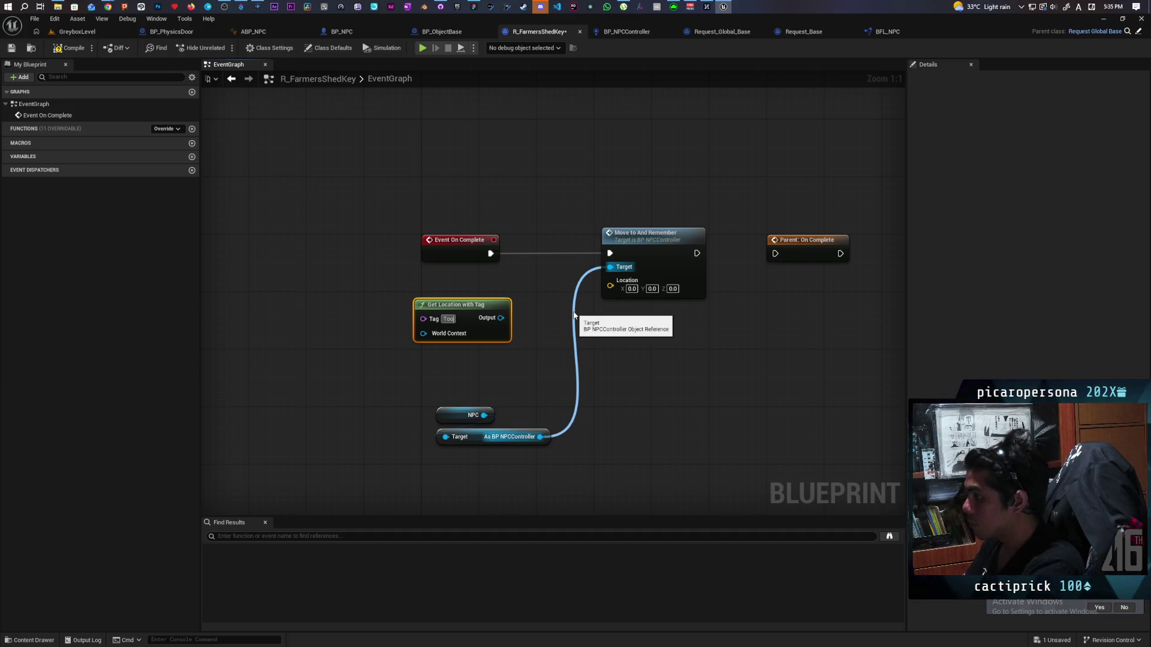
click(505, 388)
click(82, 31)
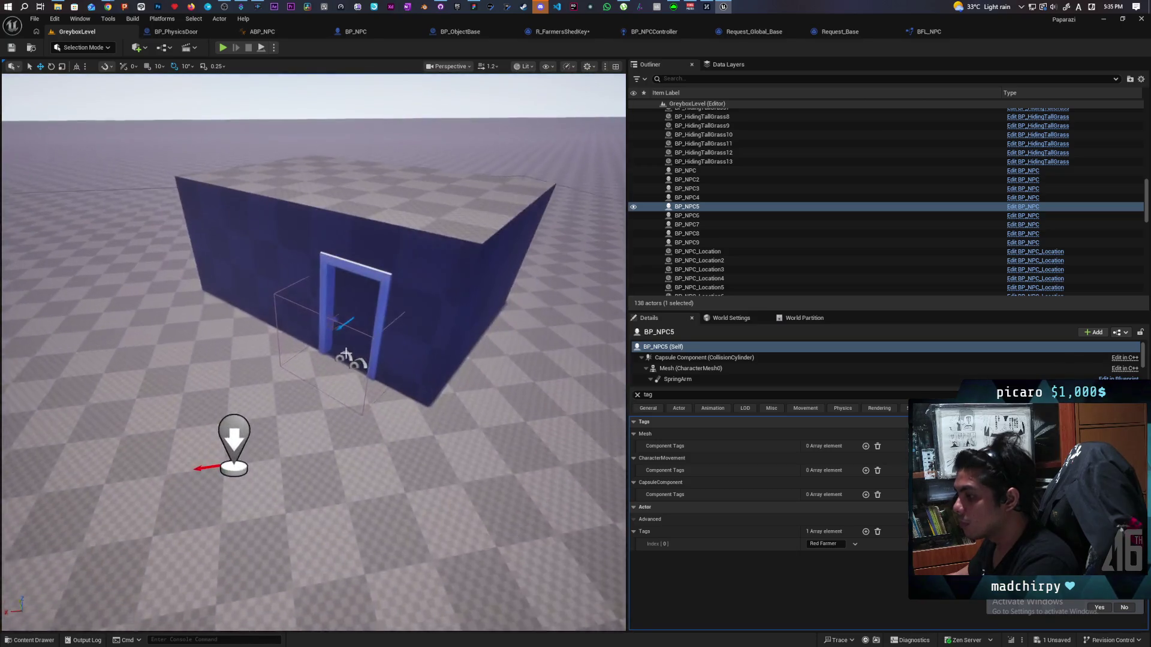
Move the BP_NPC_Location14 marker to the tool shed doorway.
click(229, 446)
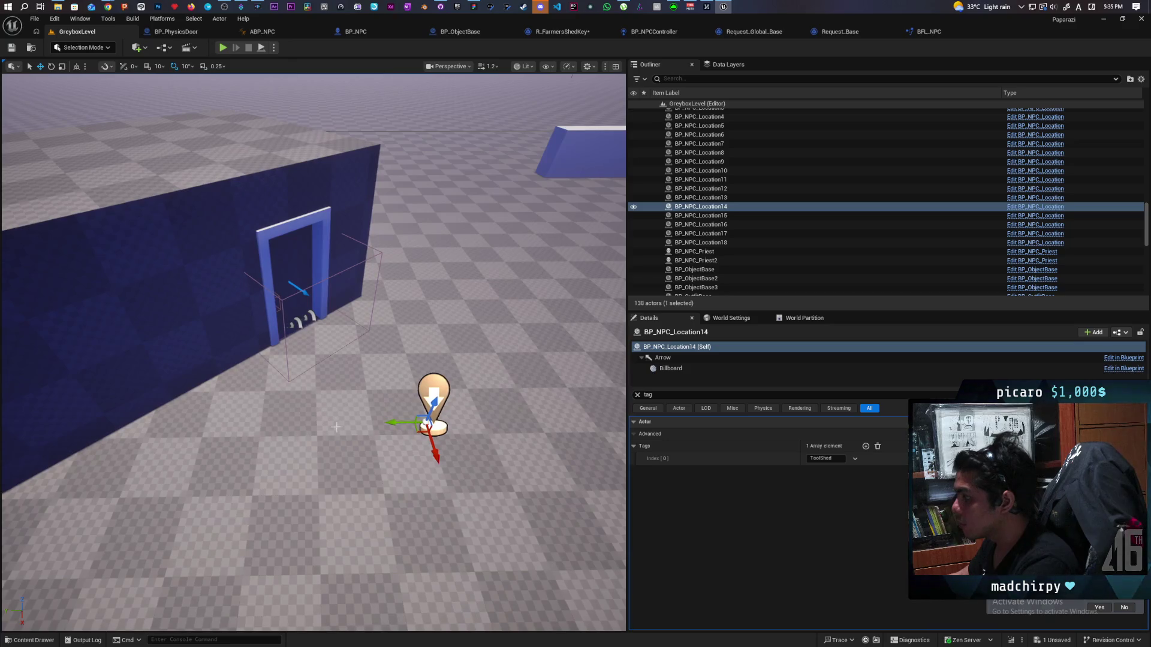
mouse_move(424, 433)
mouse_down()
mouse_move(185, 326)
mouse_move(141, 335)
mouse_up()
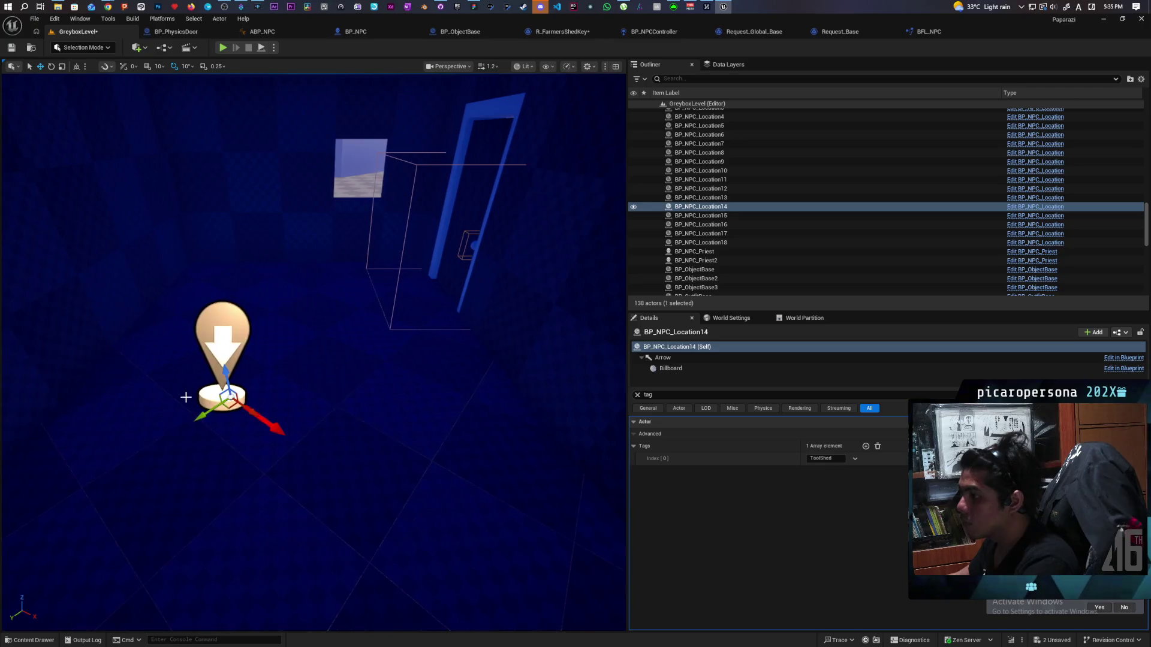
mouse_move(228, 411)
mouse_down()
mouse_move(323, 410)
mouse_move(318, 401)
mouse_up()
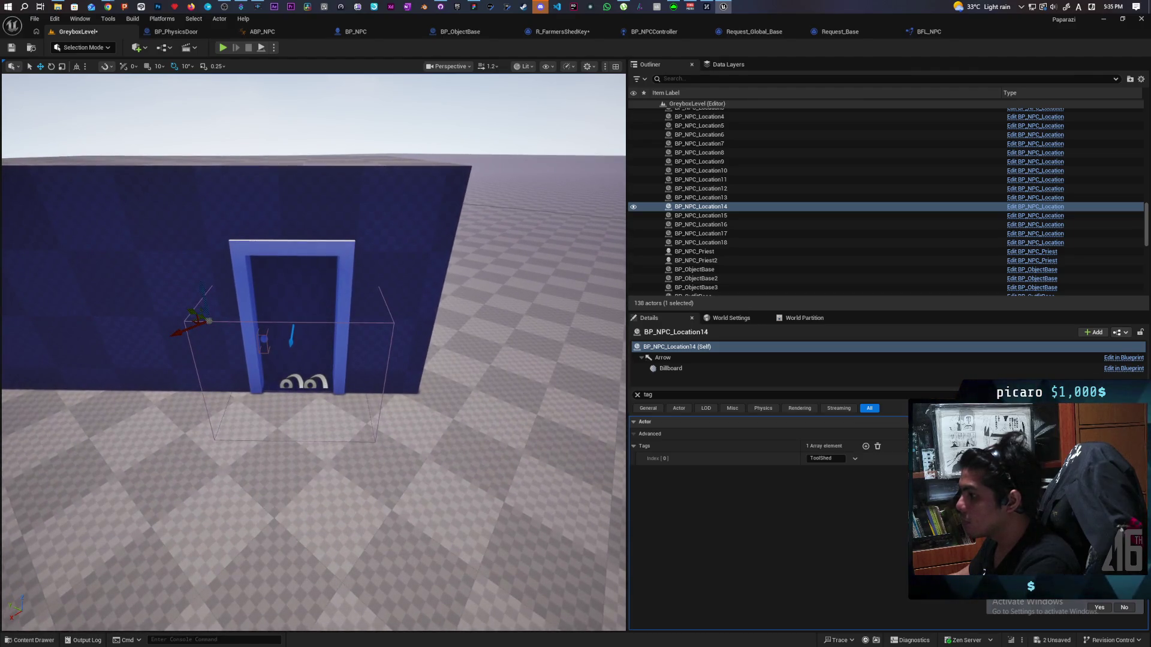
Uncheck Locked on the shed door BP_PhysicsDoor5 and save the level.
click(291, 297)
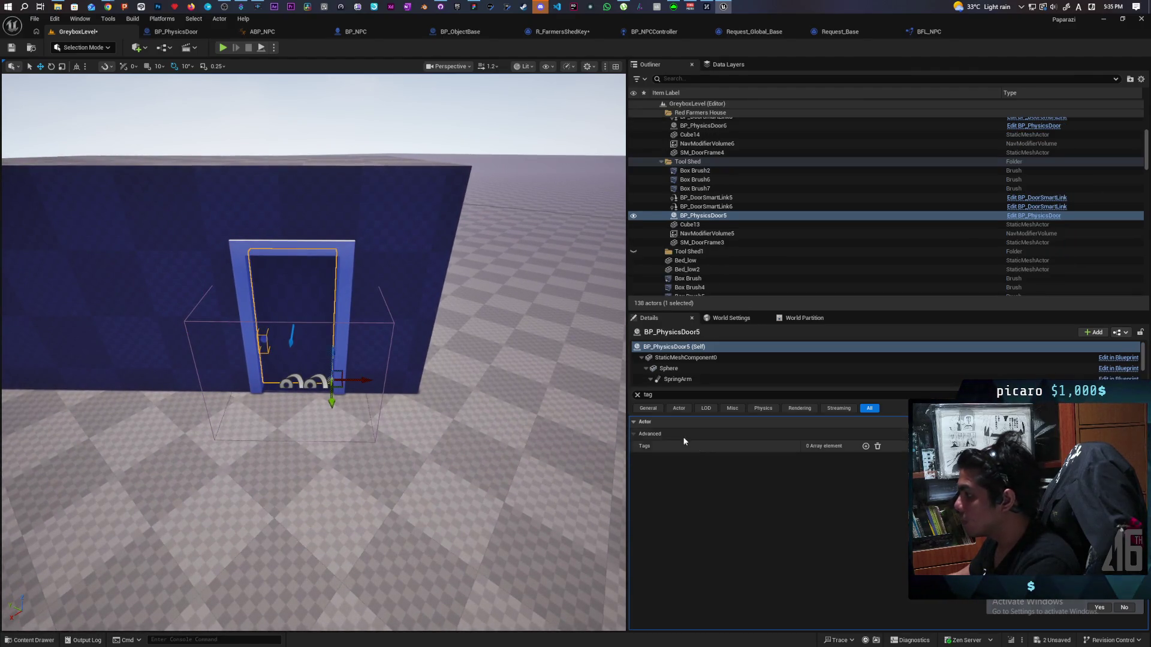
click(637, 394)
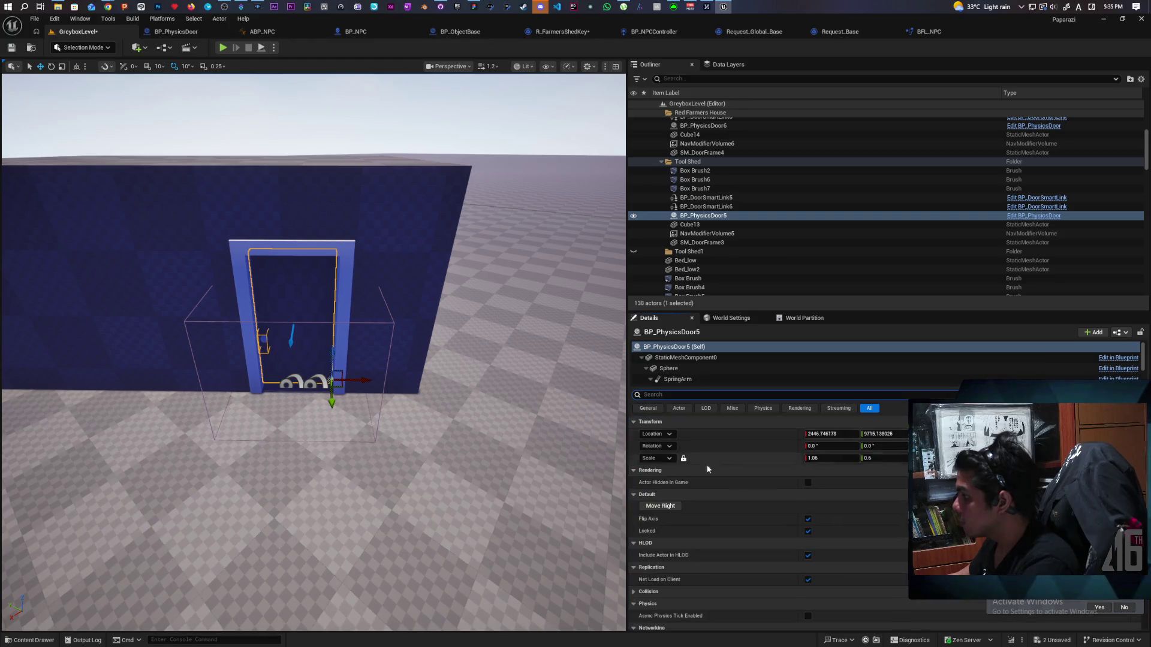
click(808, 531)
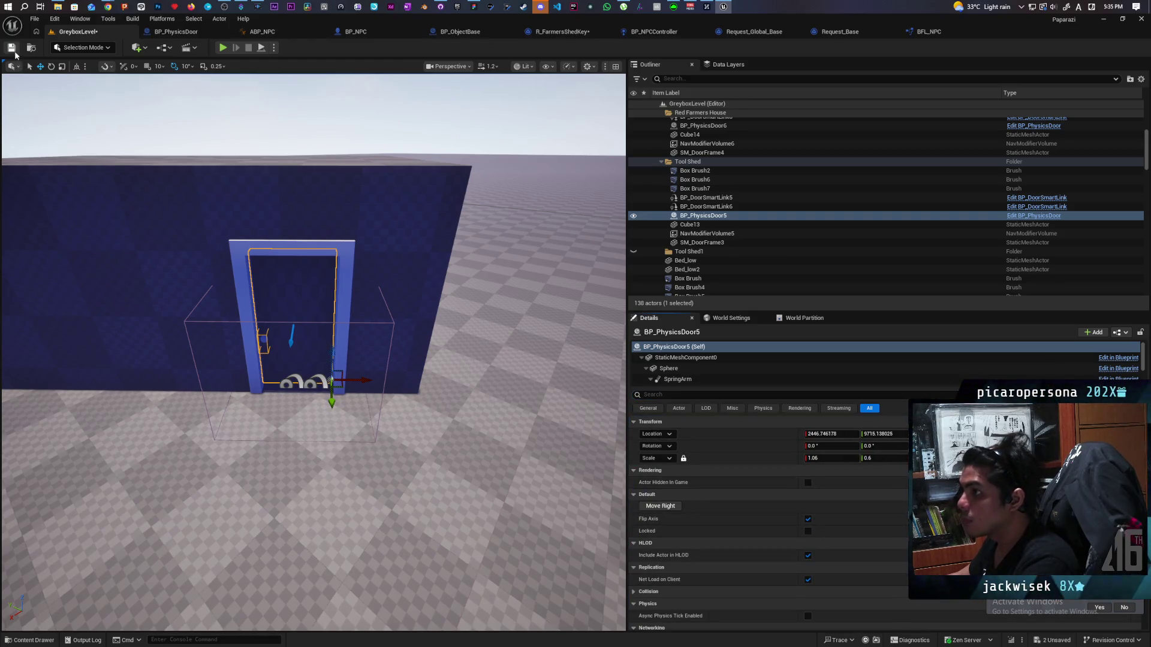
key(ctrl+s)
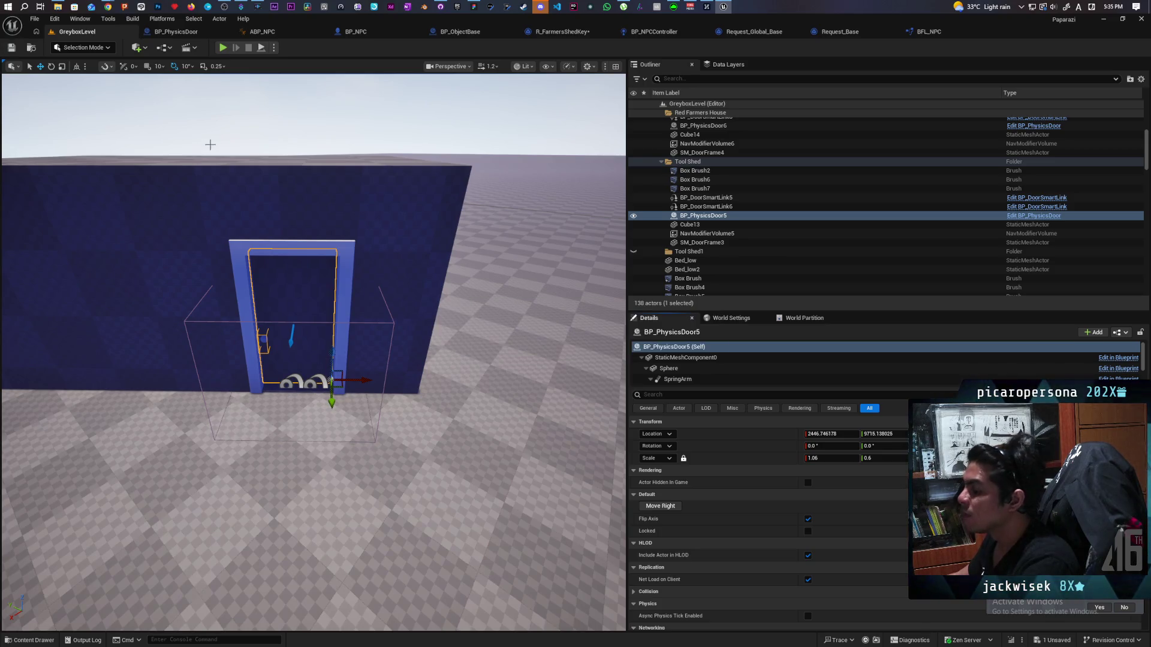
click(923, 31)
Add Get Actor Location from the tag lookup's Output to feed Move to And Remember's Location.
click(819, 33)
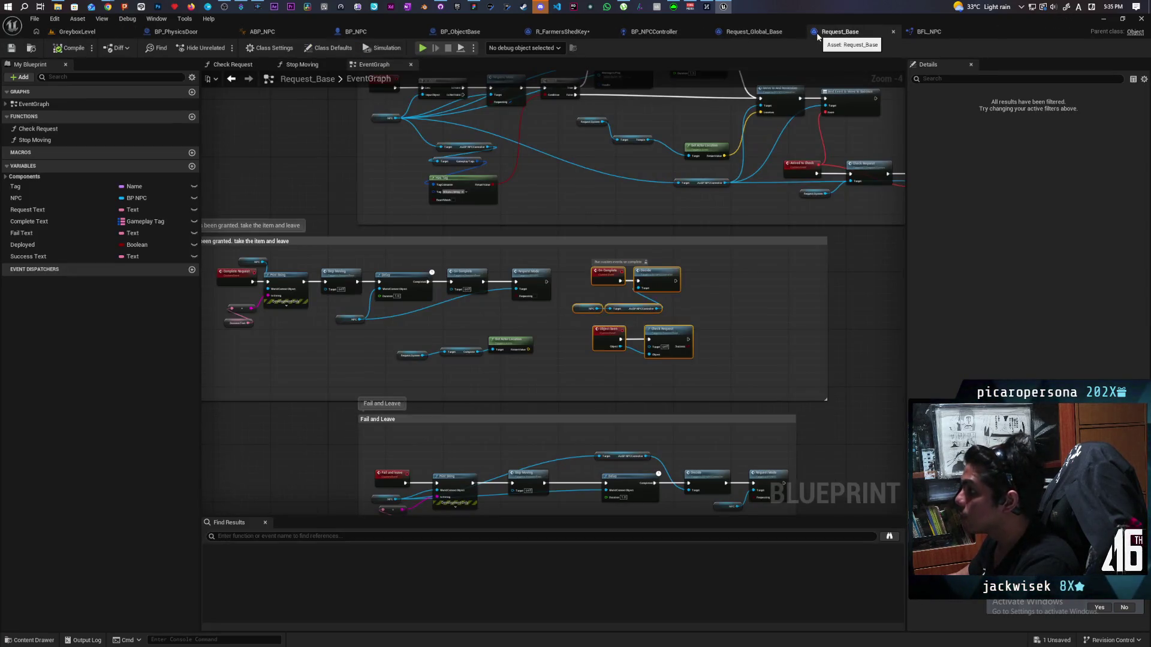
click(912, 32)
click(721, 34)
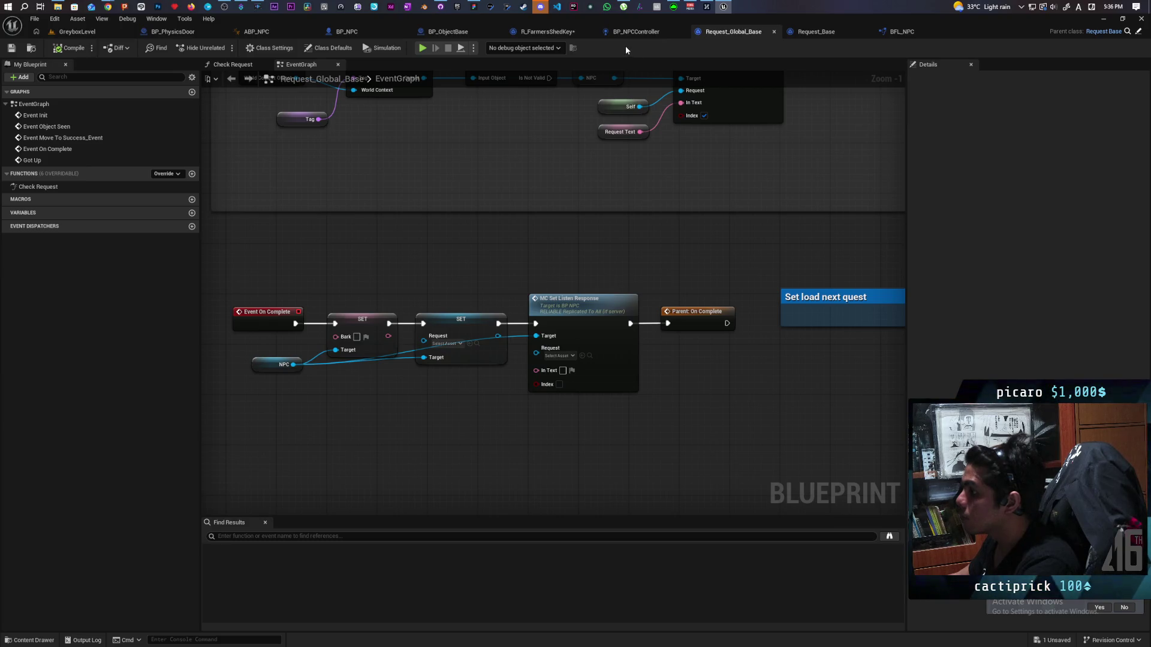
click(530, 31)
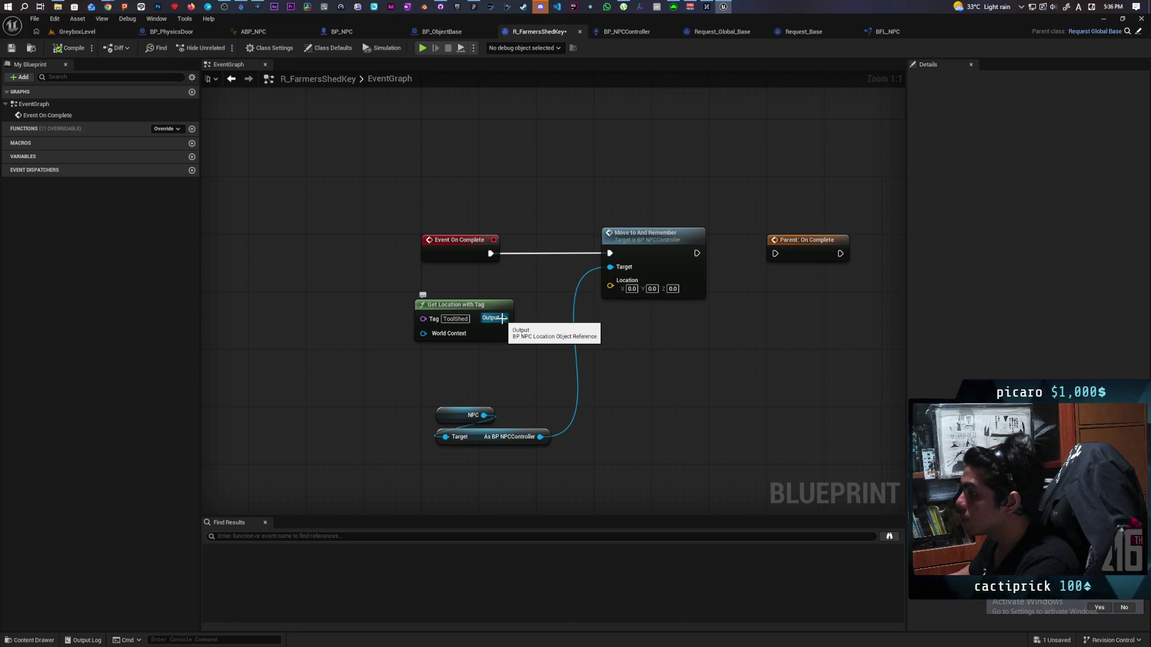
drag(502, 318, 517, 376)
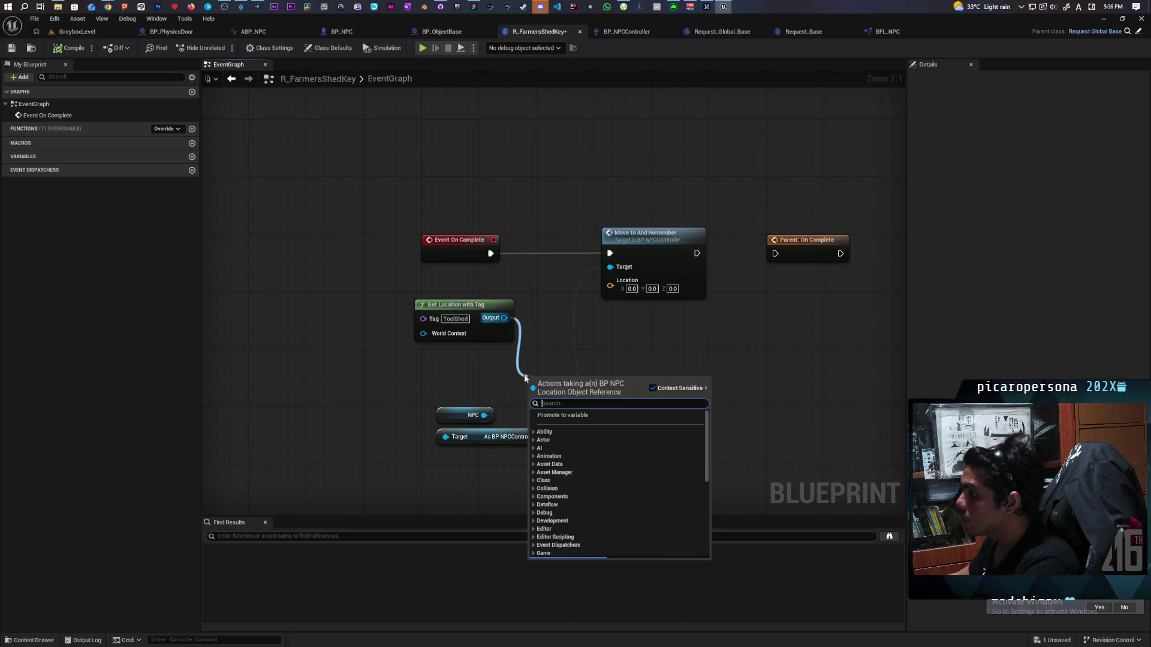
text(get actor loca)
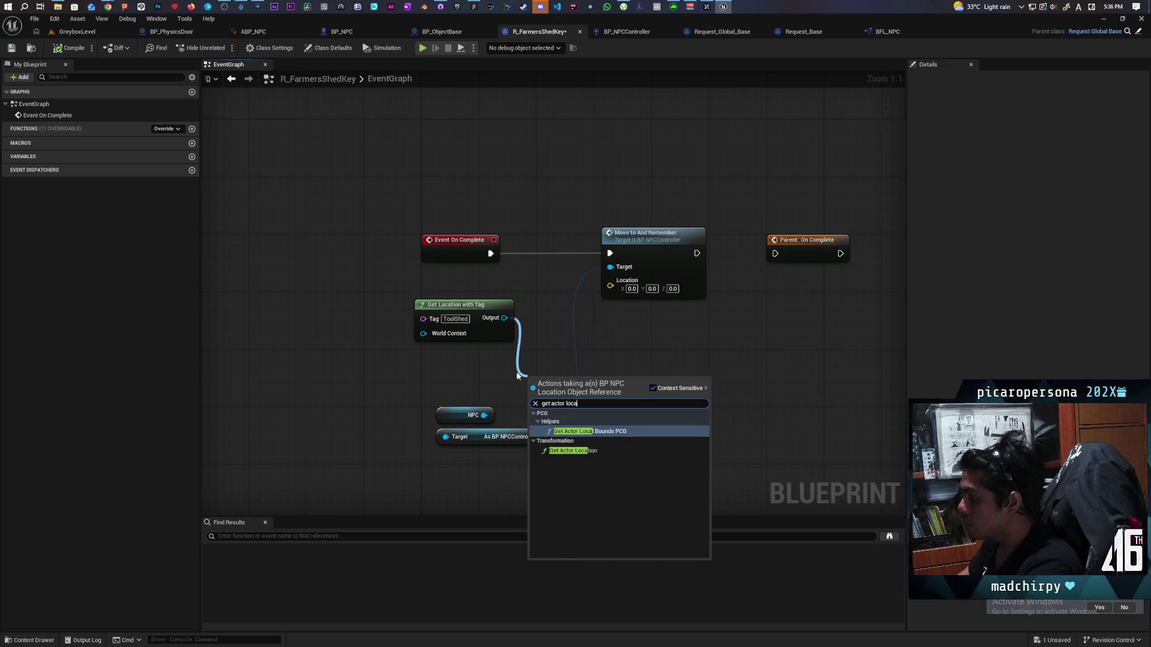
key(Down)
key(Return)
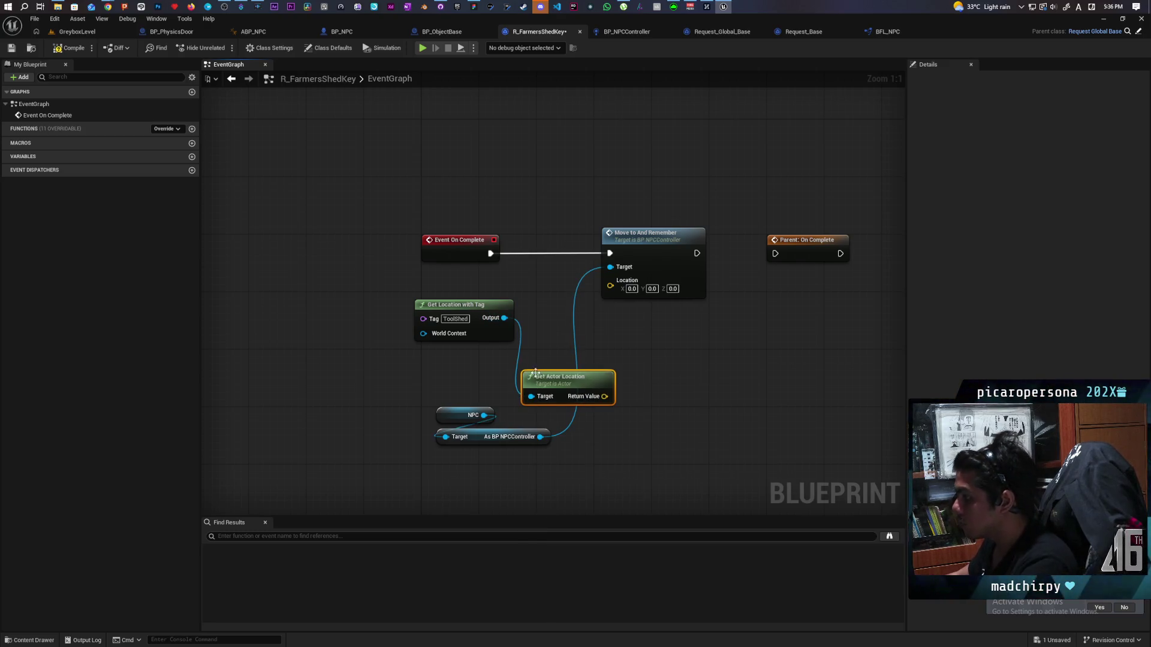
mouse_move(517, 375)
mouse_down()
mouse_move(469, 357)
mouse_move(617, 313)
mouse_move(610, 280)
mouse_up()
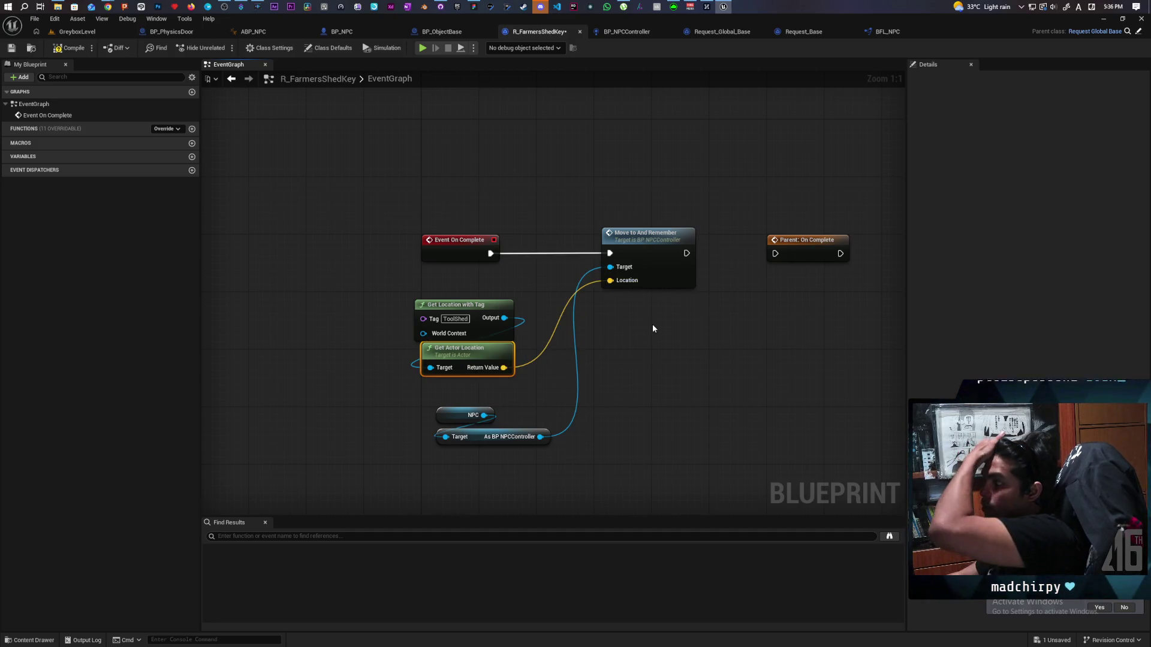
Search the NPC controller's actions for 'assign' without adding anything.
mouse_move(542, 432)
mouse_down()
mouse_move(570, 441)
mouse_move(625, 379)
mouse_up()
text(assign)
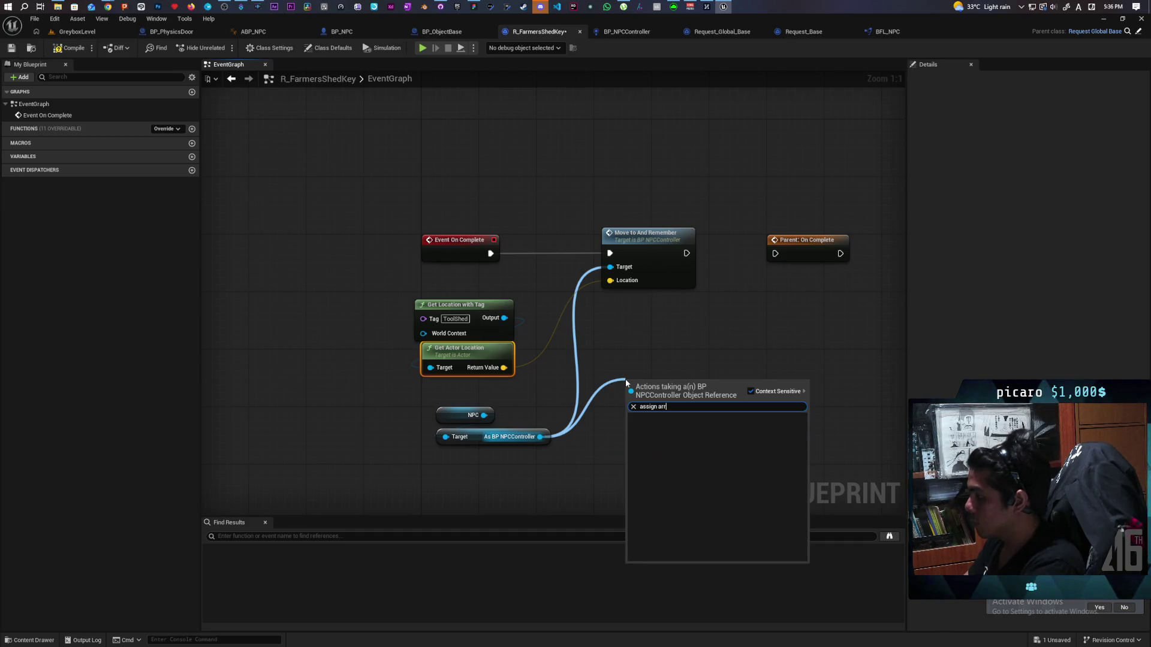
key(Escape)
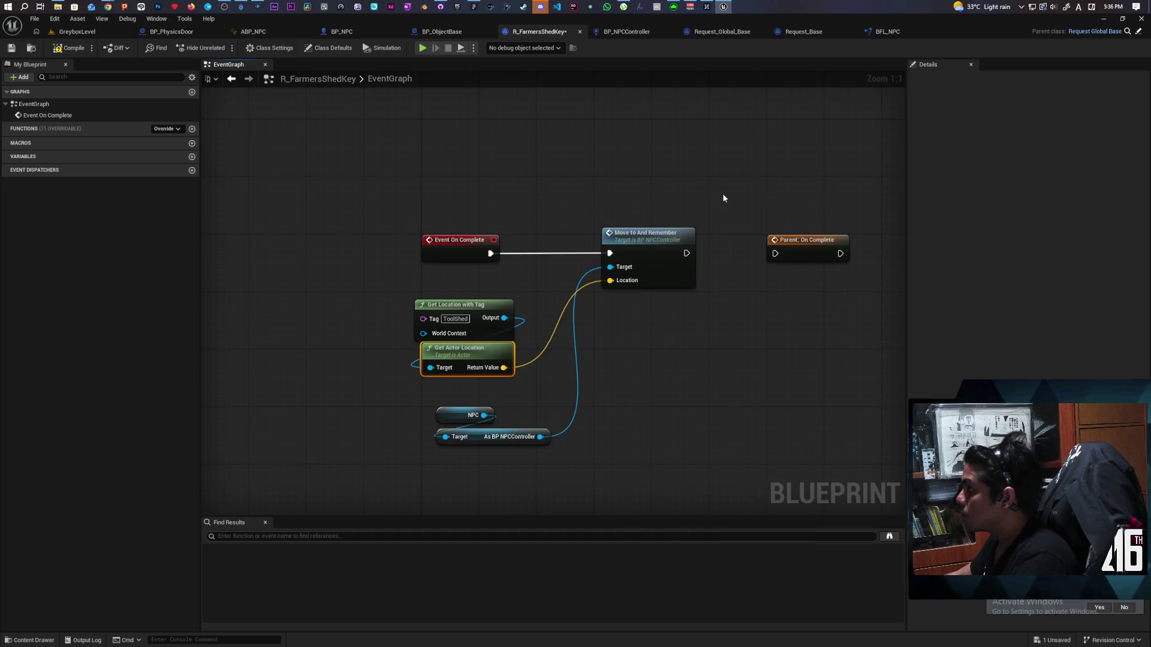
Review the BP_NPCController and Request_Global_Base graphs for reference.
click(644, 34)
click(728, 34)
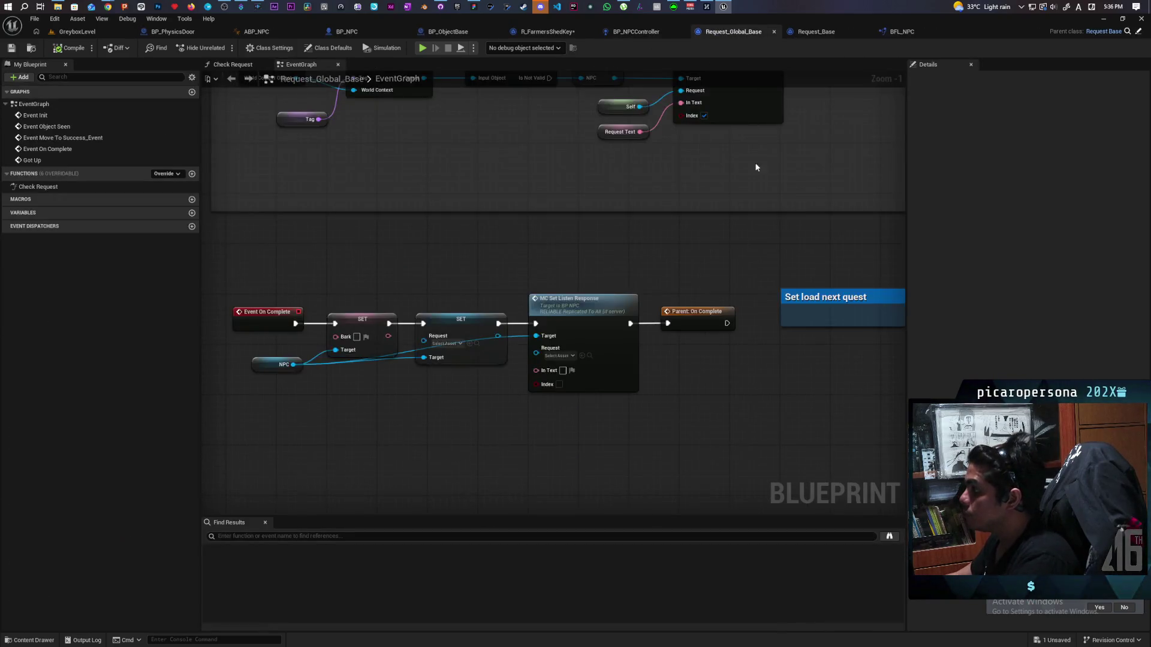
scroll(753, 155, down, 5)
scroll(752, 294, up, 3)
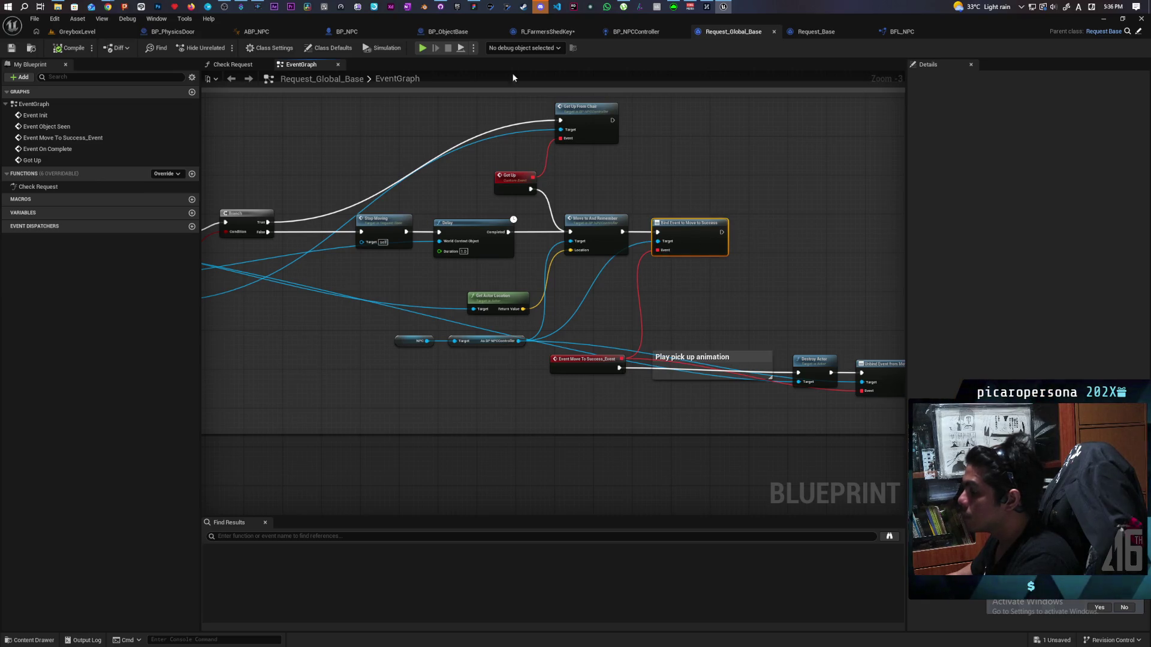
click(640, 32)
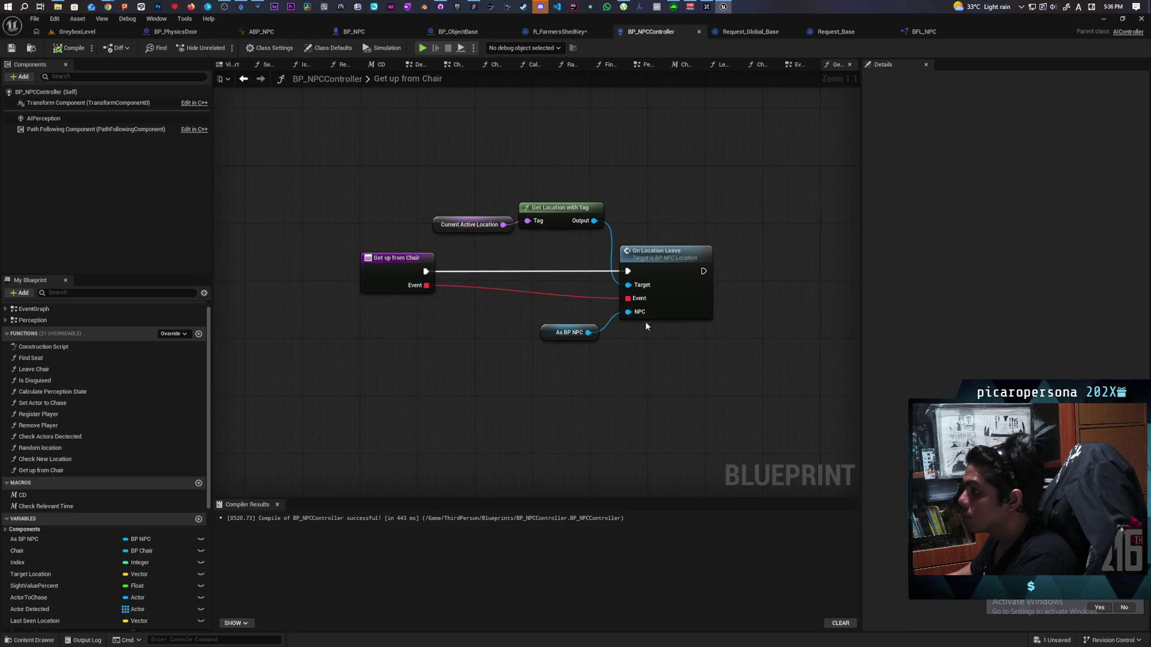
click(565, 31)
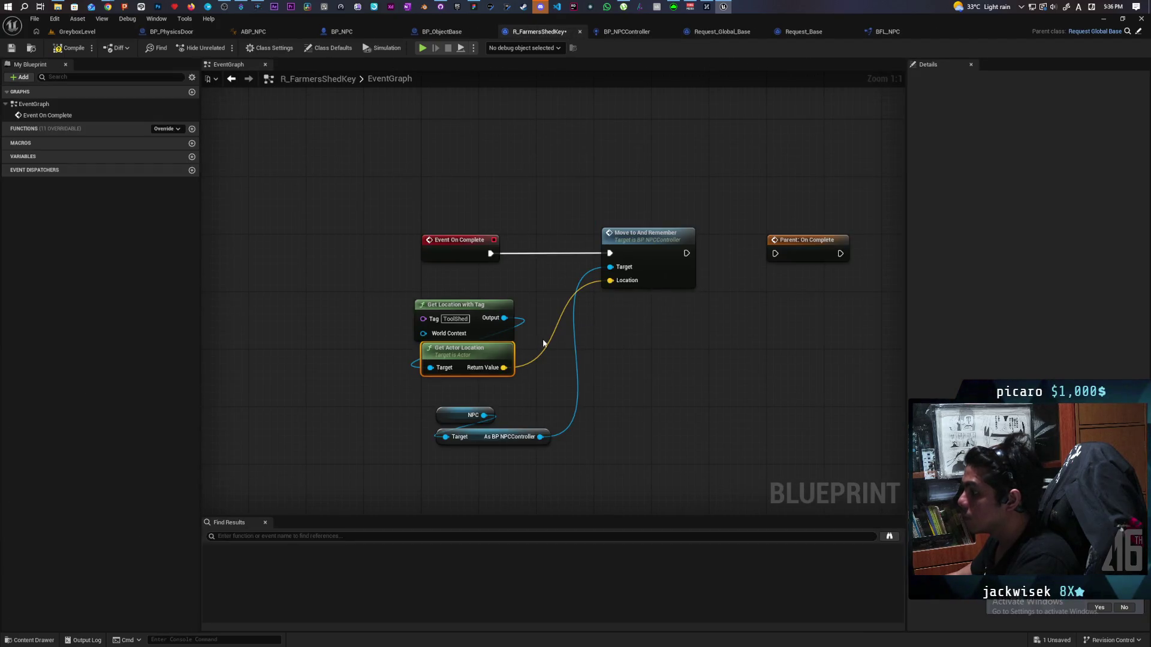
Add Assign Move to Success from the controller, creating custom event Move To Success_Event_1.
drag(540, 436, 675, 396)
text(ass)
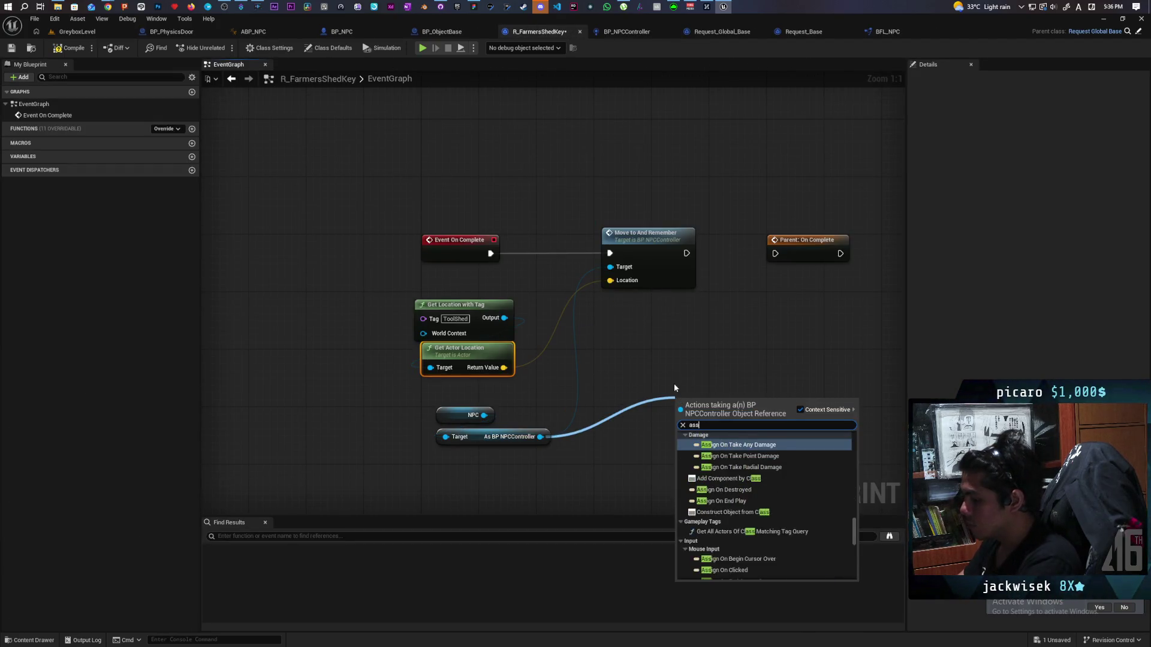
text(ign move)
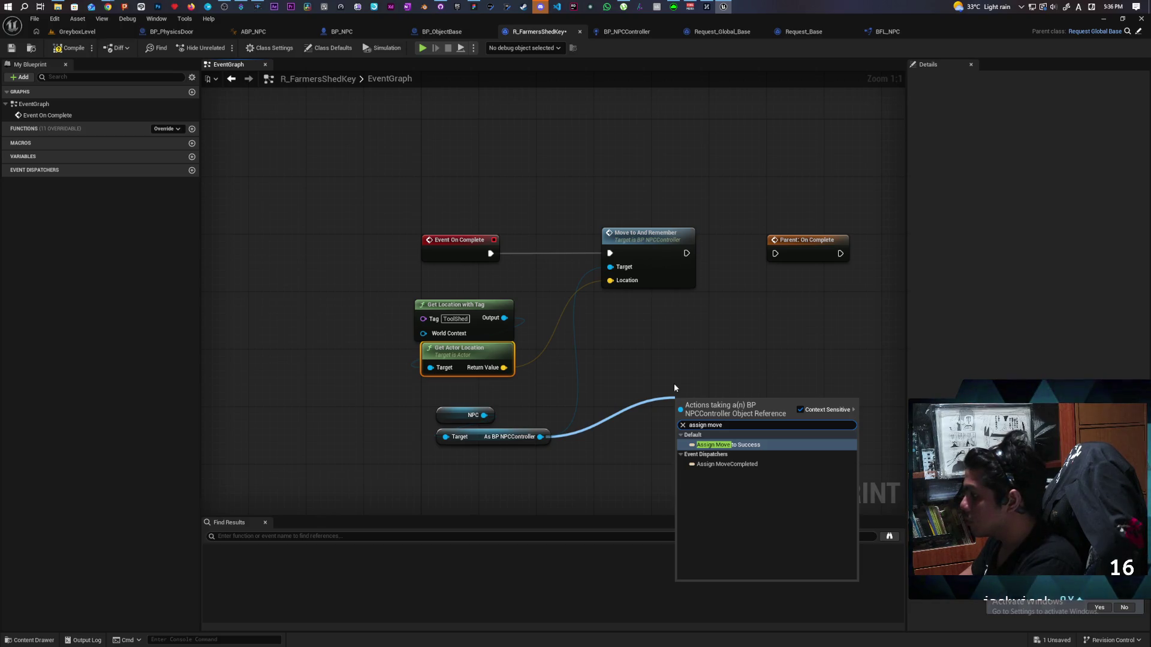
key(Return)
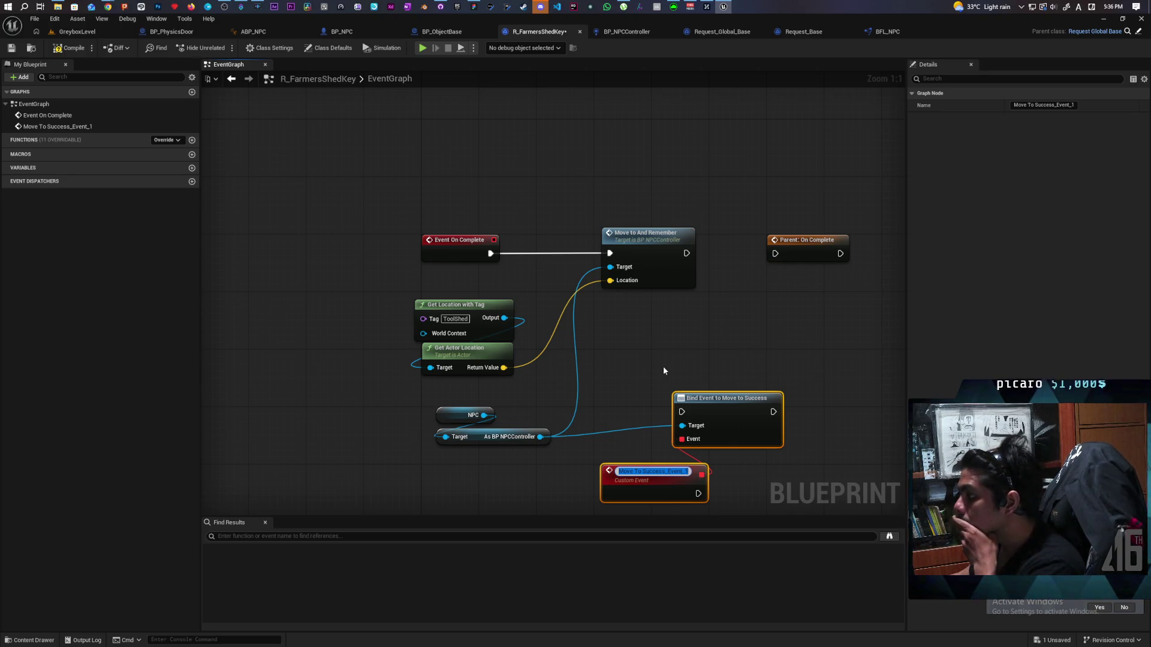
click(666, 363)
Chain the Bind Event node after Move to And Remember.
mouse_move(697, 365)
mouse_down()
mouse_move(732, 365)
mouse_move(642, 404)
mouse_move(506, 419)
mouse_up()
mouse_move(511, 378)
mouse_down()
mouse_move(531, 283)
mouse_move(498, 286)
mouse_move(539, 200)
mouse_up()
mouse_move(455, 196)
mouse_down()
mouse_move(515, 183)
mouse_move(508, 198)
mouse_up()
click(560, 402)
Connect Move To Success_Event_1 to Parent: On Complete.
right_click(438, 398)
text(event move to)
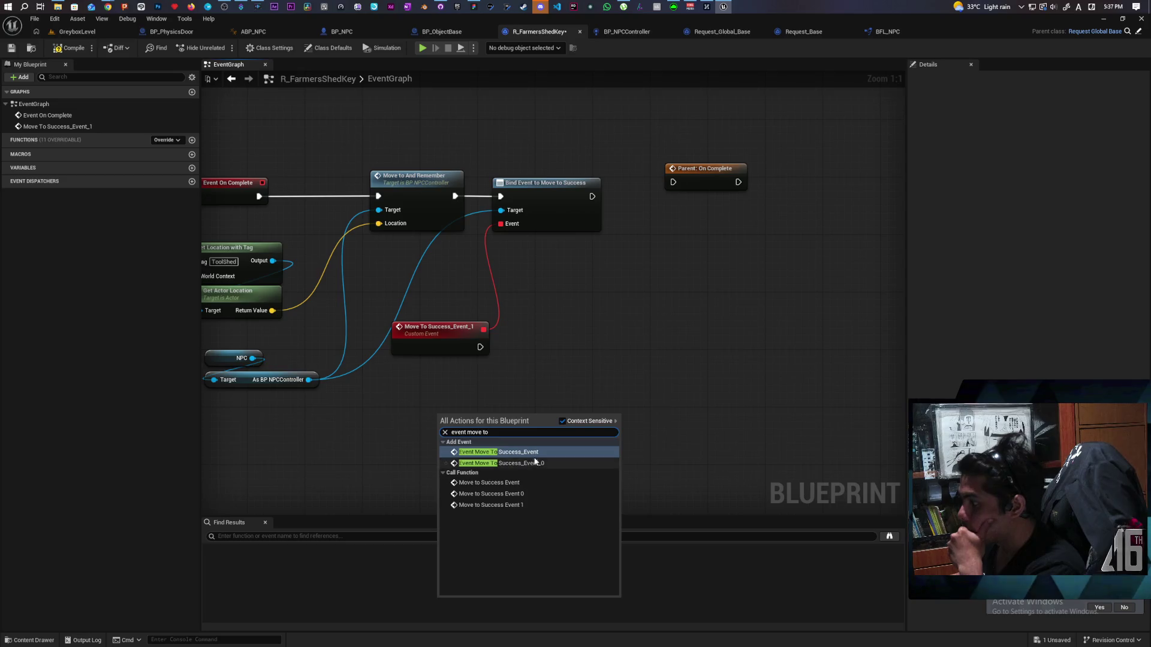
click(584, 340)
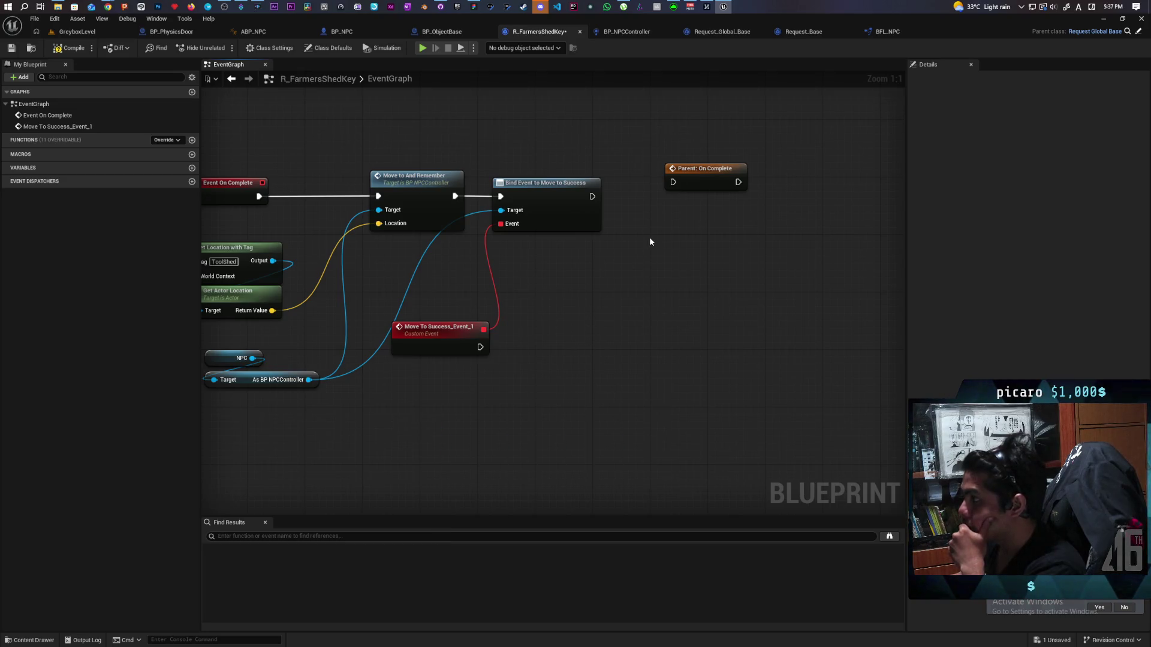
drag(685, 188, 670, 313)
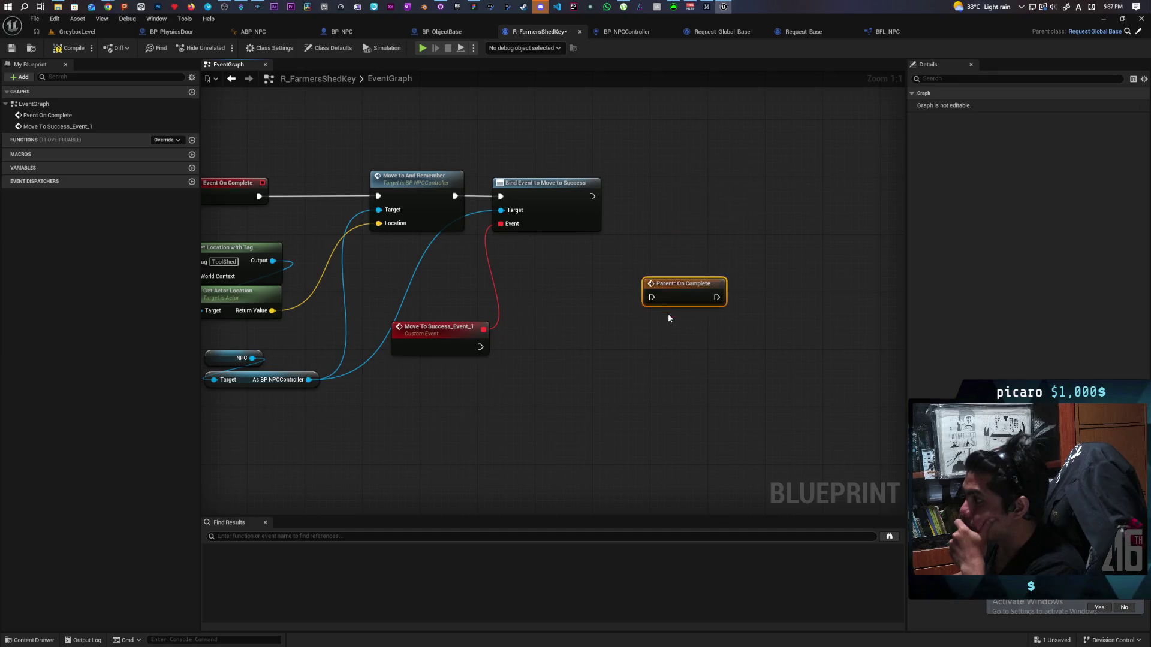
drag(605, 367, 729, 355)
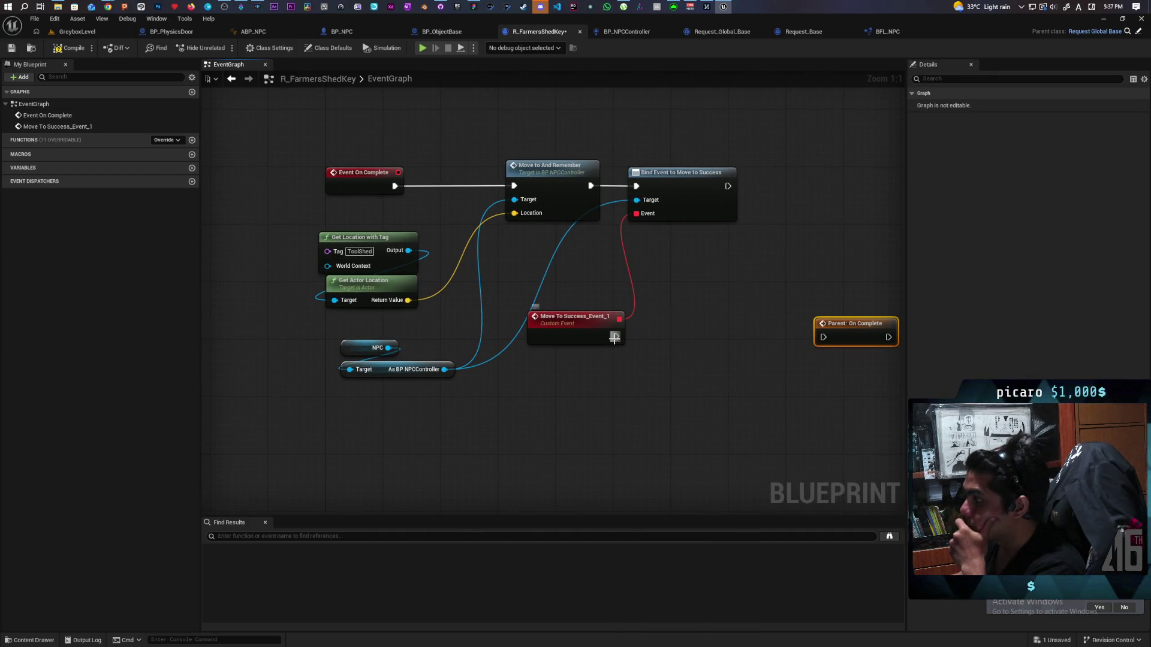
drag(615, 338, 817, 340)
drag(807, 344, 833, 339)
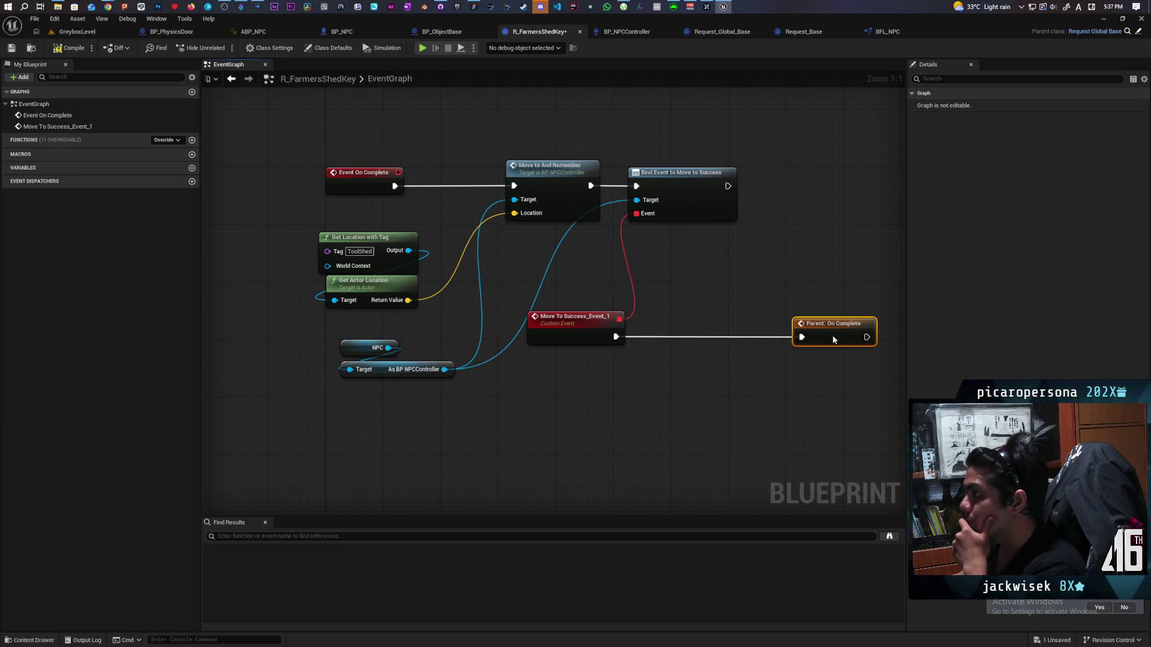
Compile, wire the NPC into World Context to fix the error, and recompile.
drag(328, 198, 645, 403)
click(455, 309)
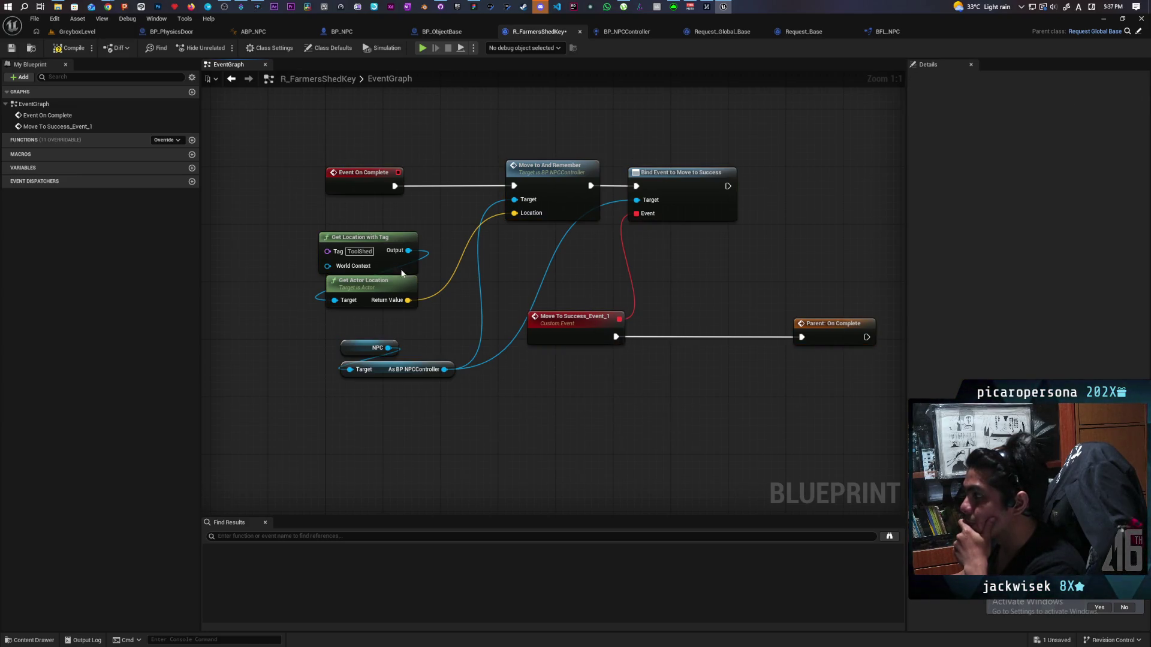
key(F7)
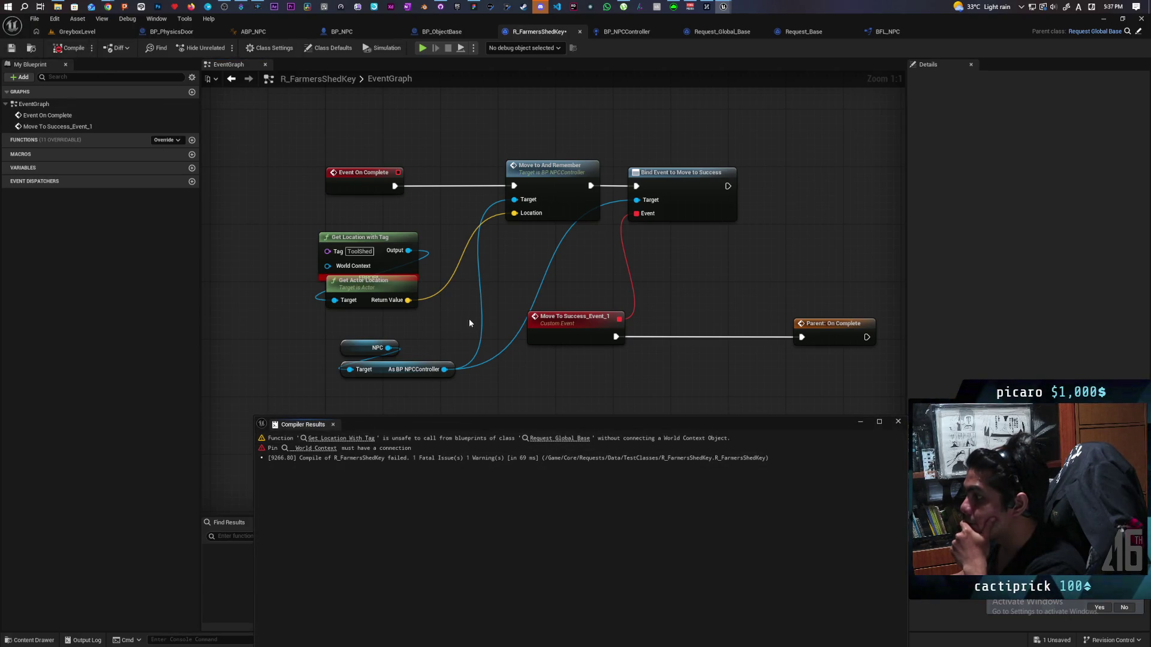
drag(388, 347, 327, 266)
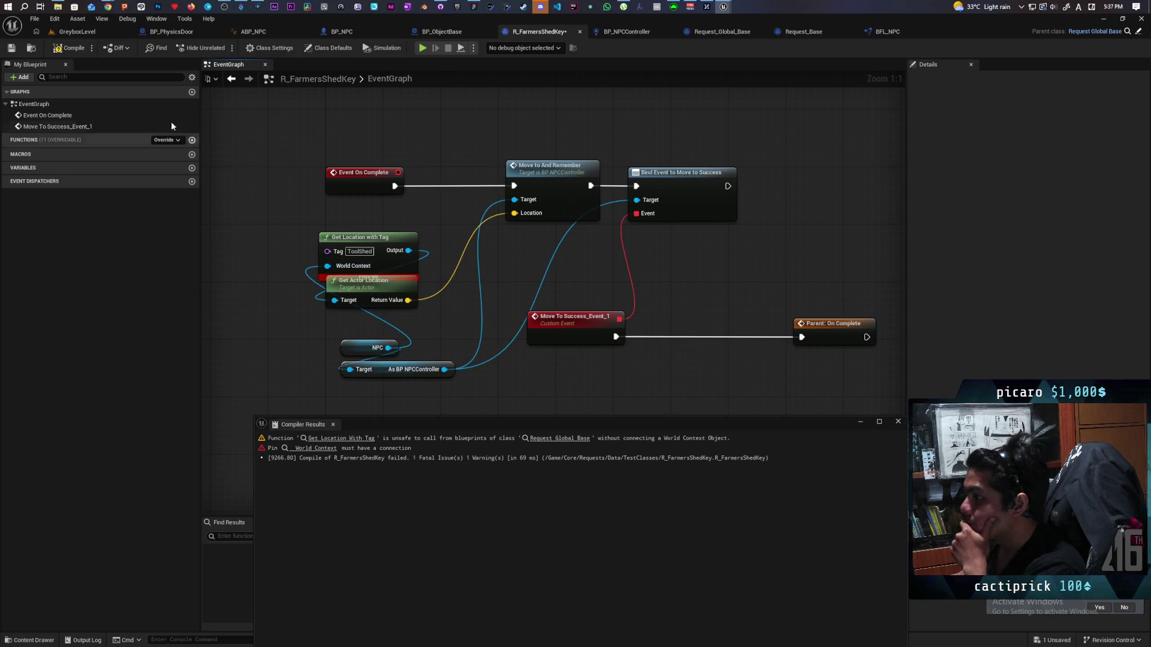
click(69, 48)
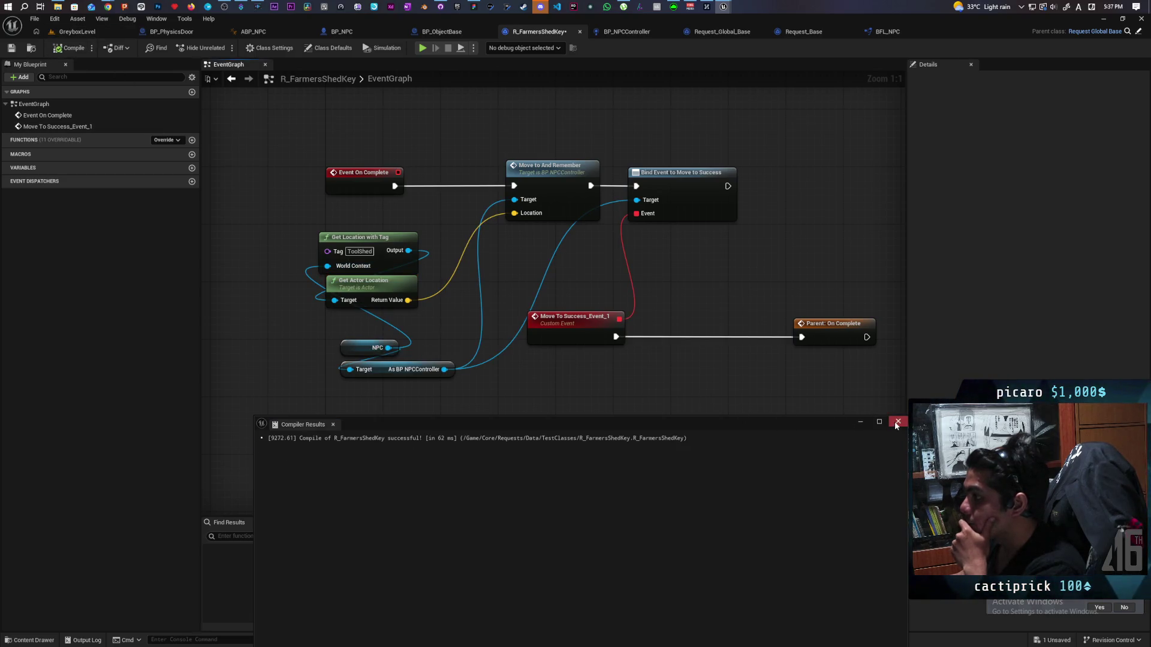
click(897, 422)
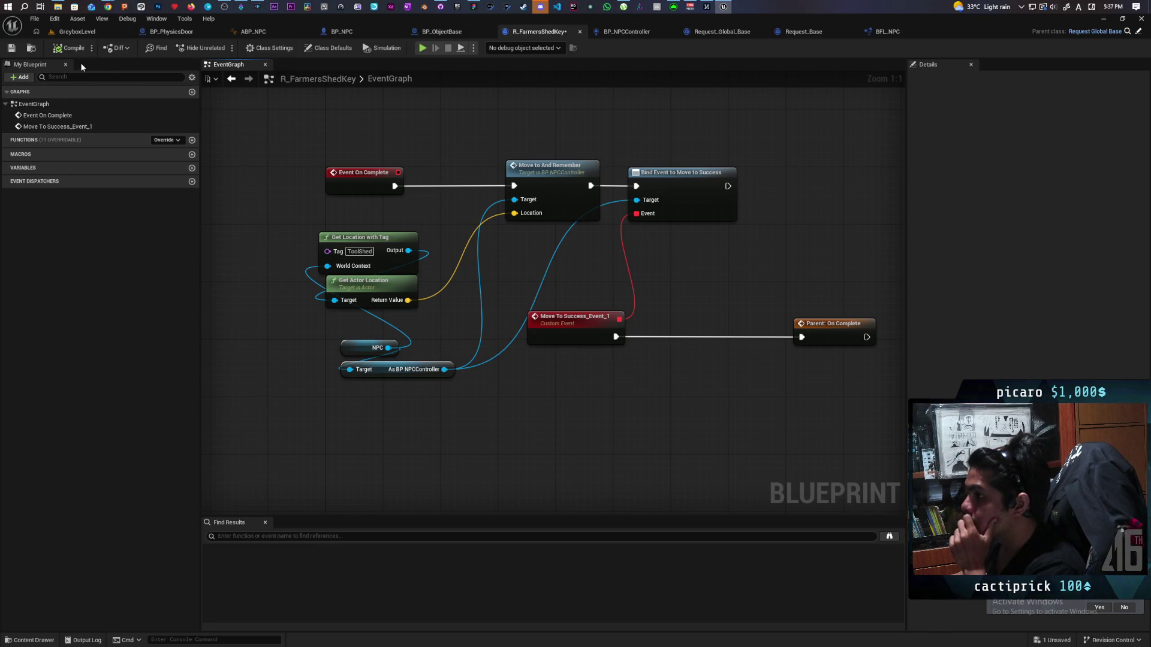
Play-test GreyboxLevel, interact with the NPC using F, then stop the session.
click(76, 31)
click(225, 48)
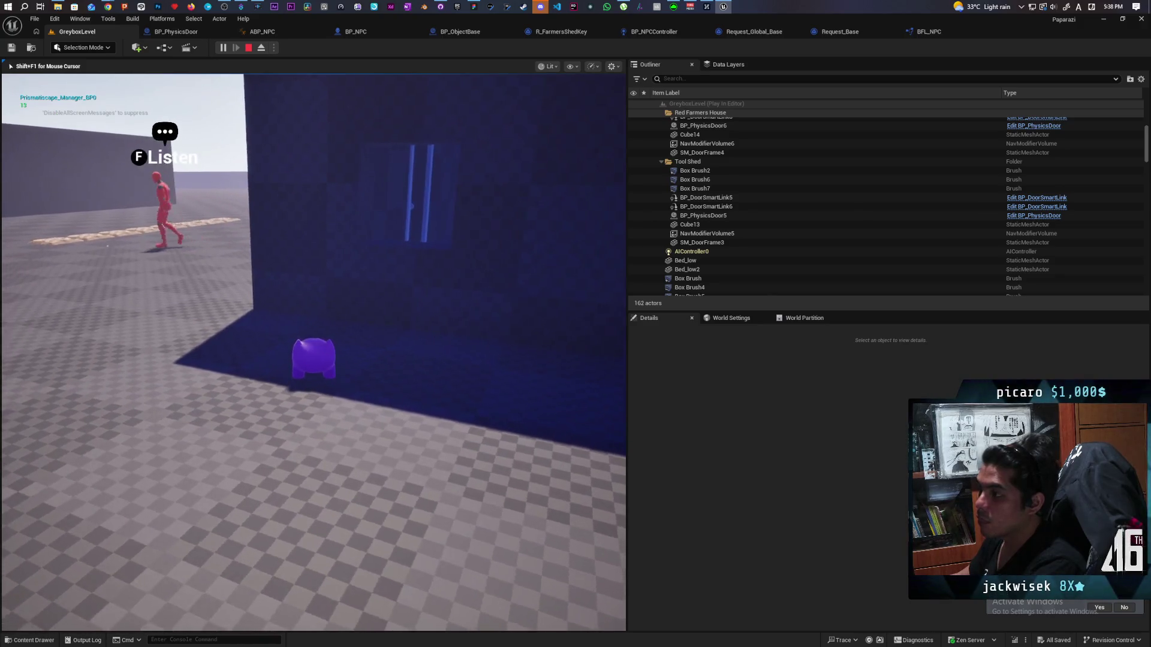
key(f)
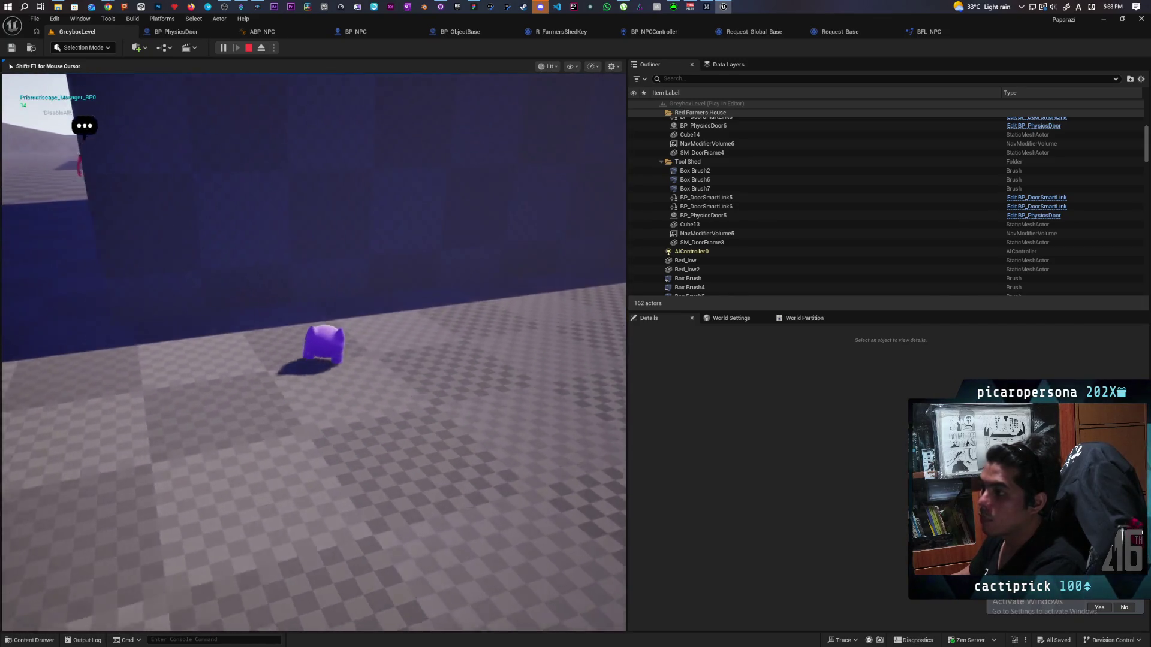
key(Escape)
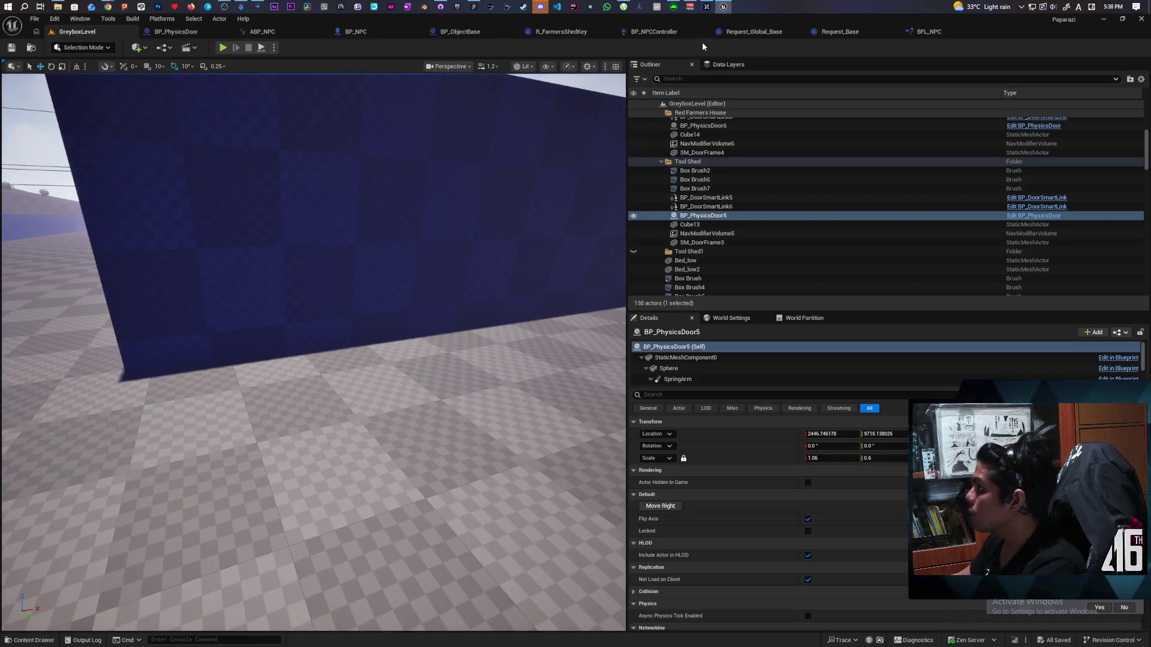
click(663, 37)
click(577, 32)
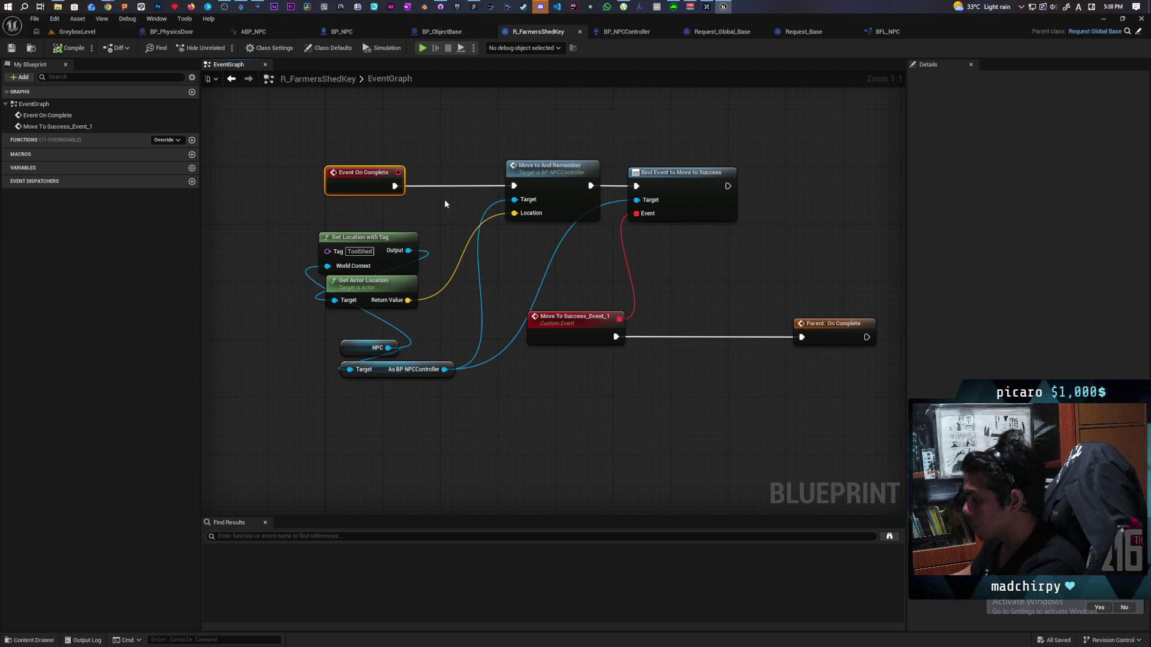
Set a breakpoint on Event On Complete and start playing GreyboxLevel with Alt+P.
key(F9)
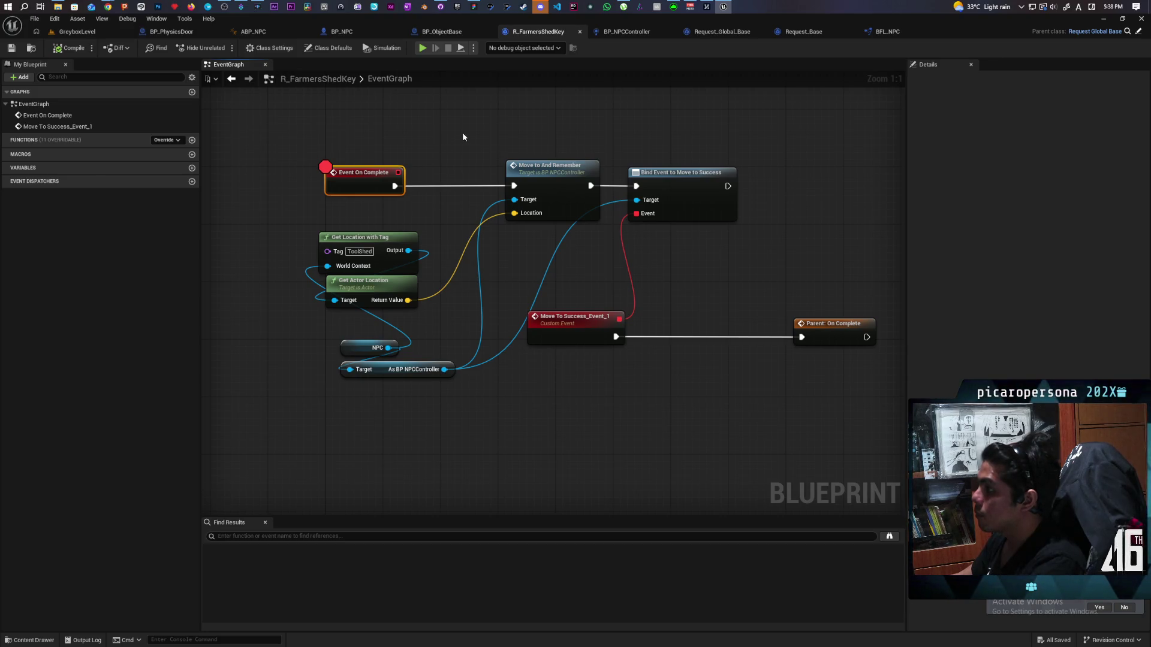
click(77, 31)
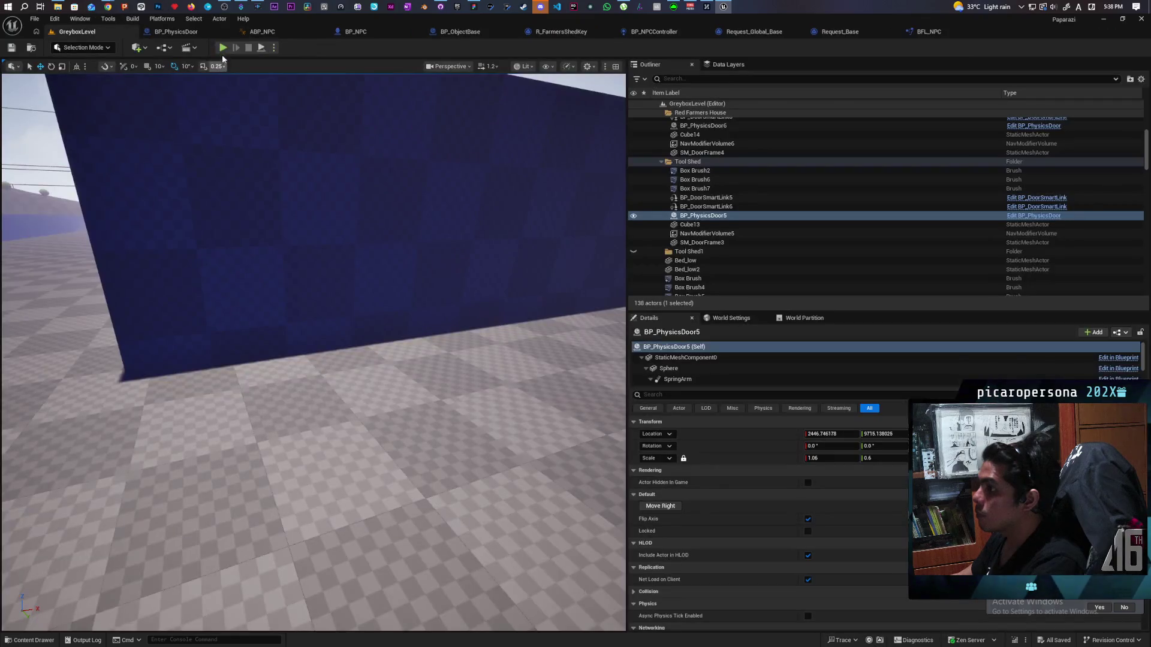
key(alt+p)
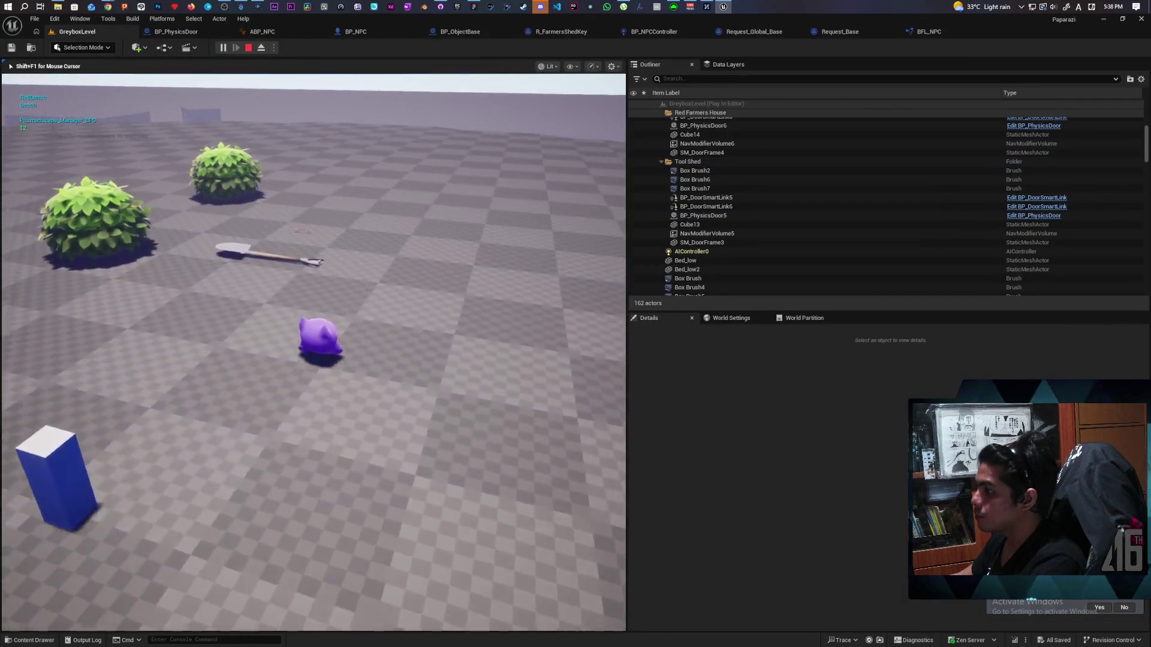
Walk the player past the pillars toward the tool shed's blue wall until the breakpoint hits.
key(w)
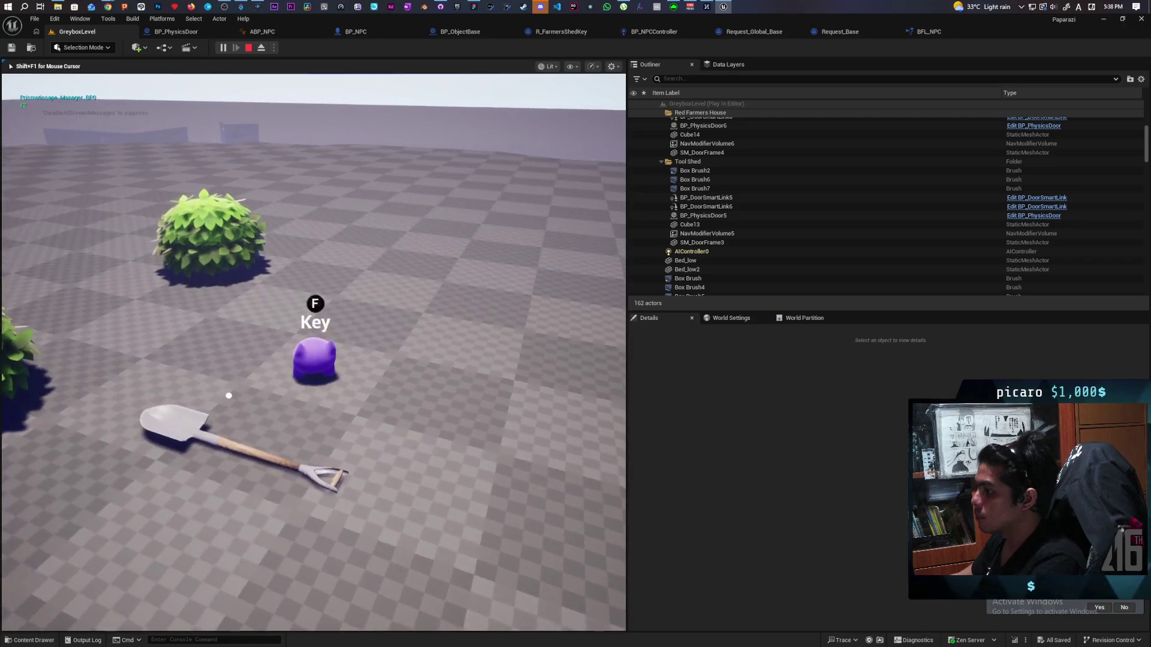
key(w)
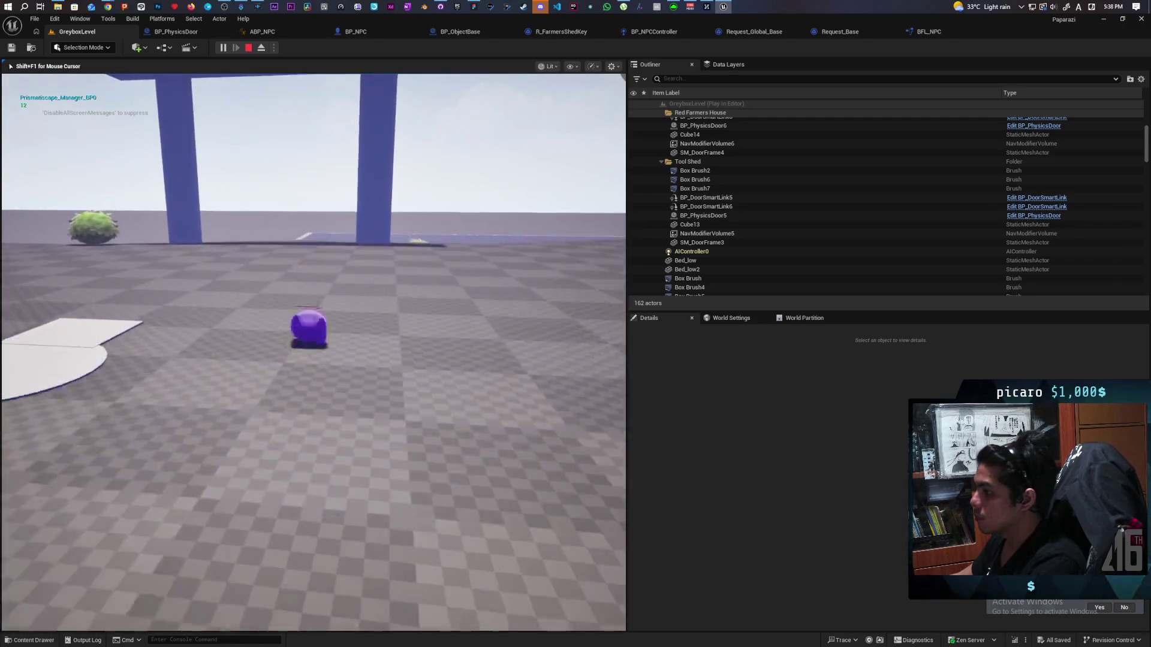
key(w)
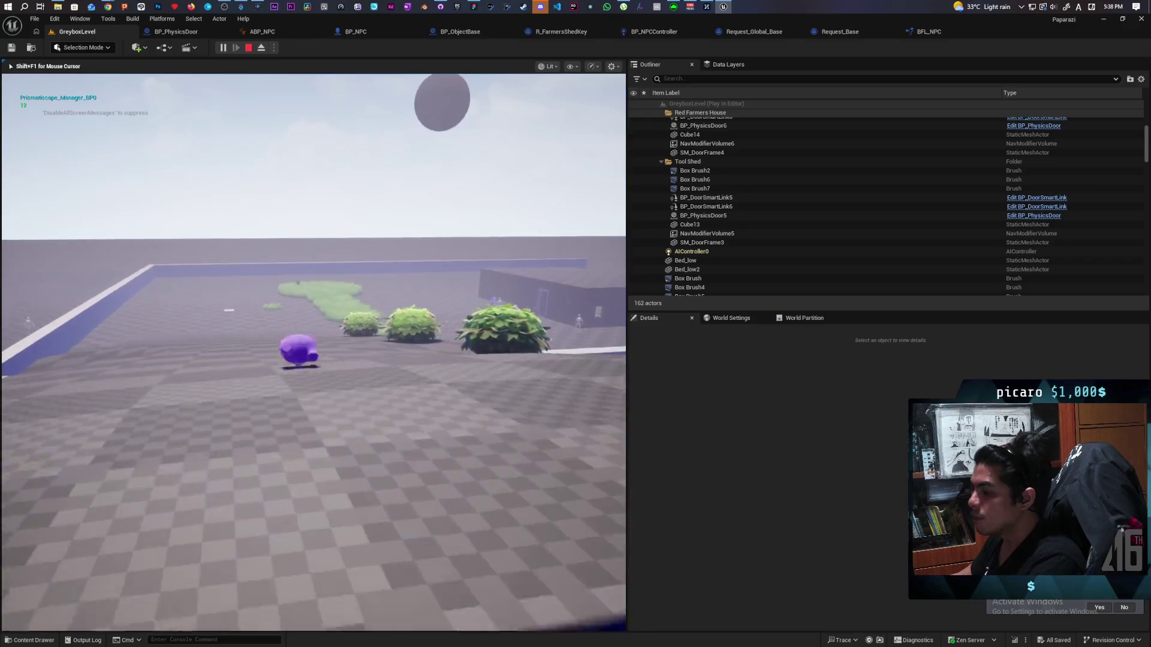
key(w)
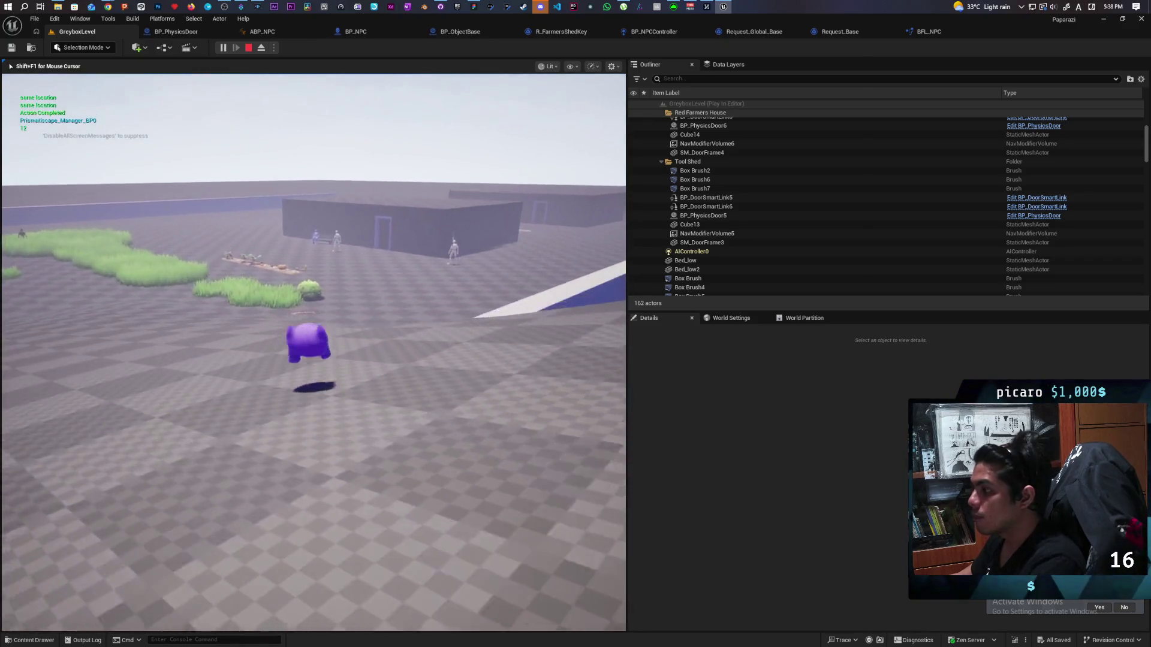
key(w)
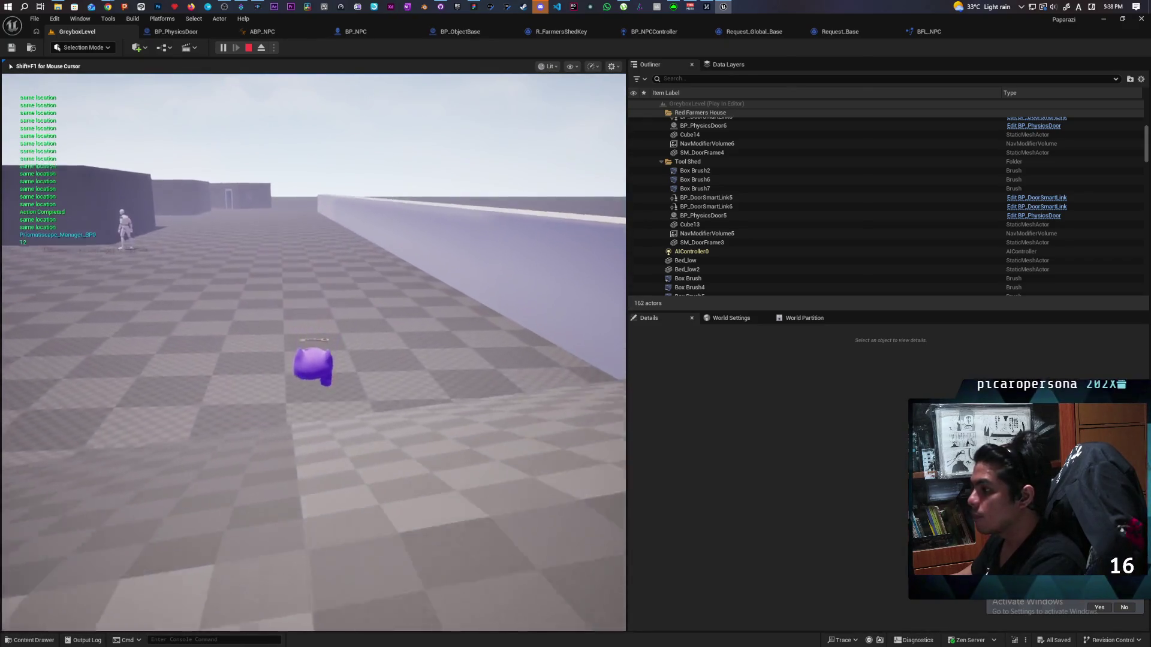
key(w)
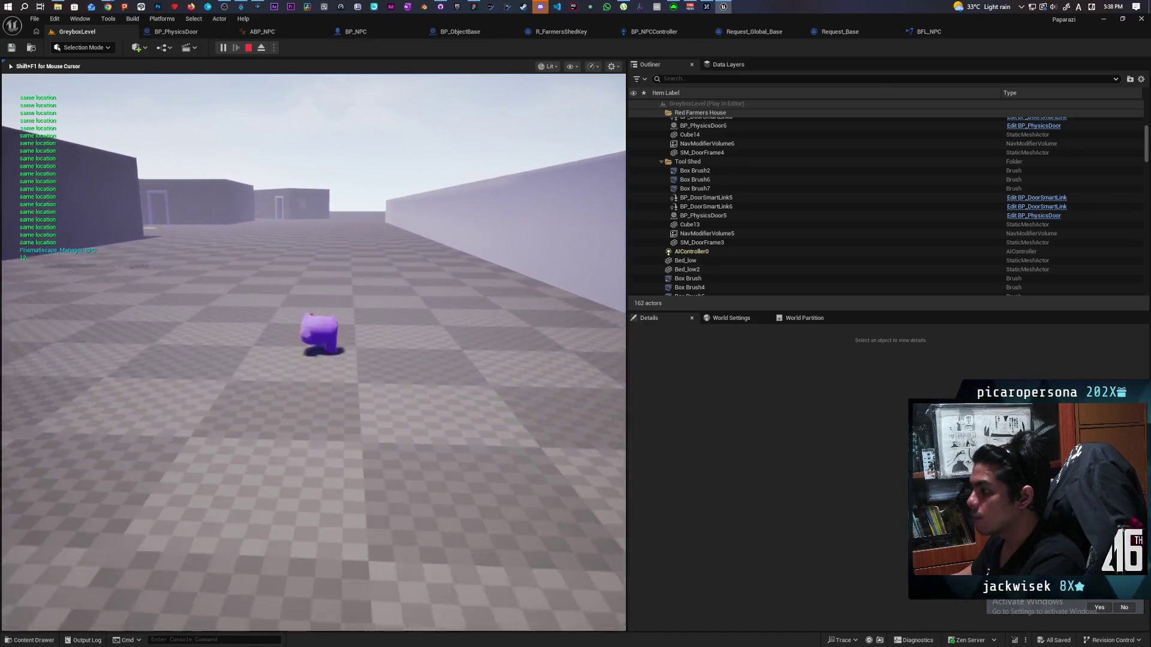
key(space)
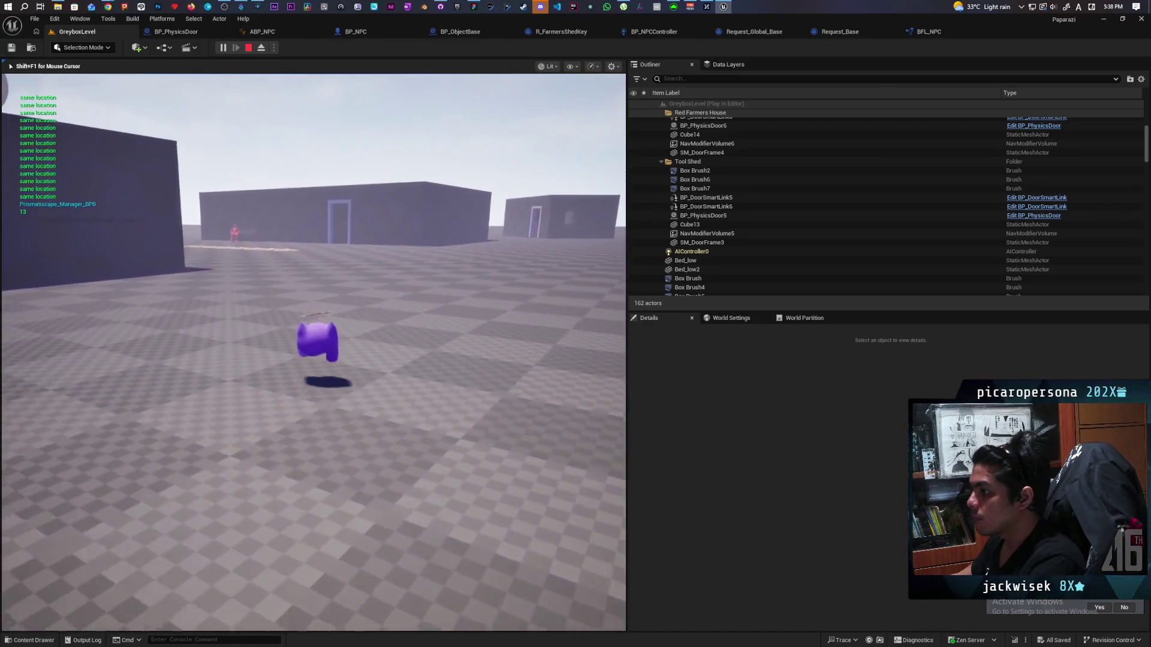
key(w)
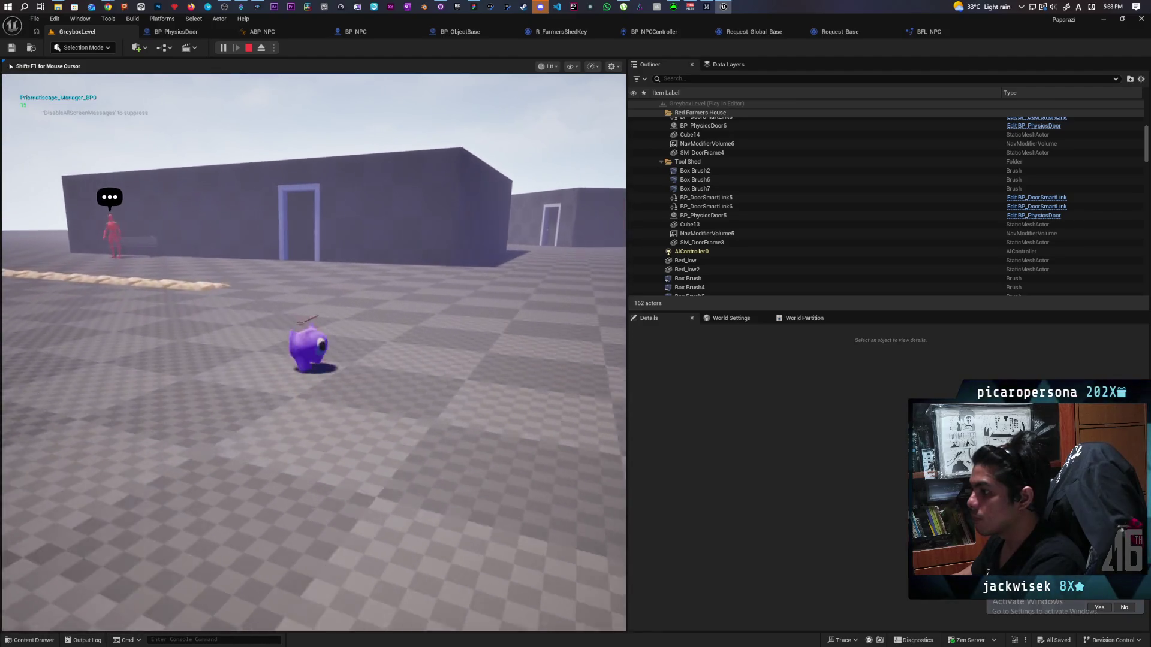
key(w)
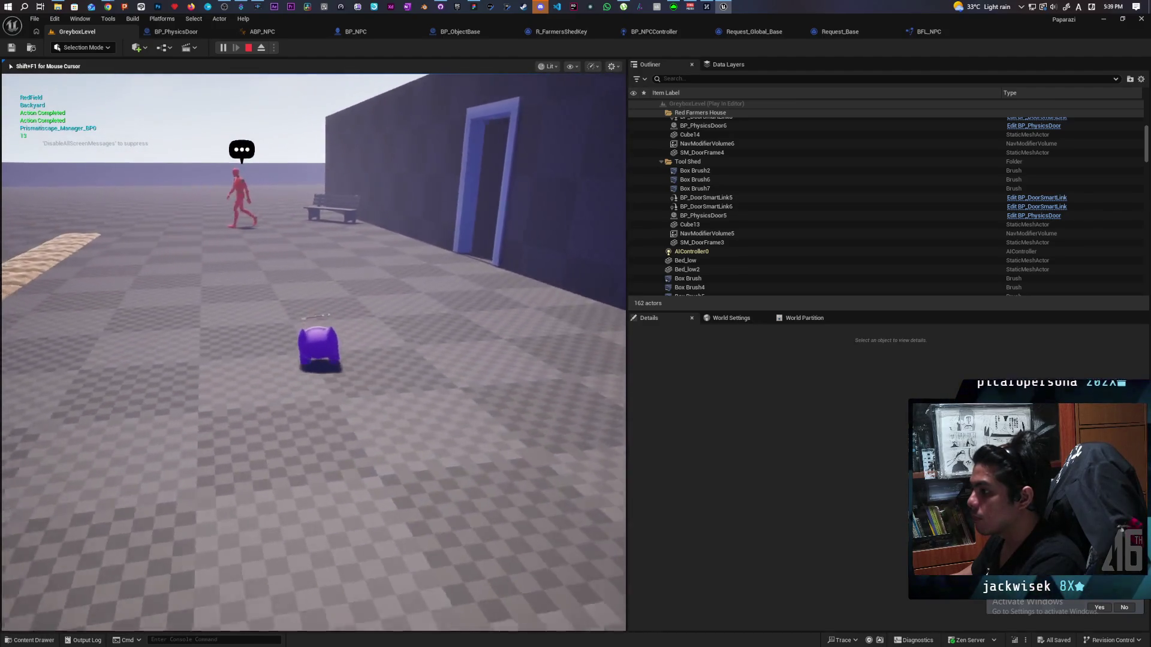
key(d)
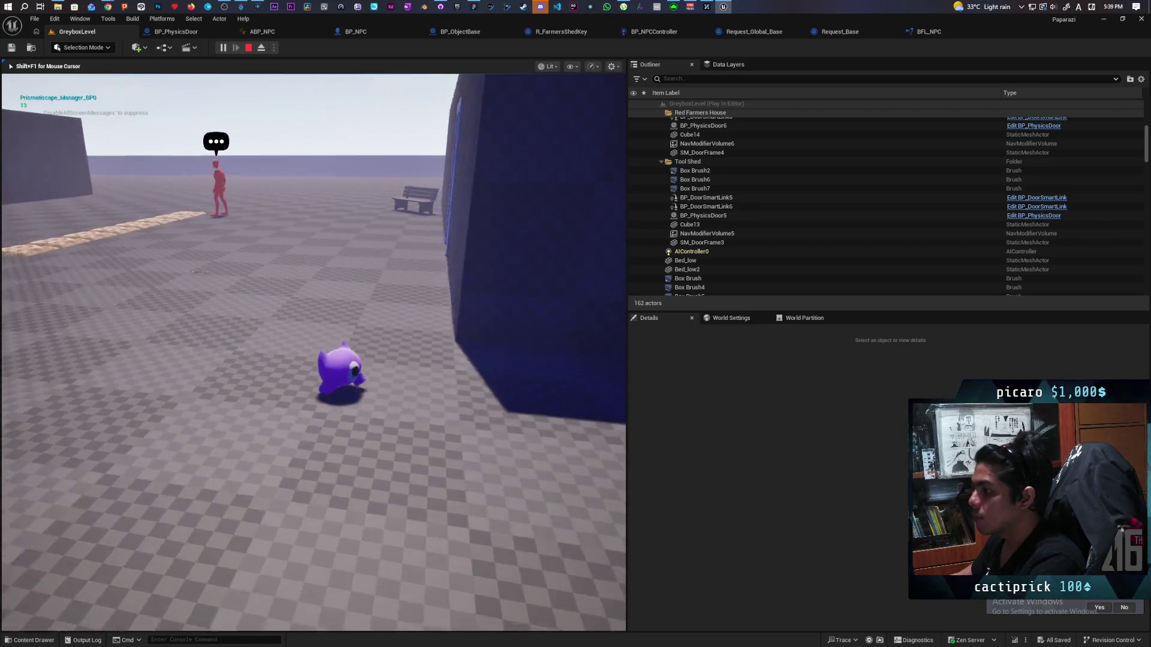
key(d)
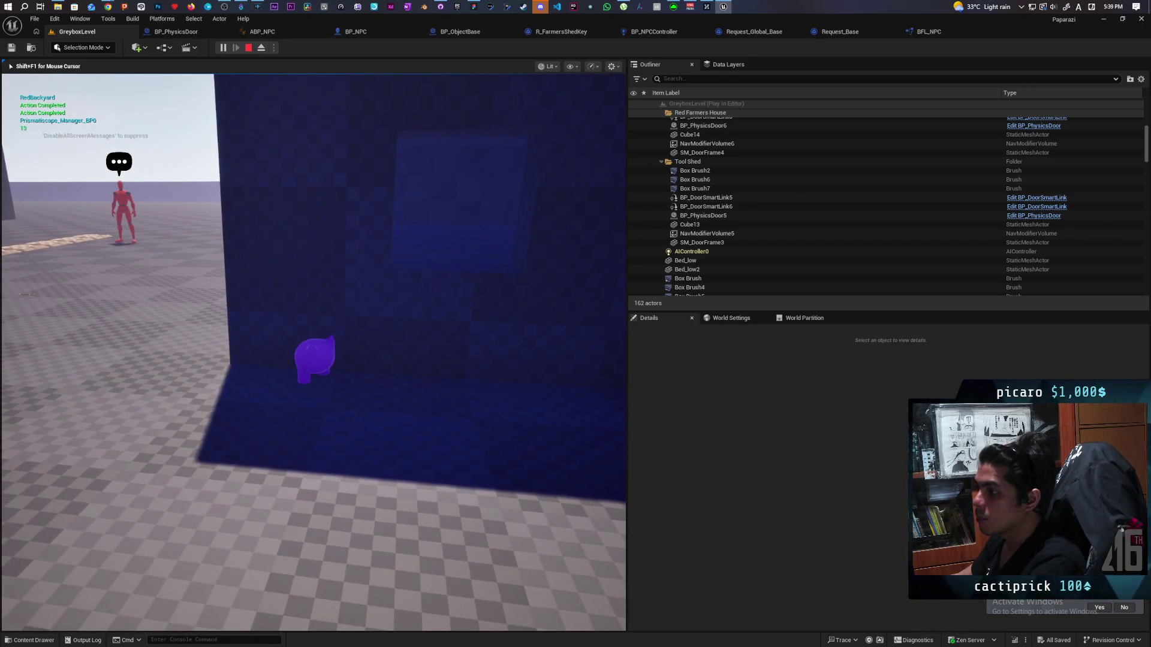
key(w)
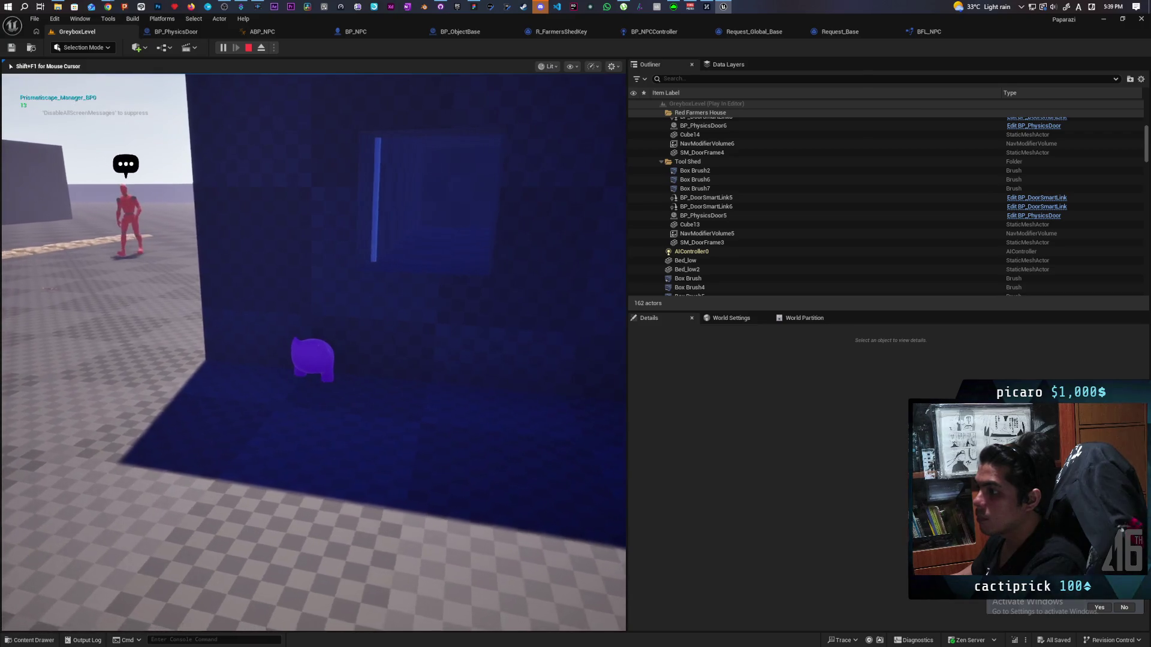
key(d)
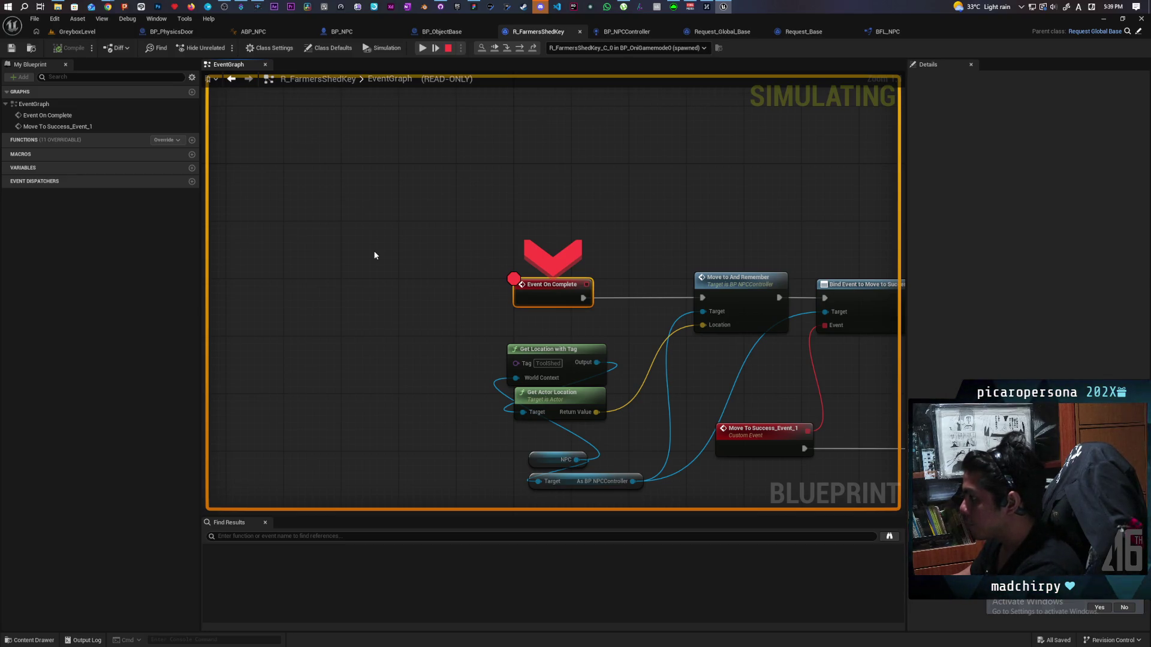
Step into Move to And Remember through SET Target Location to the AI MoveTo node.
key(F10)
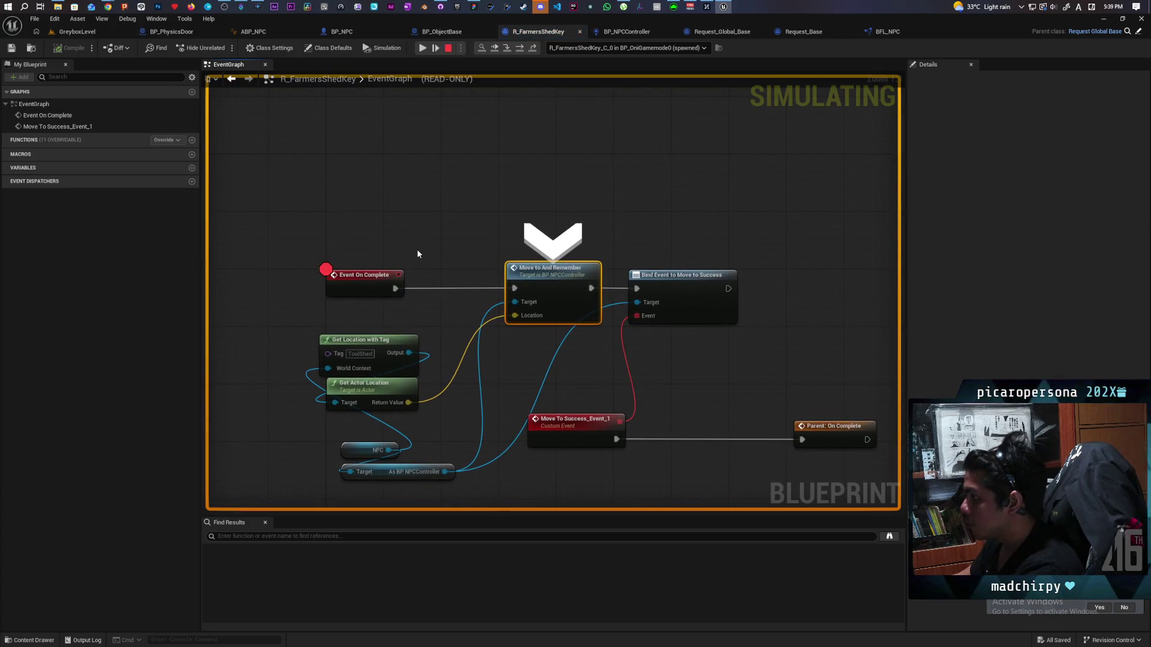
key(F11)
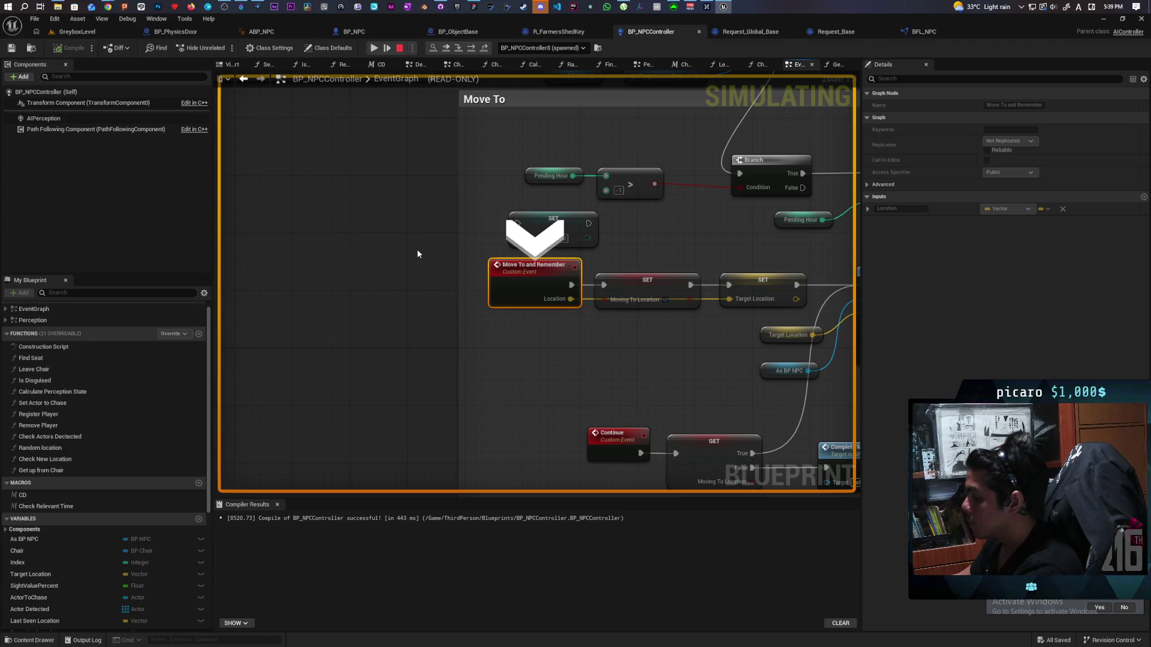
key(F10)
key(F10)
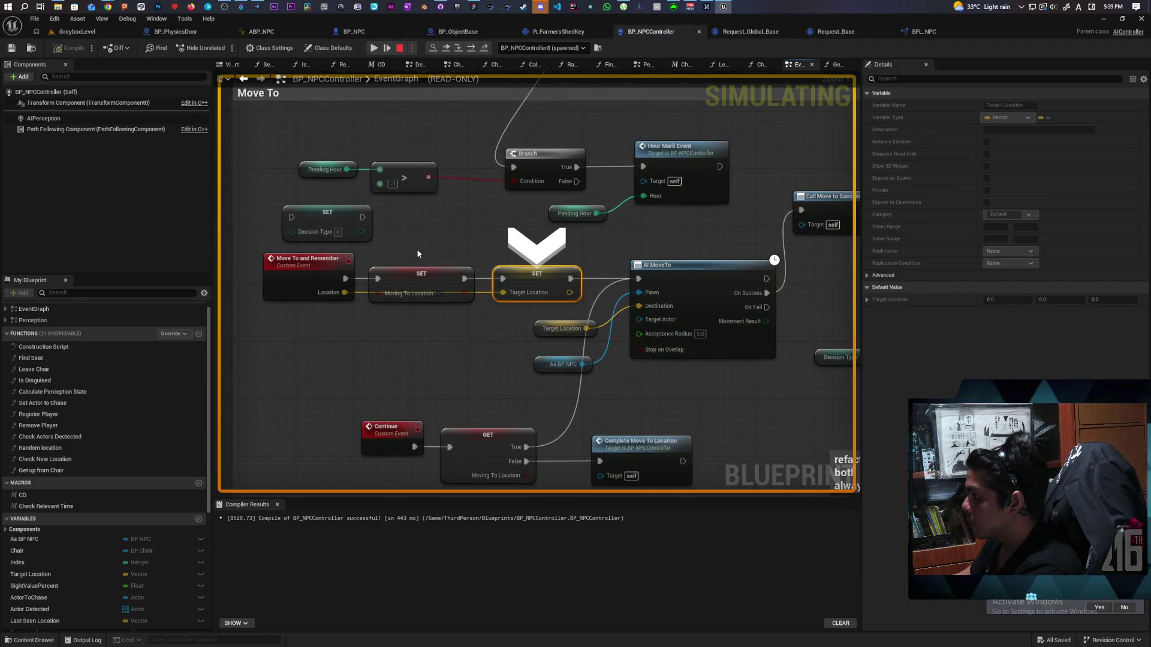
key(F10)
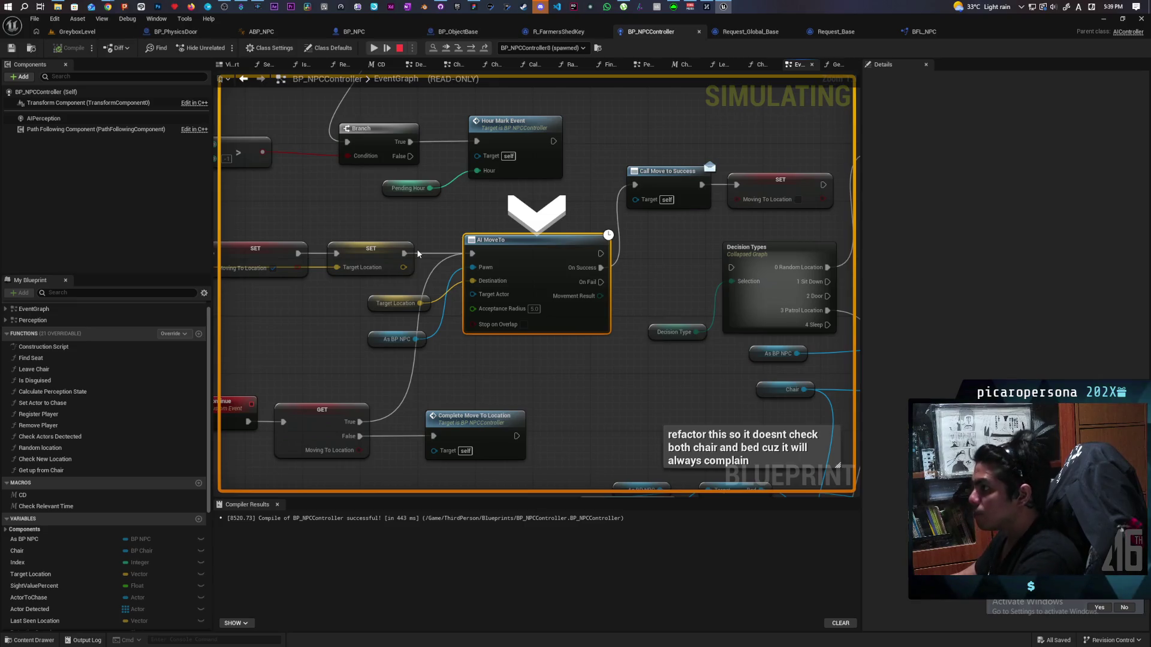
Put a breakpoint on Call Move to Success and resume until execution halts there.
click(667, 206)
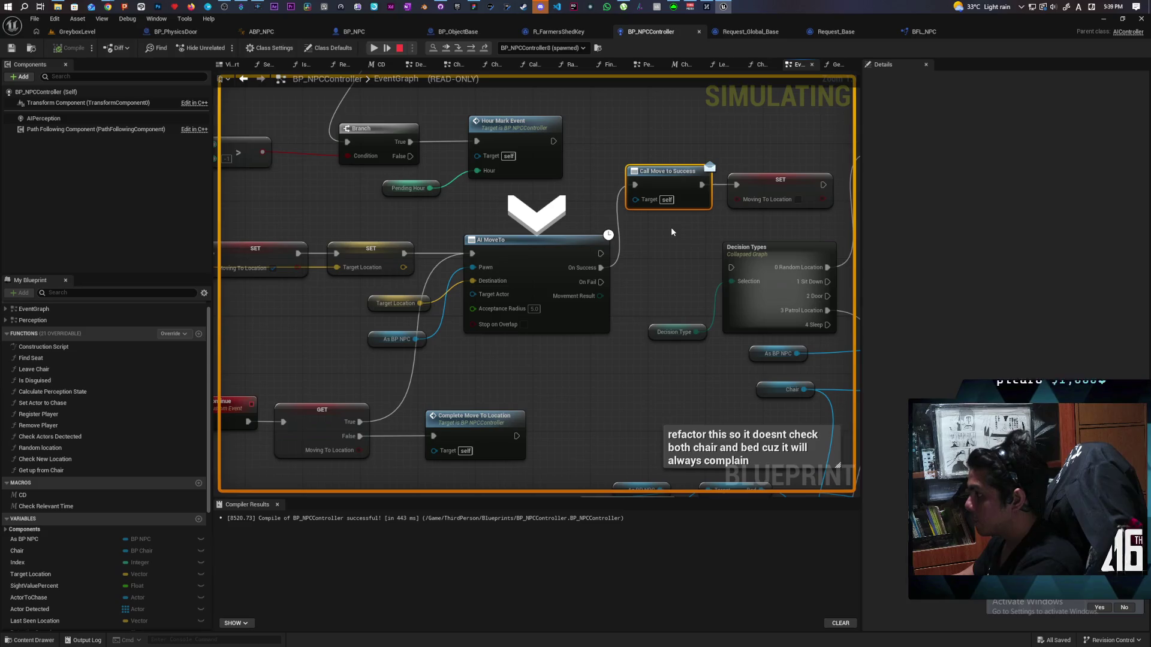
key(F9)
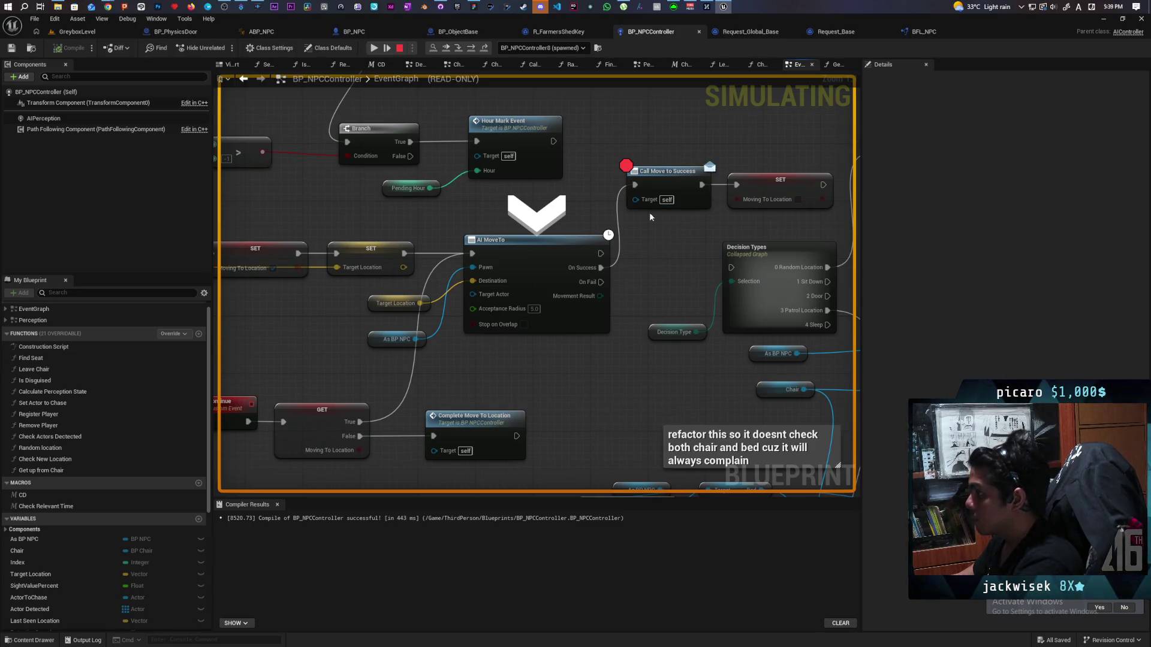
click(450, 53)
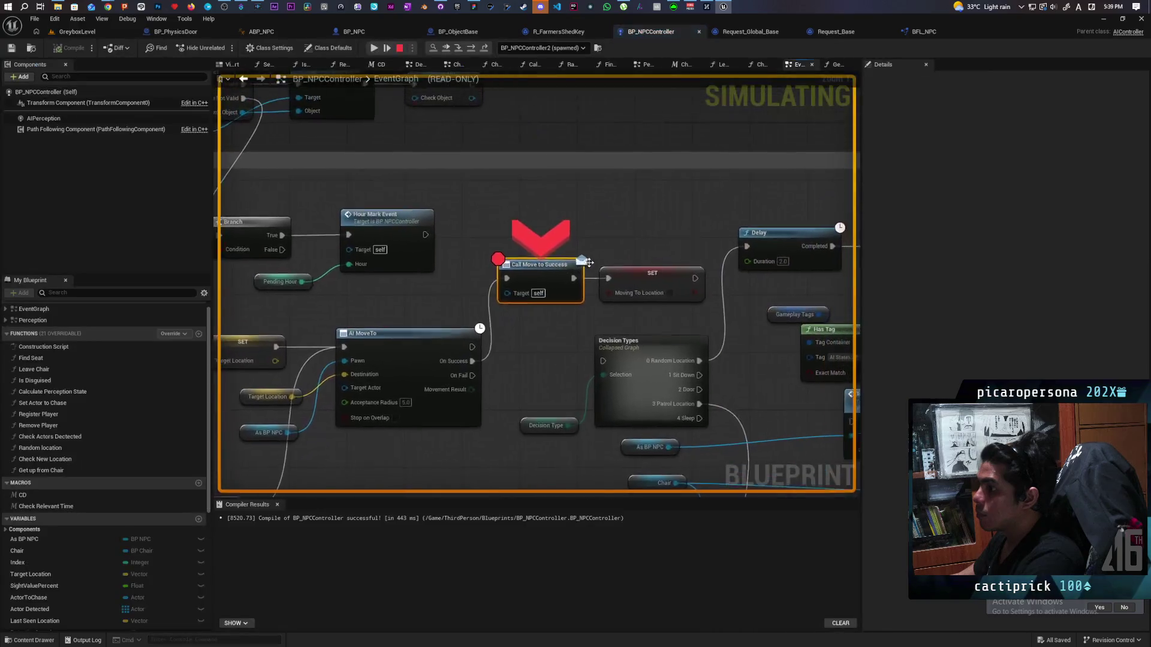
drag(471, 299, 760, 239)
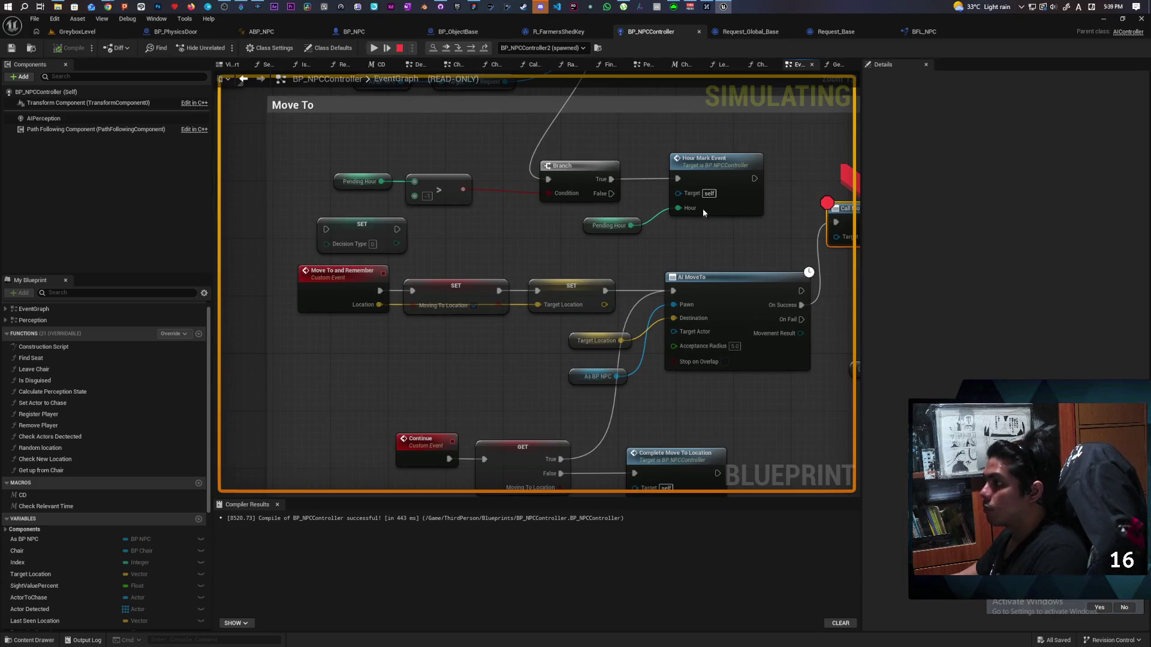
mouse_move(621, 340)
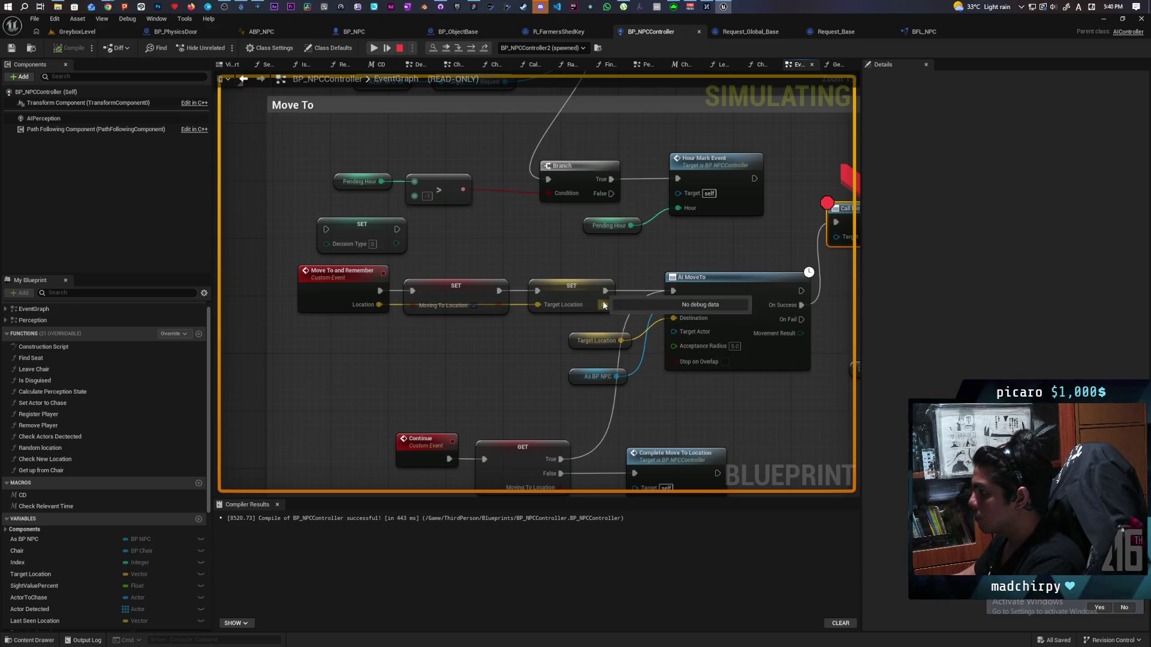
mouse_move(546, 305)
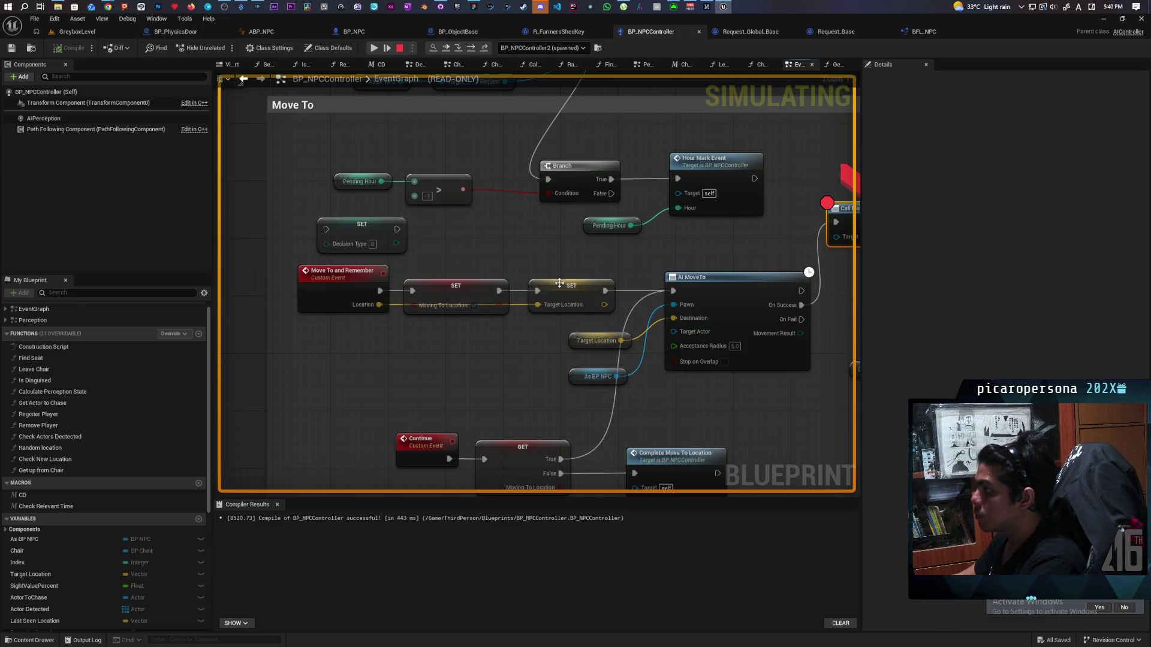
drag(712, 251, 374, 268)
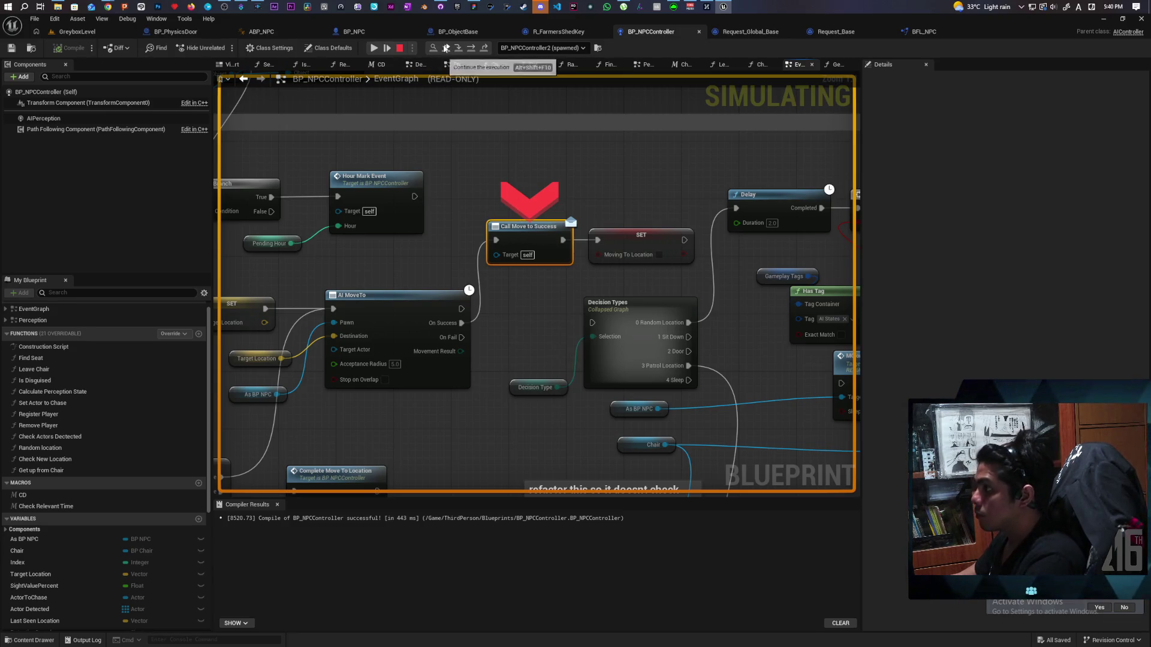
Resume, hear the red NPC say "I lost my shed key", walk around, then stop playing.
click(446, 48)
click(470, 256)
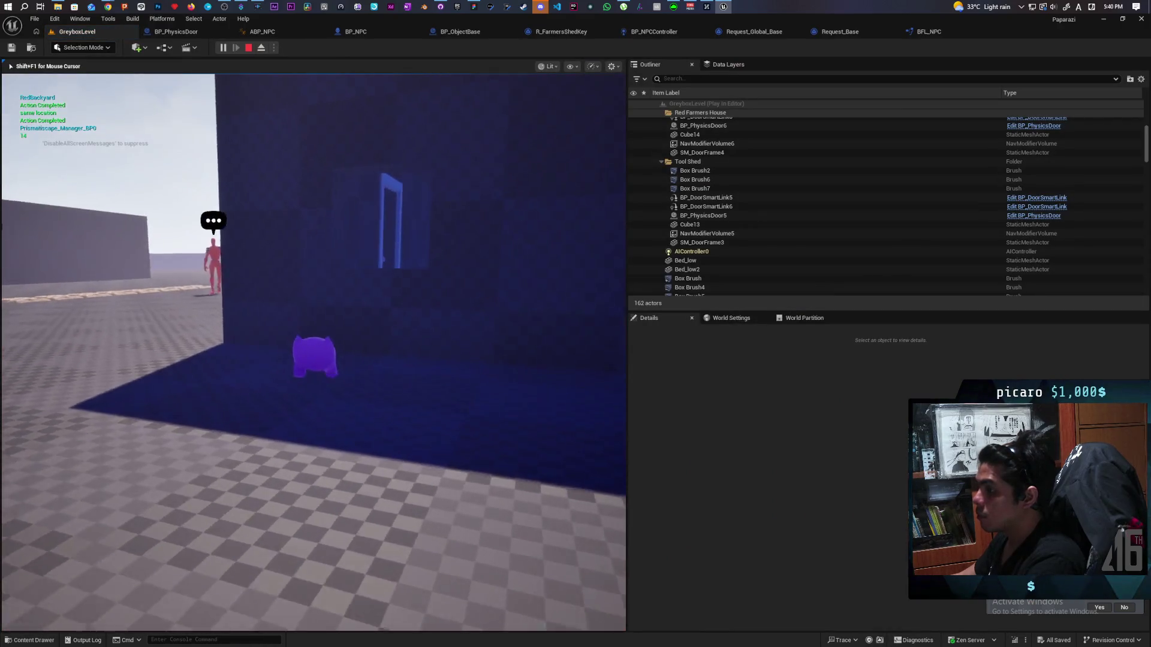
key(f)
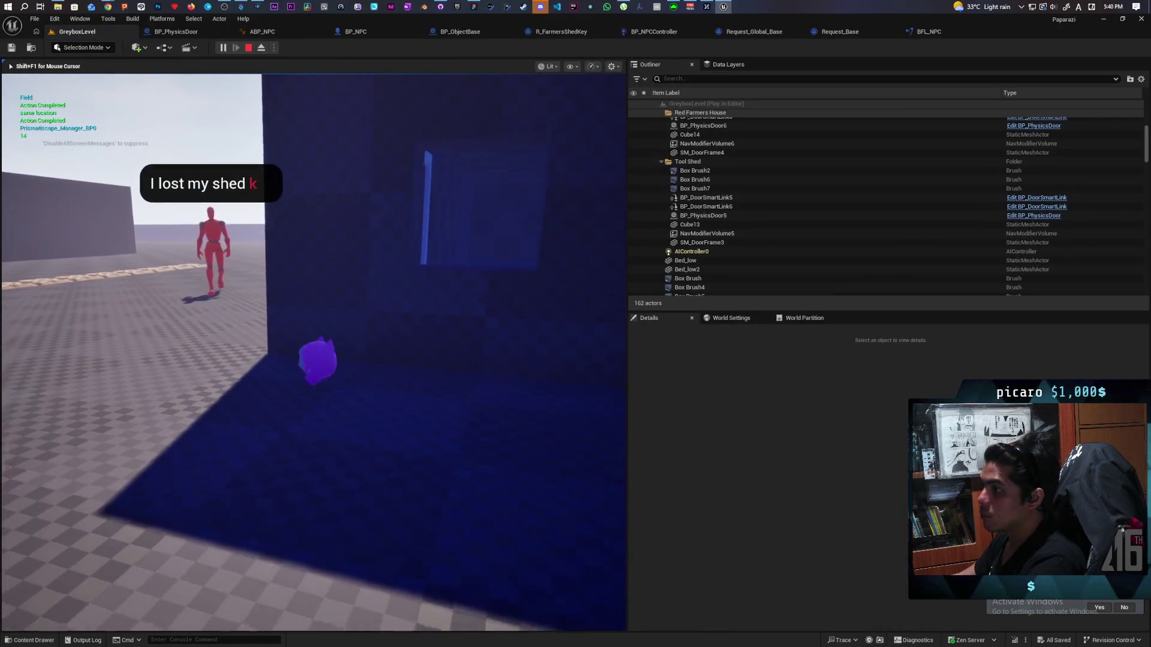
key(w)
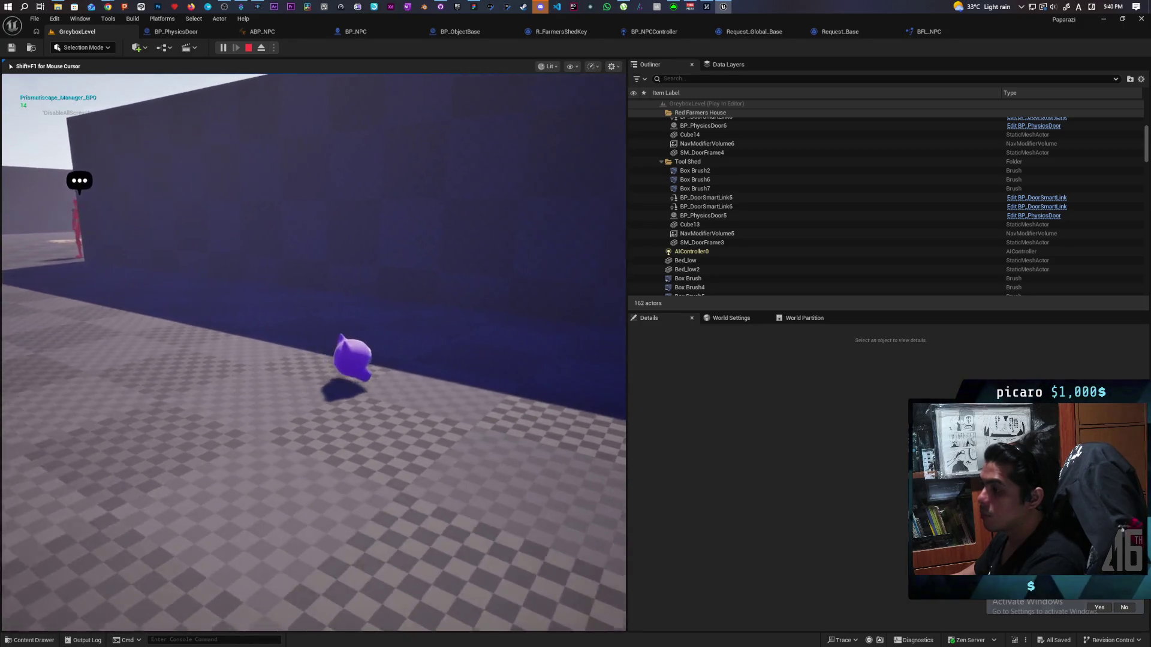
key(w)
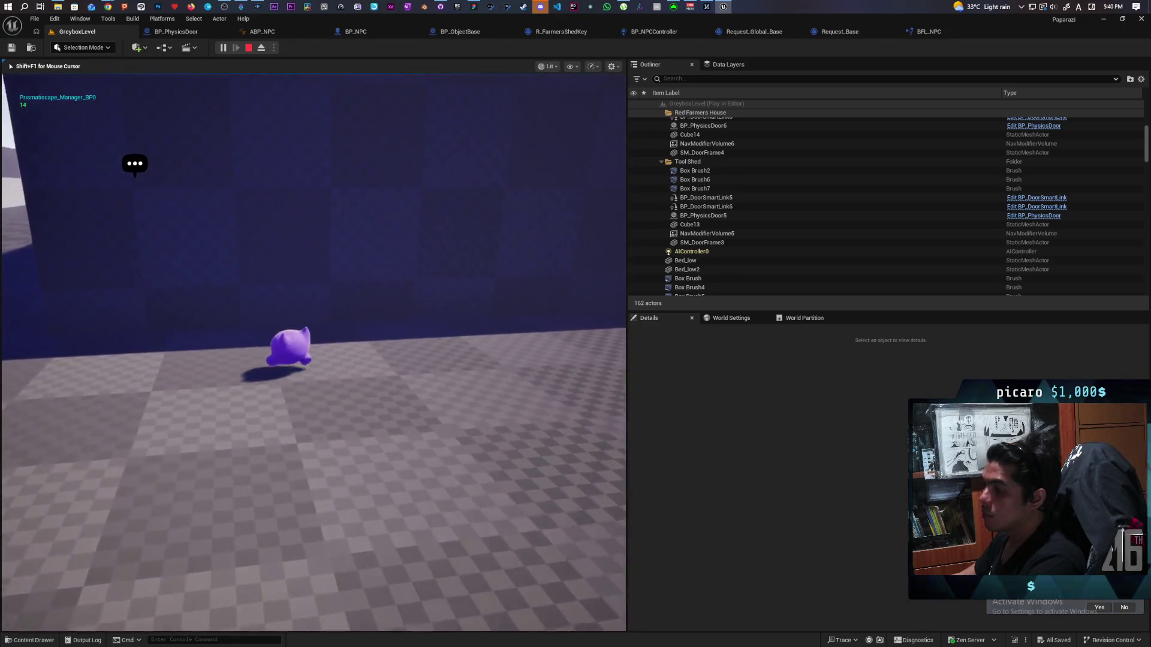
key(Escape)
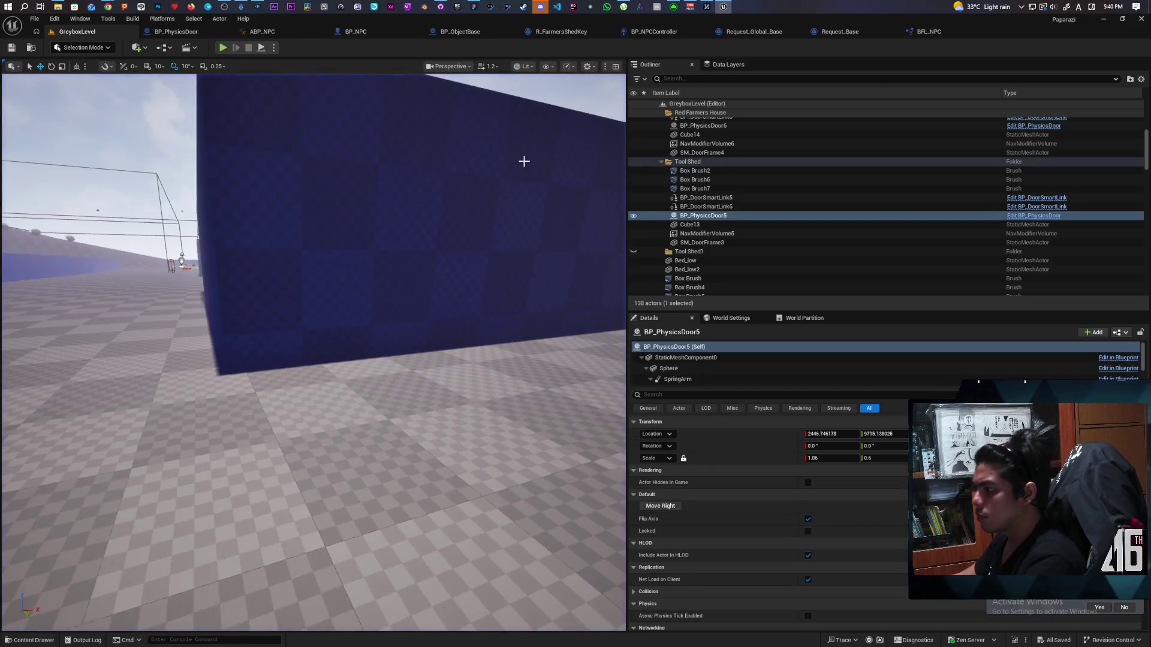
click(656, 33)
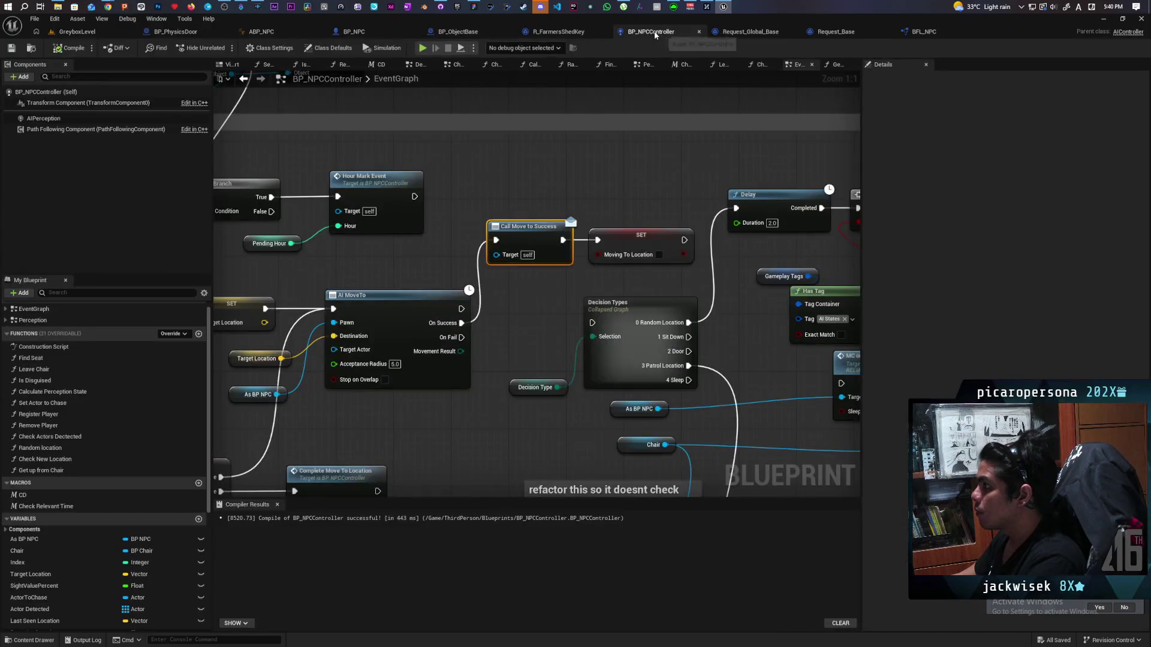
Zoom out and pan BP_NPCController's graph to show the whole Move To section.
scroll(622, 185, down, 2)
drag(557, 181, 692, 165)
mouse_move(480, 229)
mouse_down()
mouse_move(490, 233)
mouse_move(466, 268)
mouse_up()
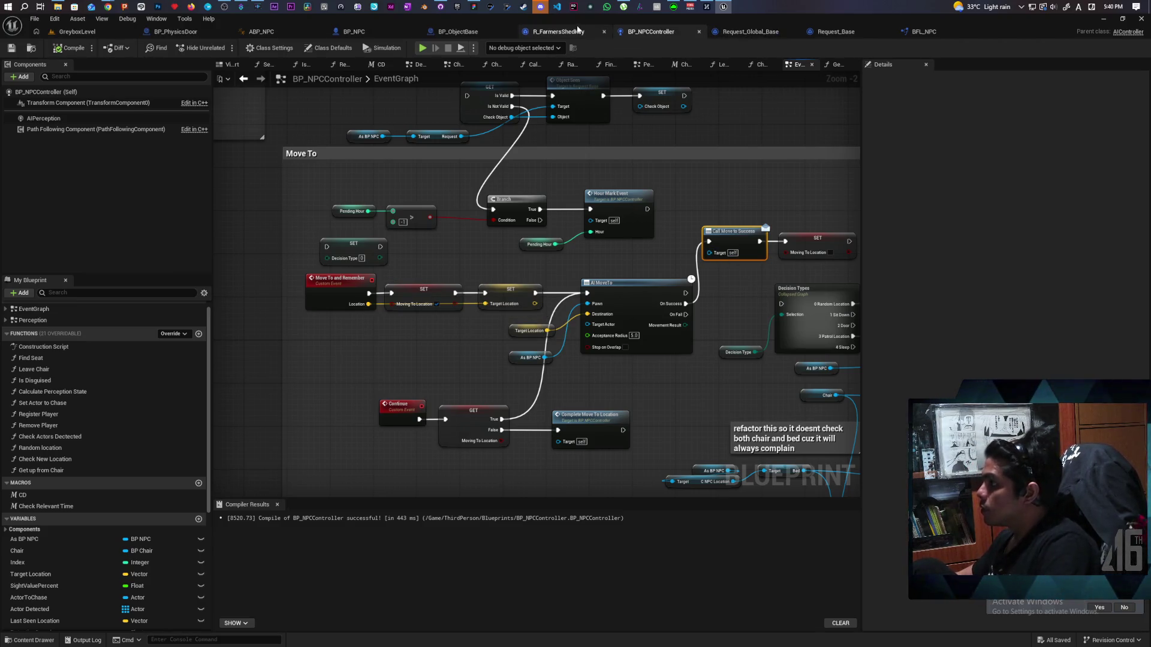
Glance at R_FarmersShedKey's event graph, then frame BP_PhysicsDoor5 back in GreyboxLevel.
click(558, 32)
drag(516, 227, 573, 200)
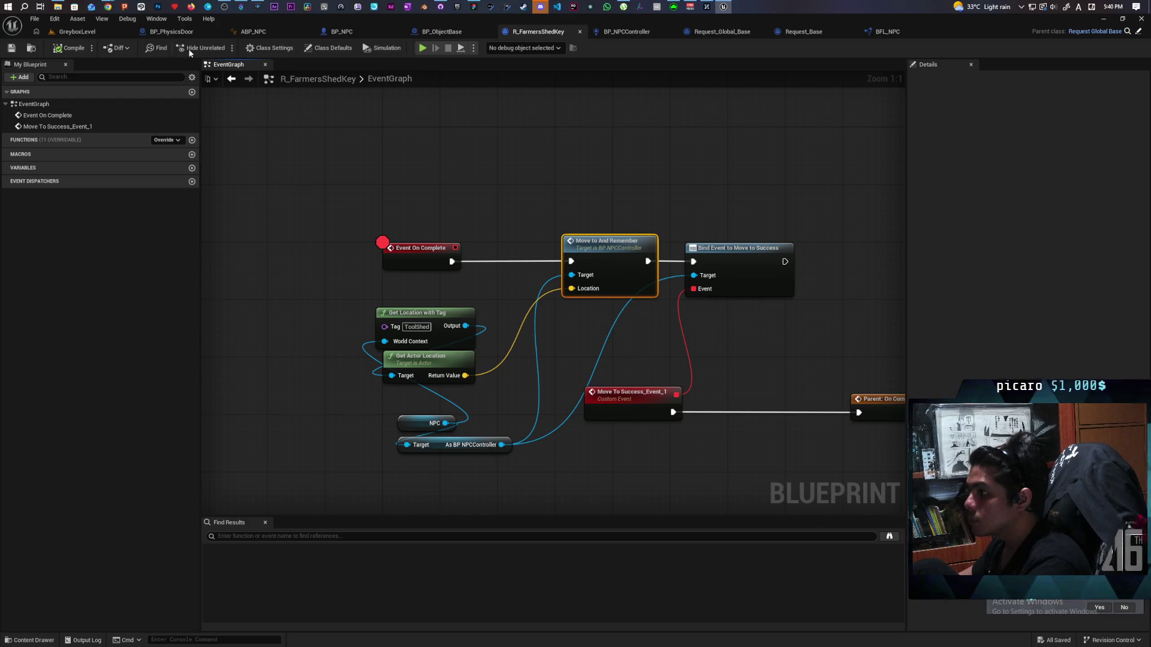
click(76, 32)
key(f)
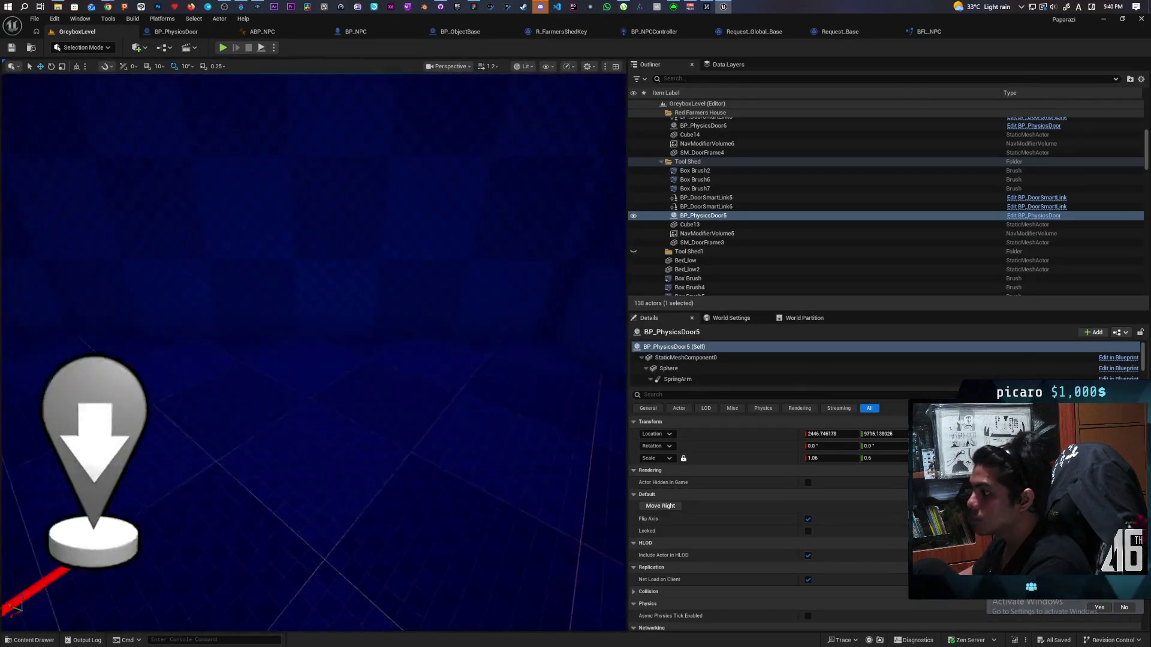
Read location markers' Tags via a 'tag' Details search, confirming ToolShed, then open R_FarmersShedKey.
click(290, 281)
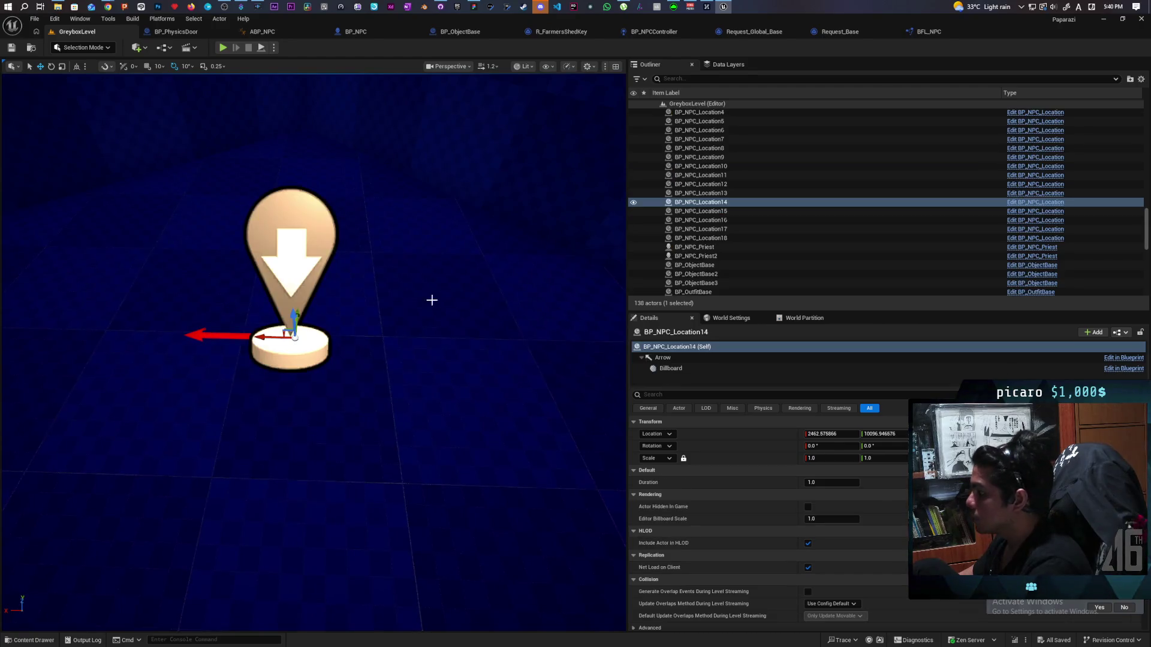
text(tag)
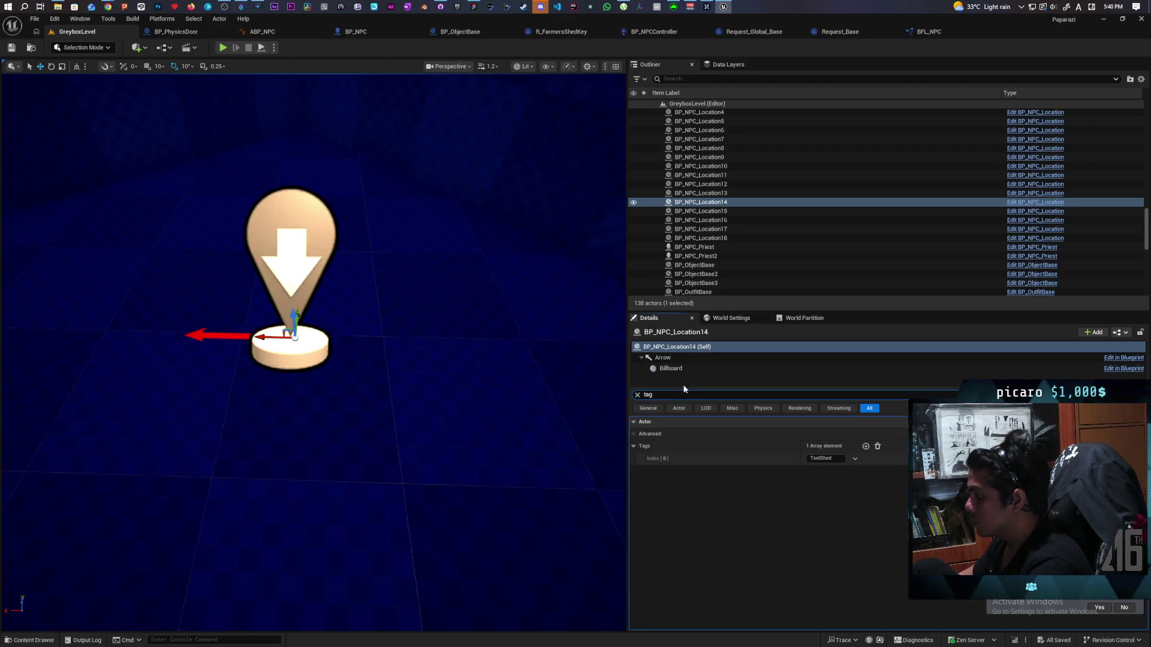
scroll(410, 291, down, 5)
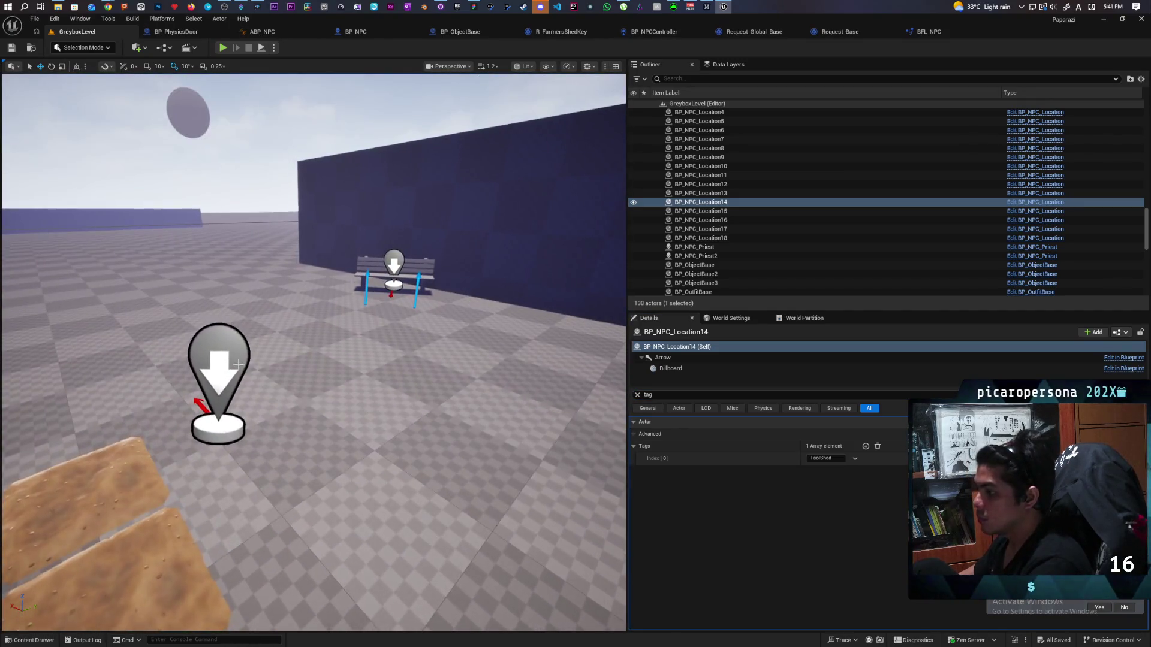
click(222, 372)
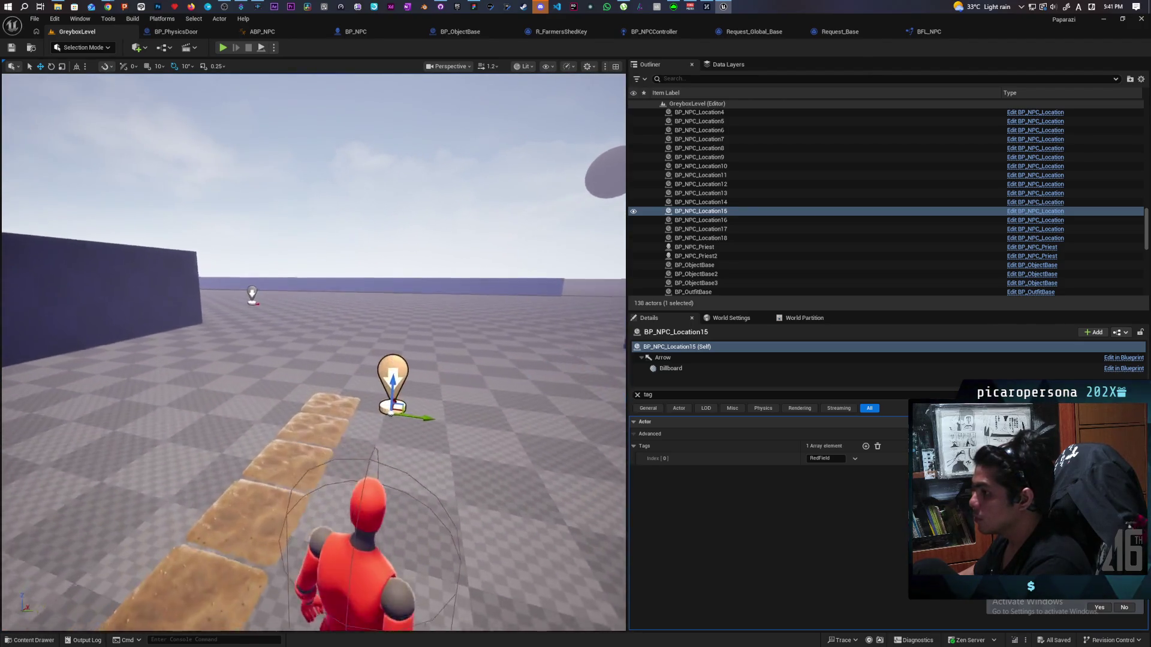
click(251, 291)
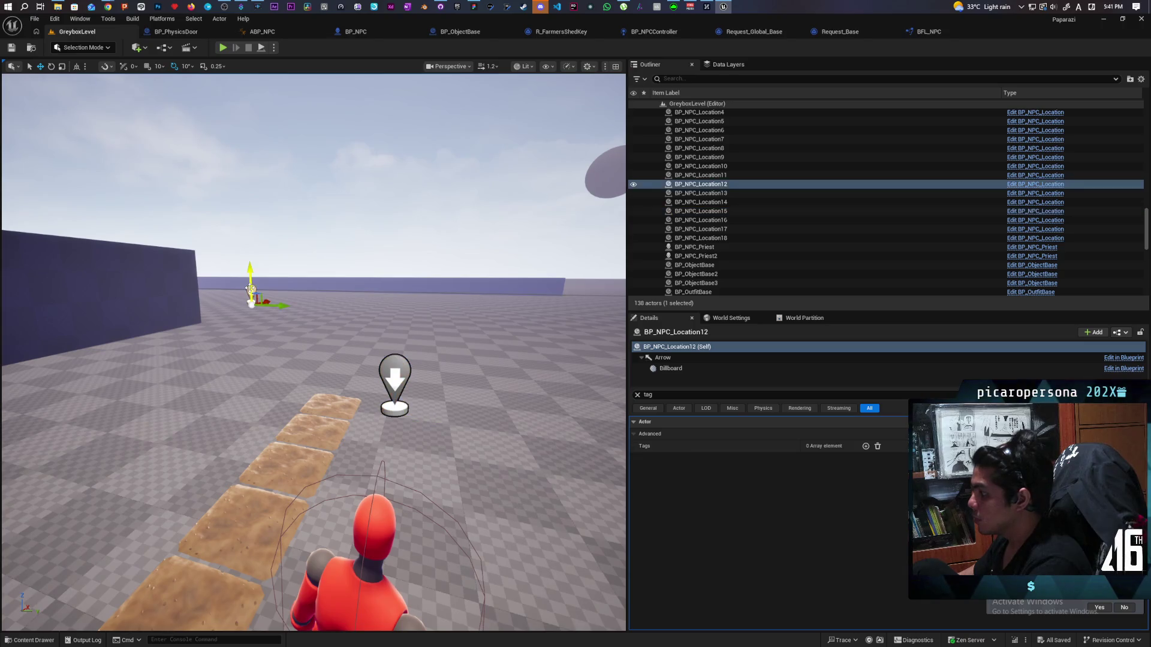
click(396, 372)
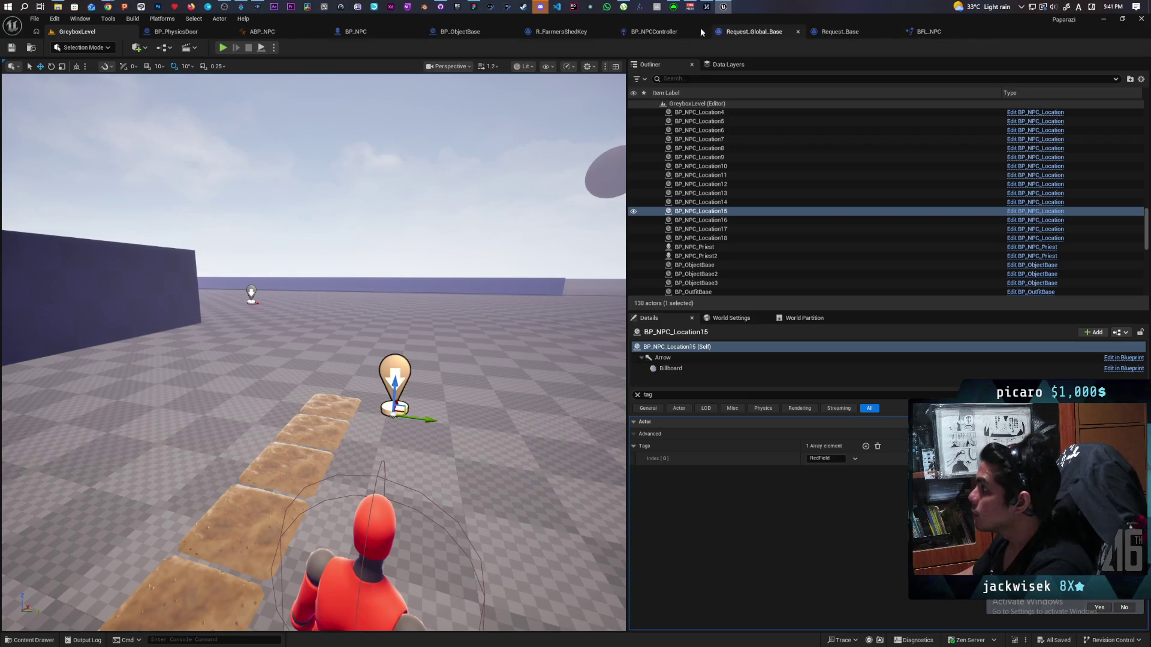
click(645, 31)
click(564, 33)
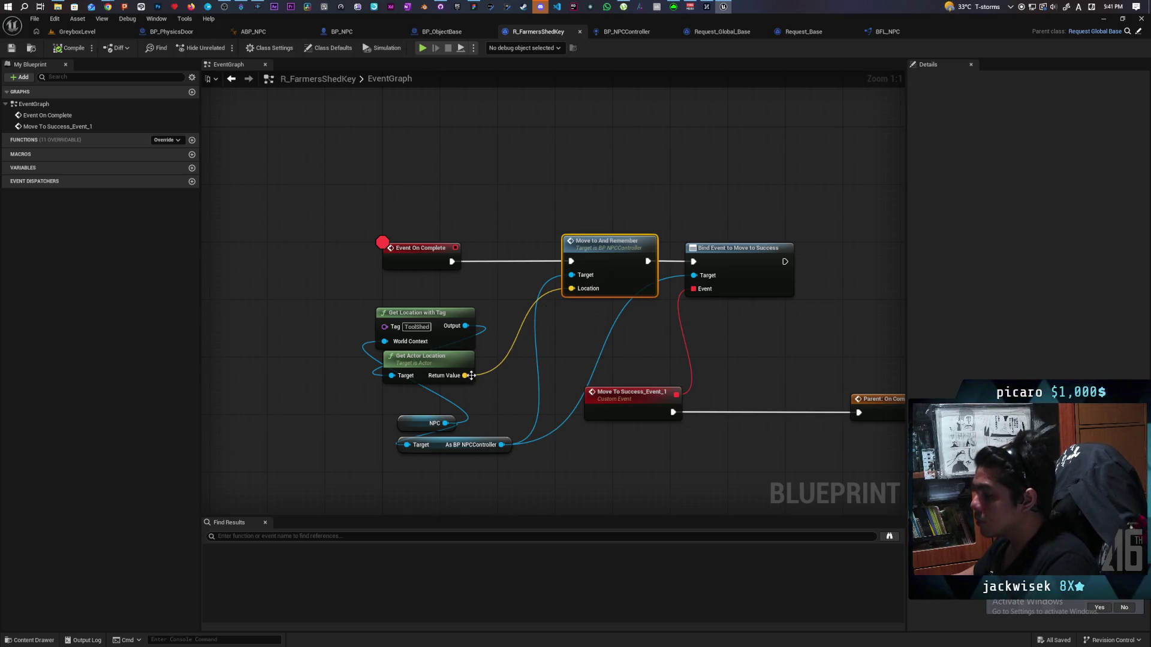
Add a Draw Debug Sphere node and arrange it beside Event On Complete and Get Location with Tag.
right_click(306, 291)
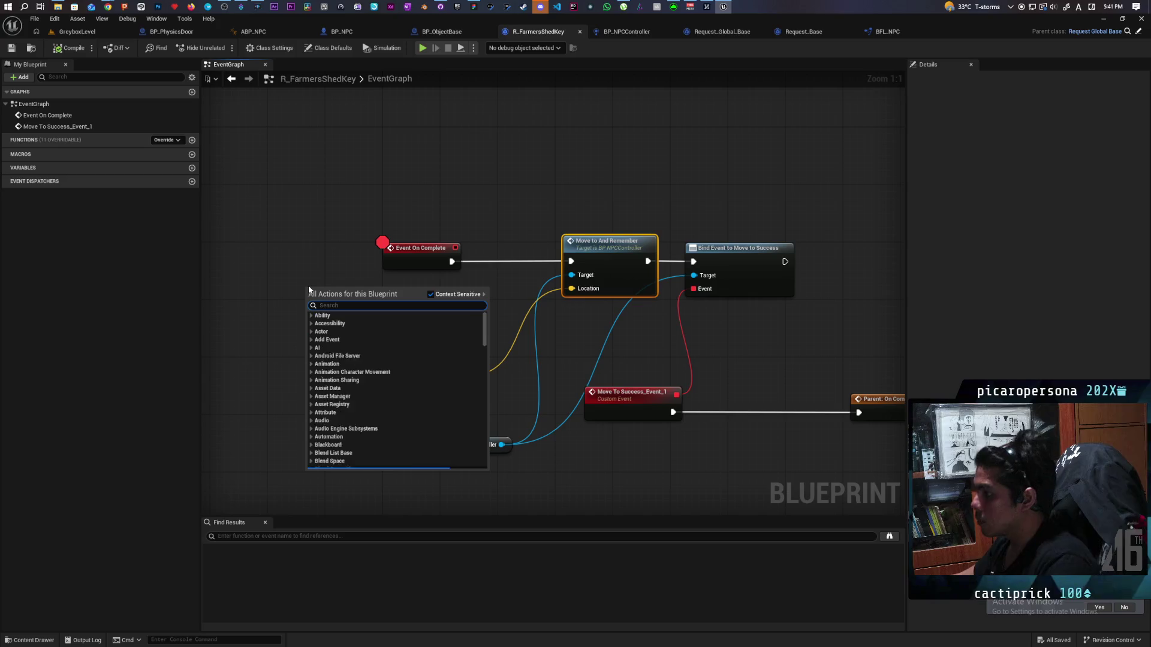
text(draw)
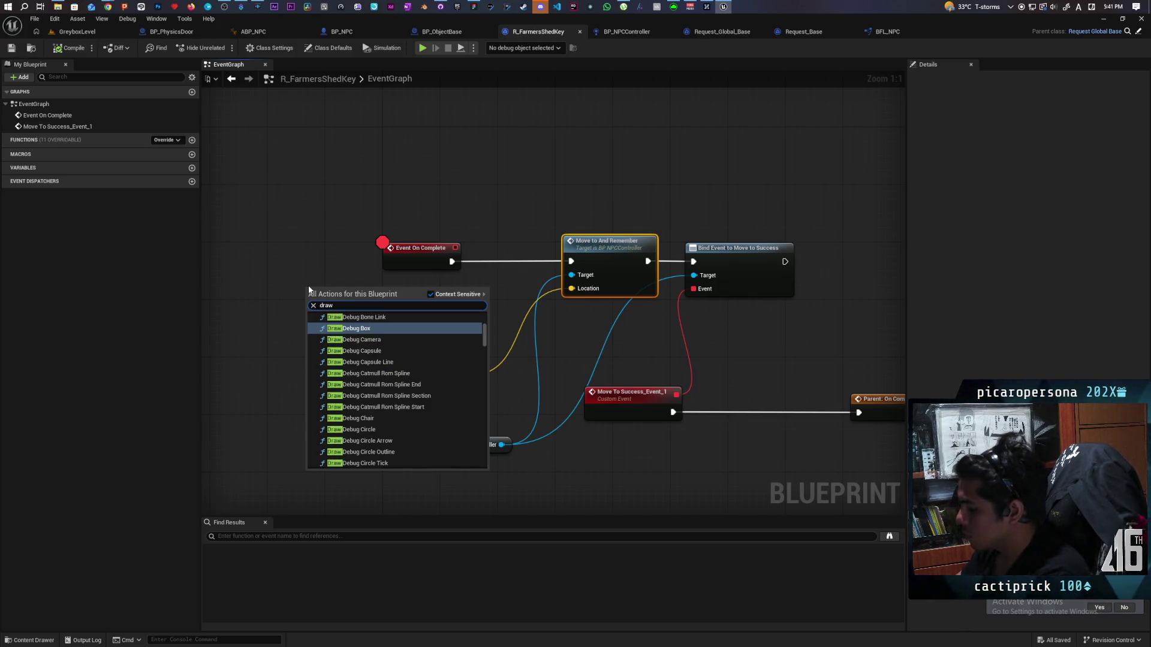
text( sphere)
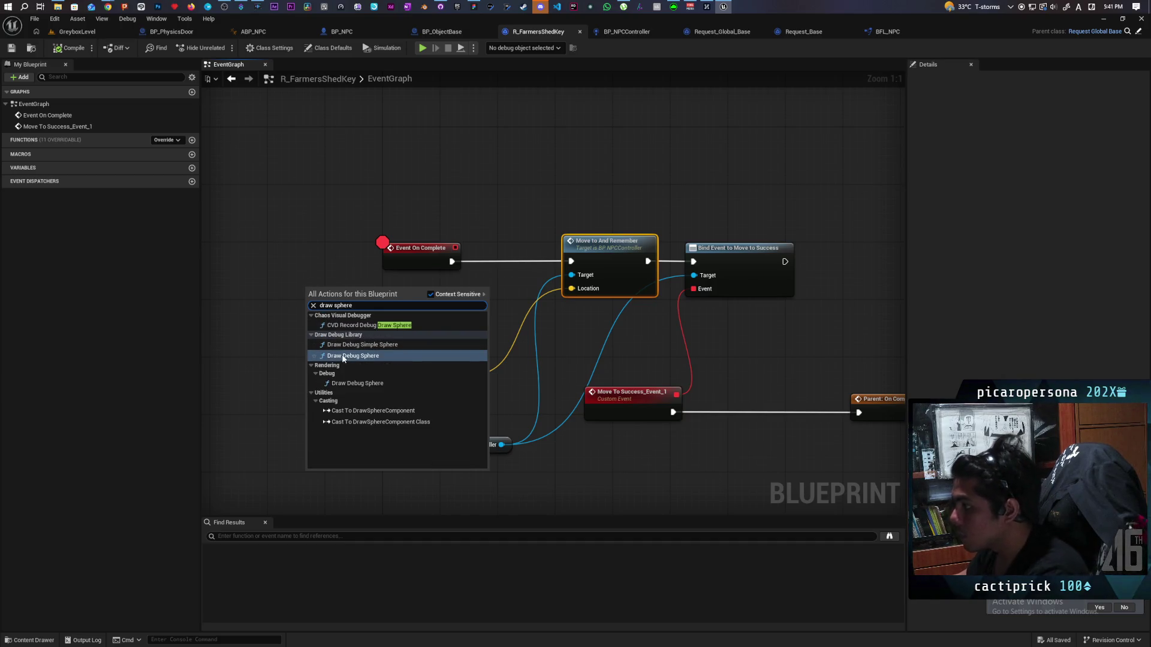
click(358, 383)
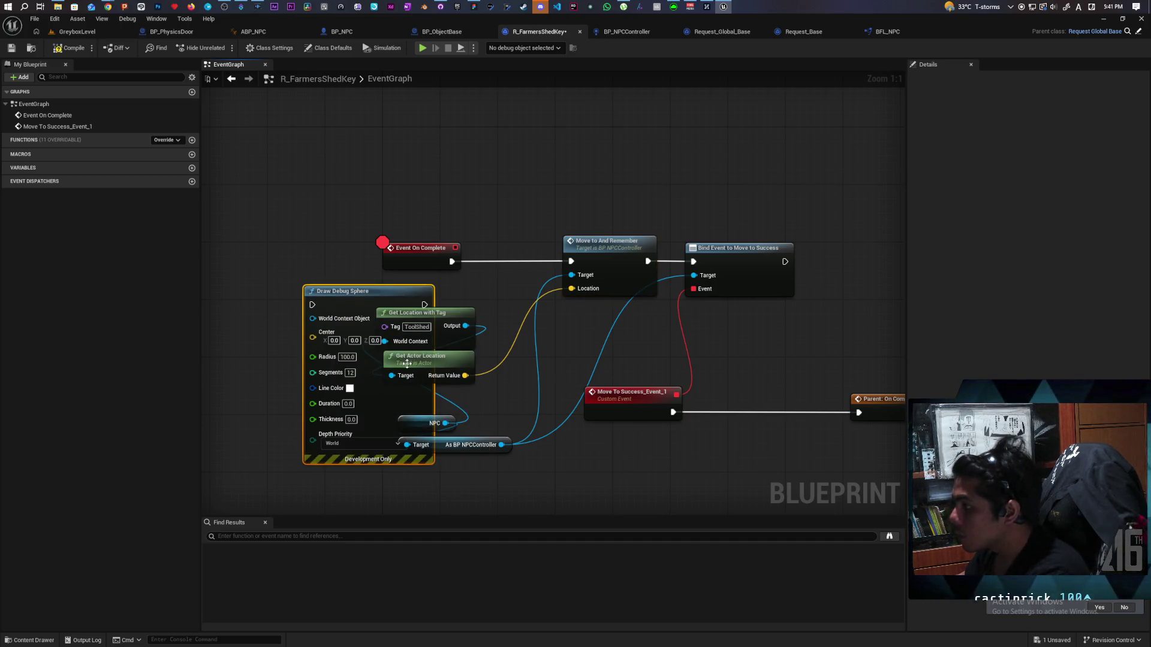
mouse_move(360, 302)
mouse_down()
mouse_move(333, 281)
mouse_move(489, 143)
mouse_move(557, 126)
mouse_up()
drag(416, 252, 347, 253)
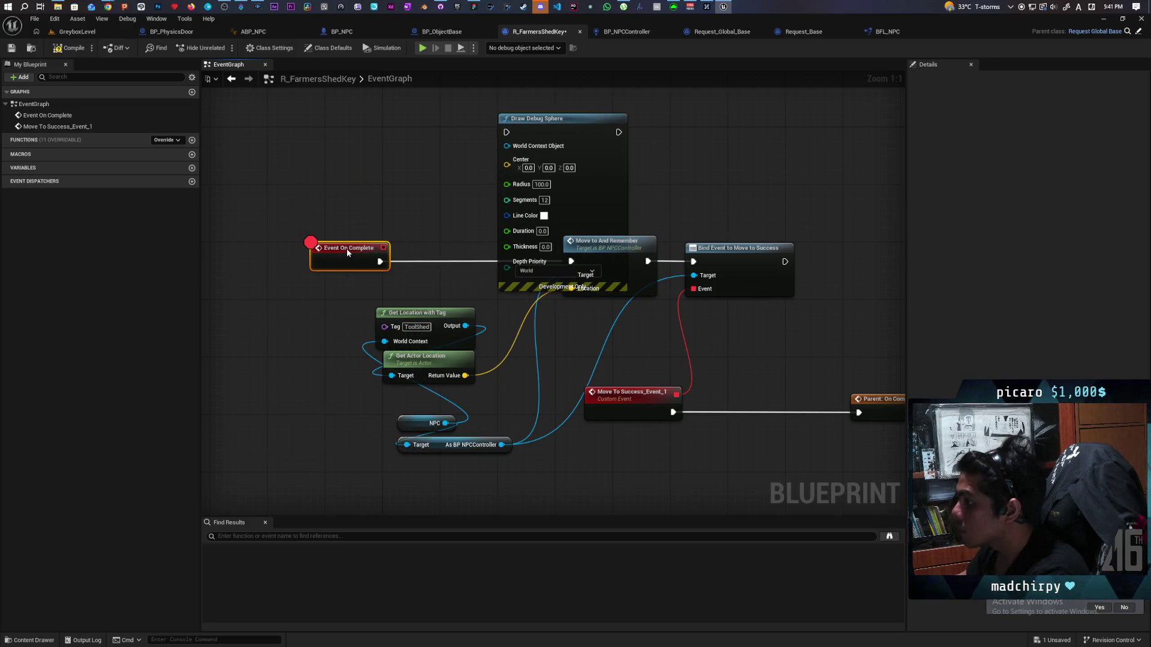
drag(455, 322, 288, 337)
Wire the sphere's world context from NPC, Center to the tool shed location, and exec after Event On Complete.
mouse_move(445, 424)
mouse_down()
mouse_move(510, 192)
mouse_move(507, 146)
mouse_up()
mouse_move(437, 352)
mouse_down()
mouse_move(283, 388)
mouse_move(507, 165)
mouse_up()
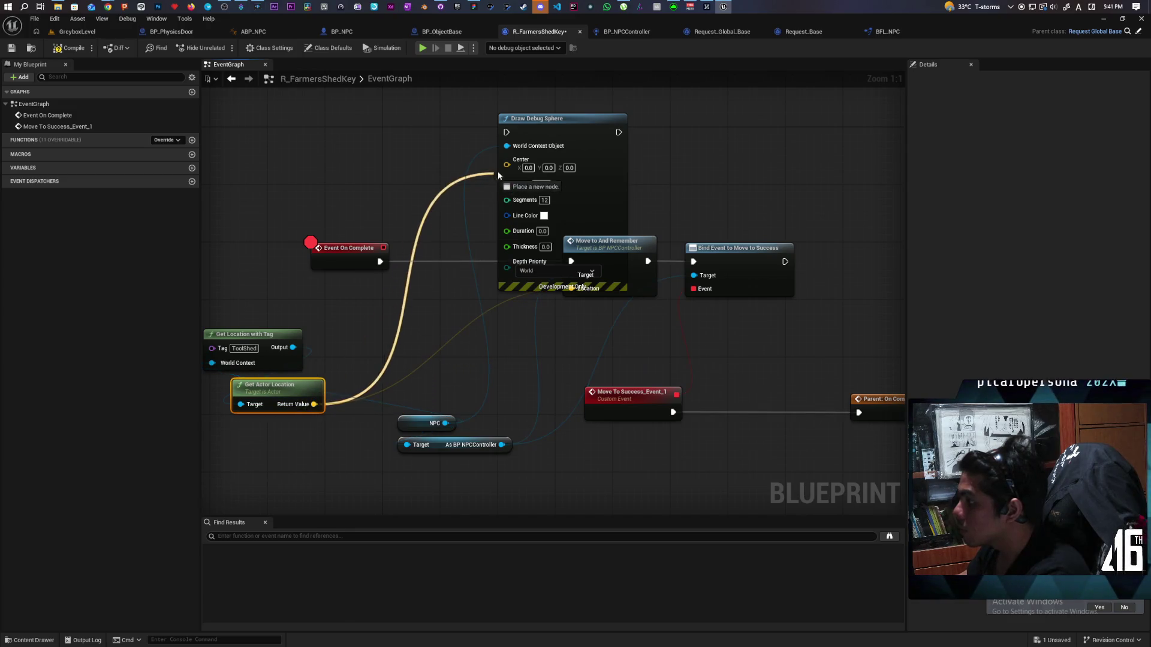
mouse_move(589, 135)
mouse_down()
mouse_move(534, 169)
mouse_move(496, 235)
mouse_move(497, 267)
mouse_up()
drag(380, 261, 412, 262)
drag(526, 261, 571, 264)
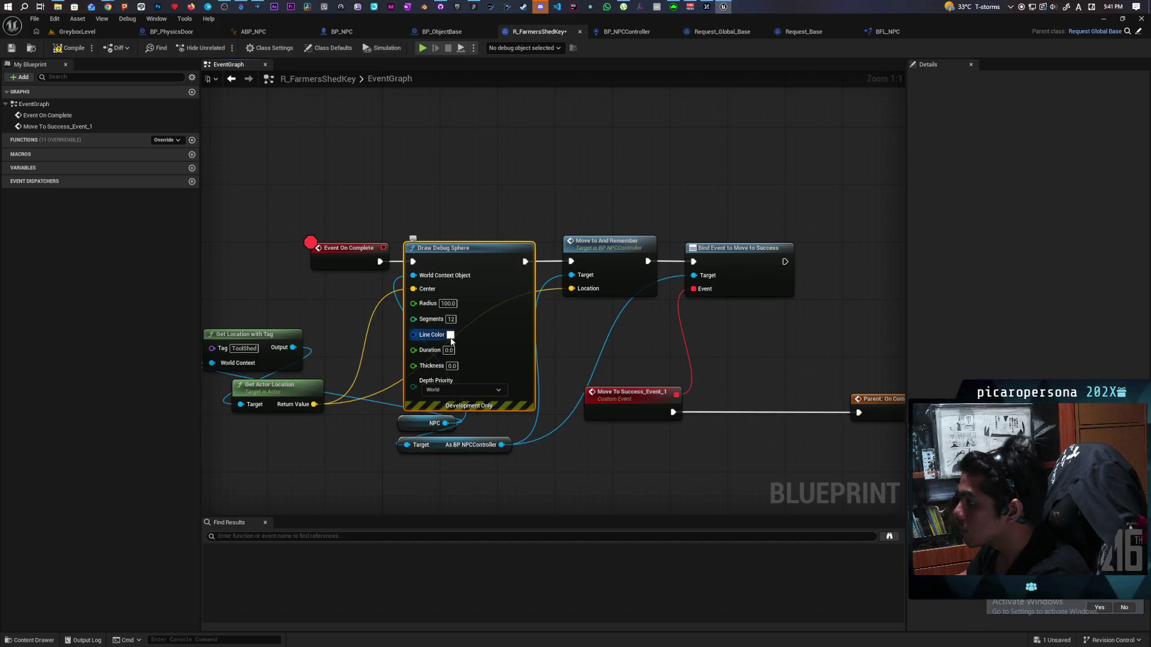
Set the debug sphere's Line Color to red and Duration to 100.
click(450, 334)
drag(542, 423, 549, 402)
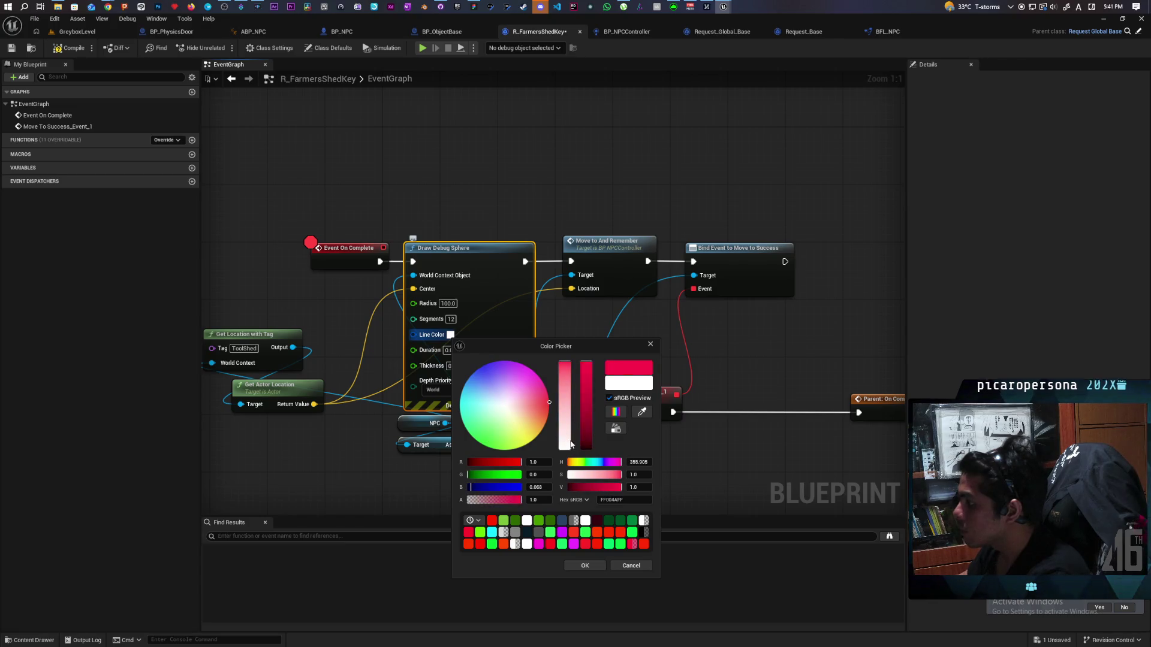
click(571, 564)
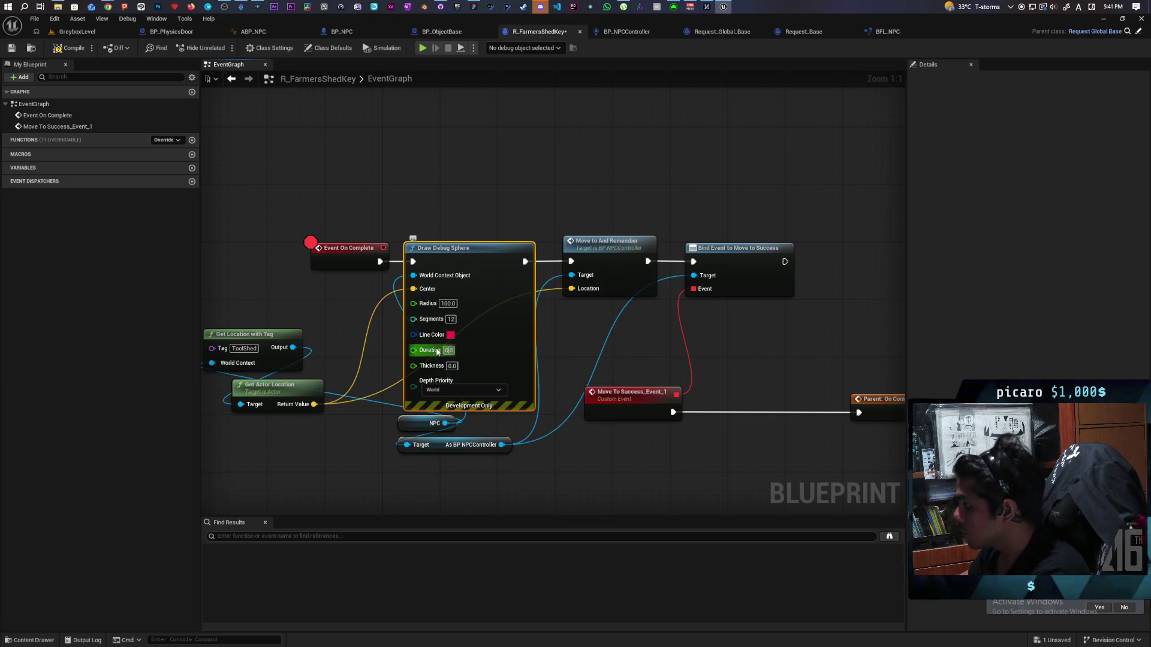
text(100)
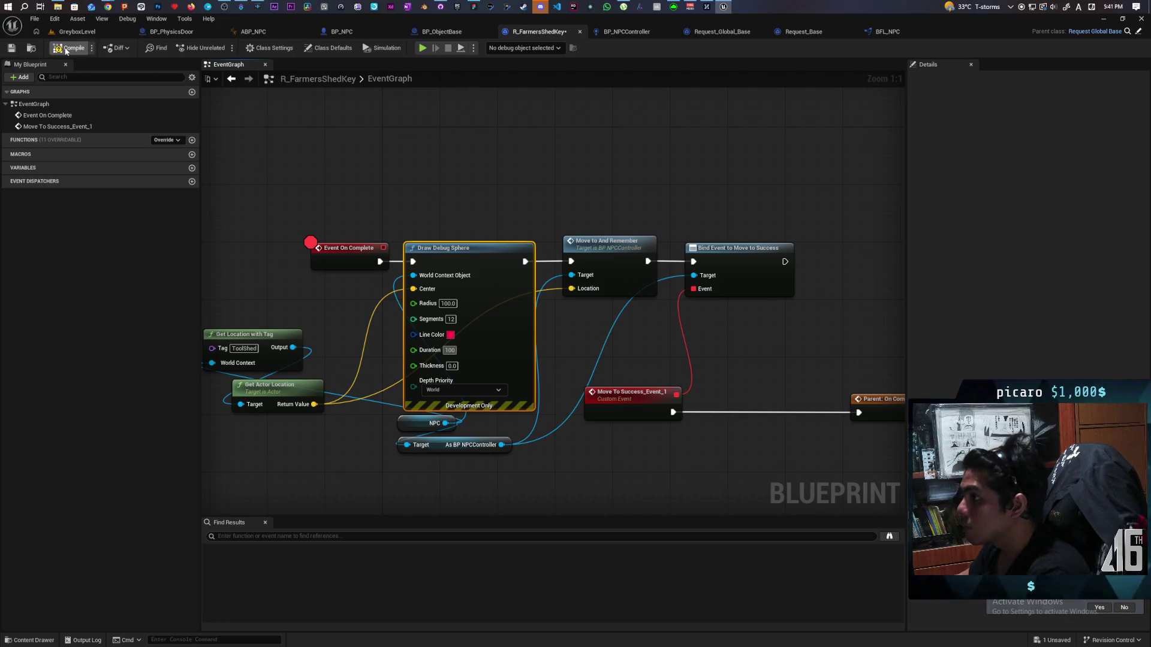
click(77, 32)
Start Play In Editor and run the character toward the sheds, jumping along the way.
key(alt+p)
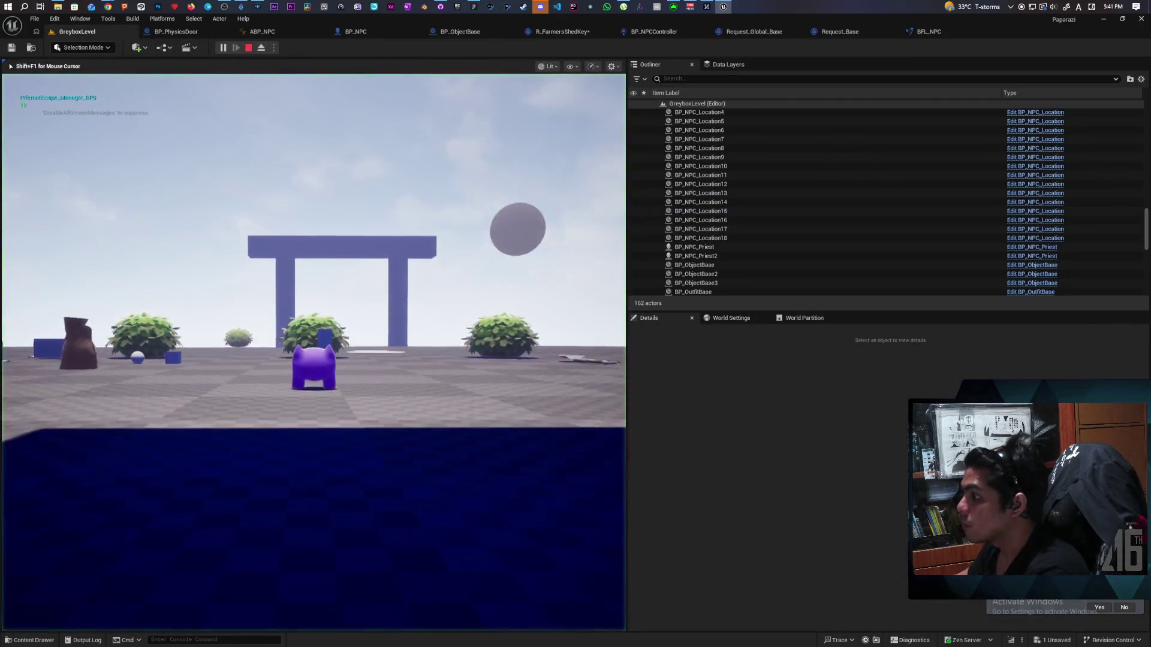
key(w)
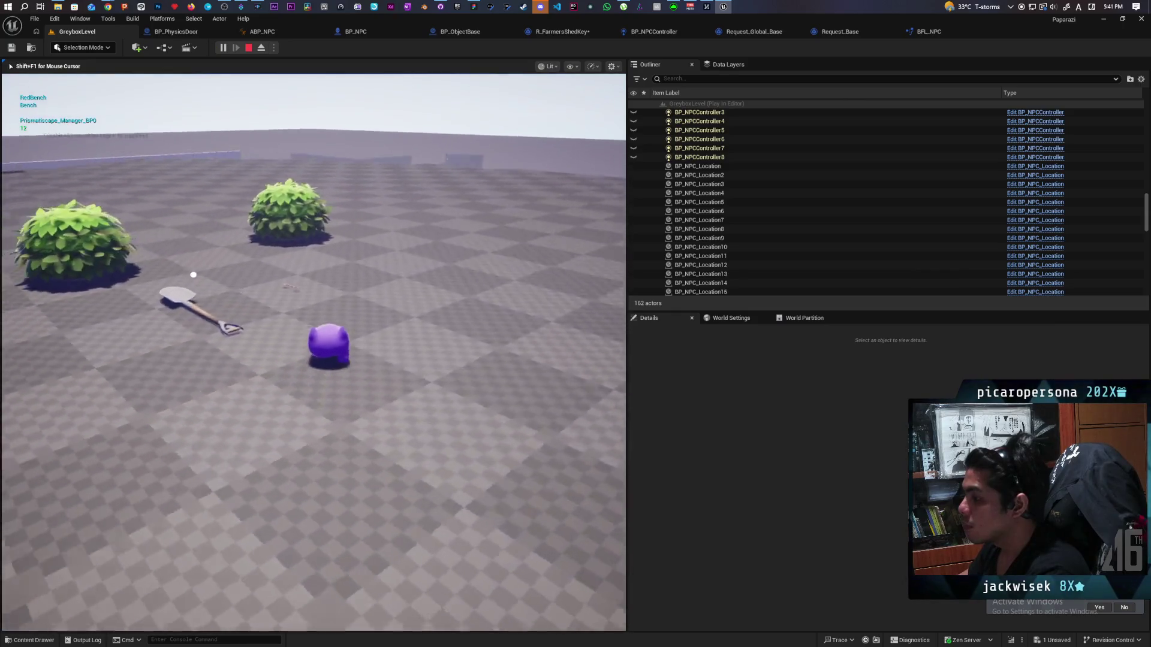
key(w)
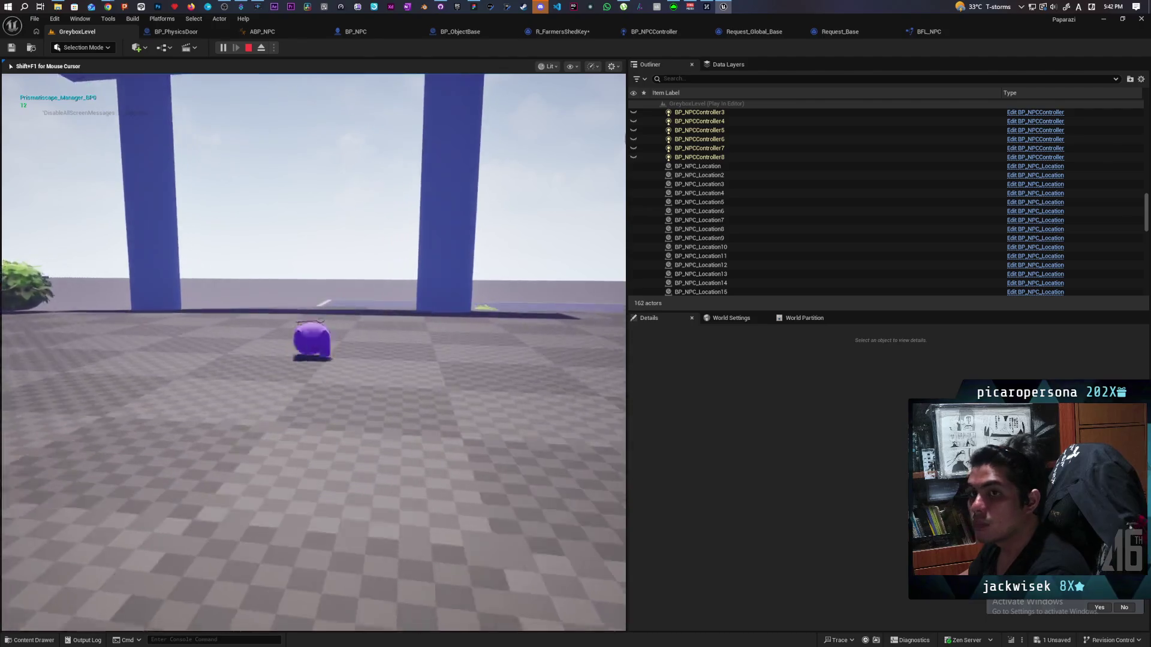
key(space)
key(w)
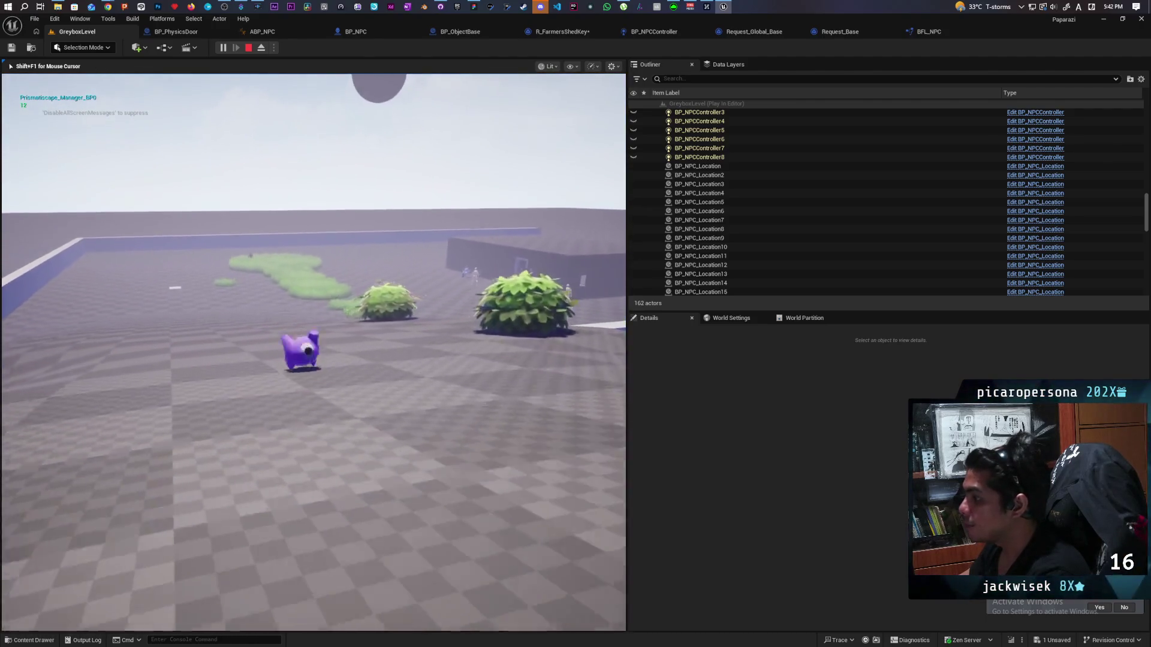
key(w)
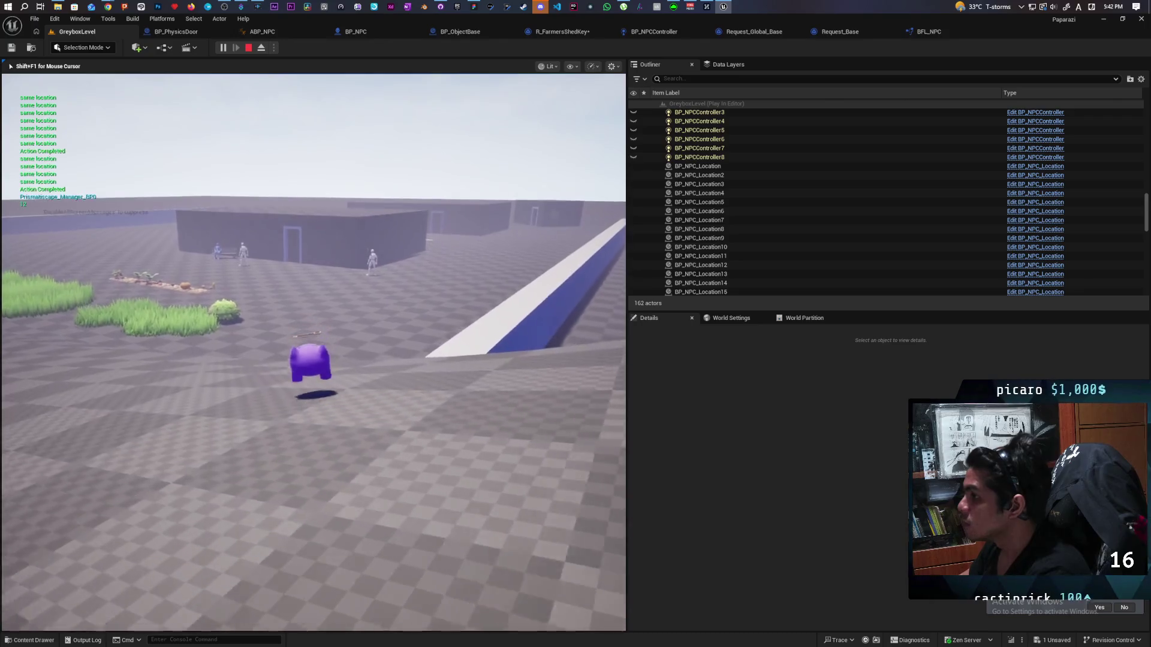
key(space)
key(w)
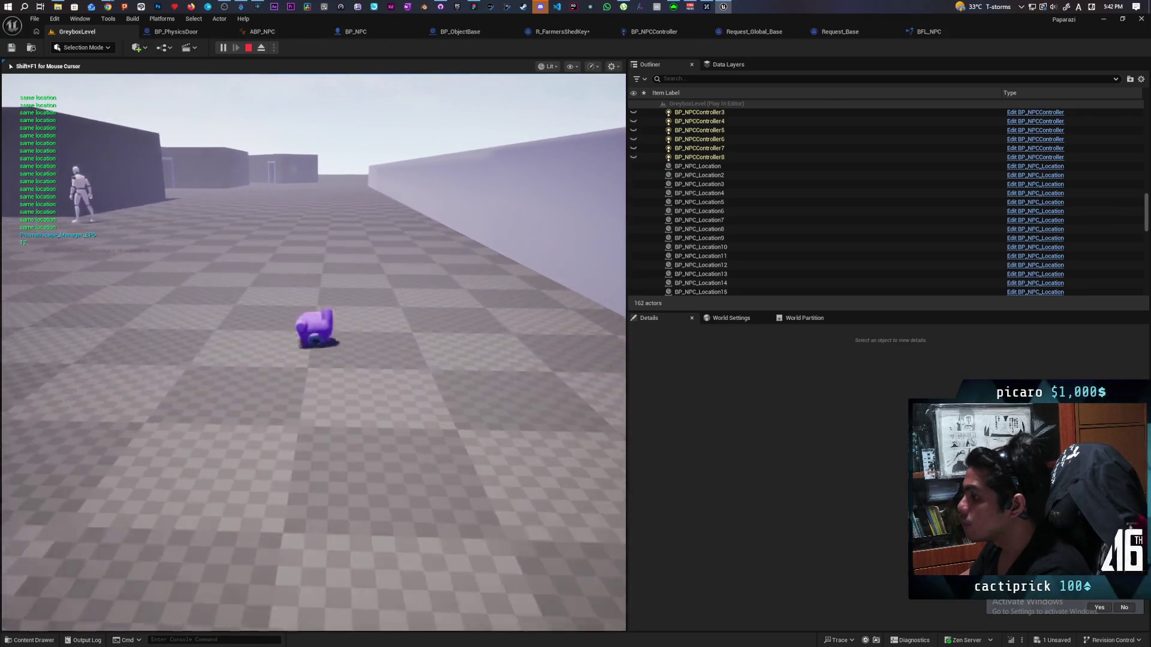
key(w)
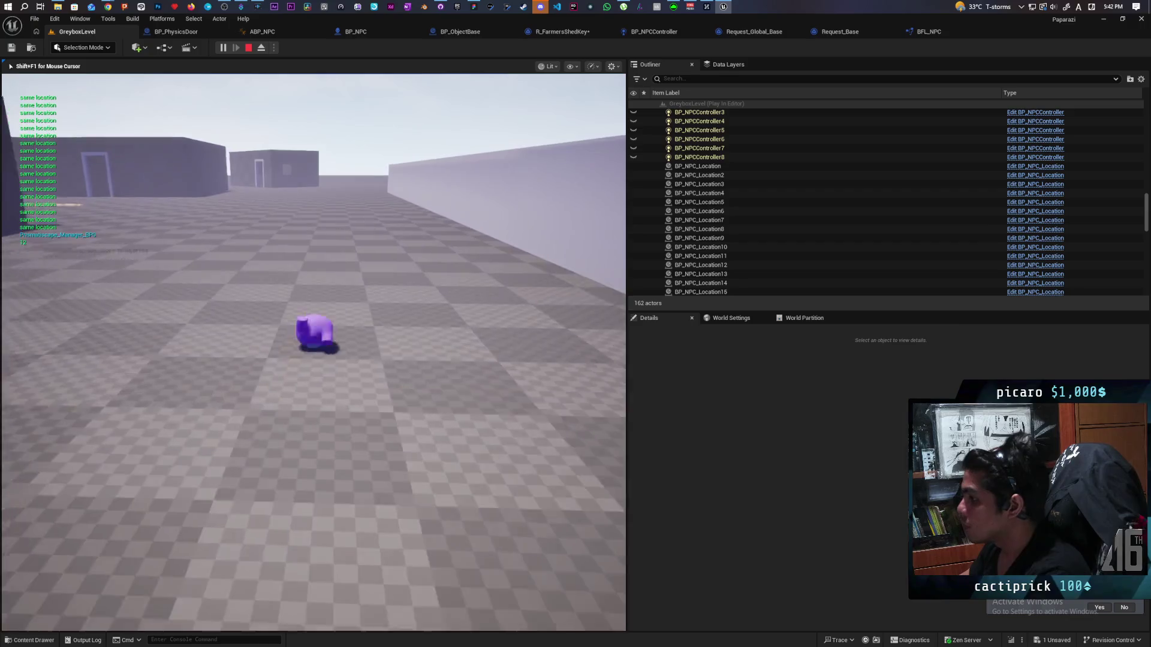
key(w)
key(space)
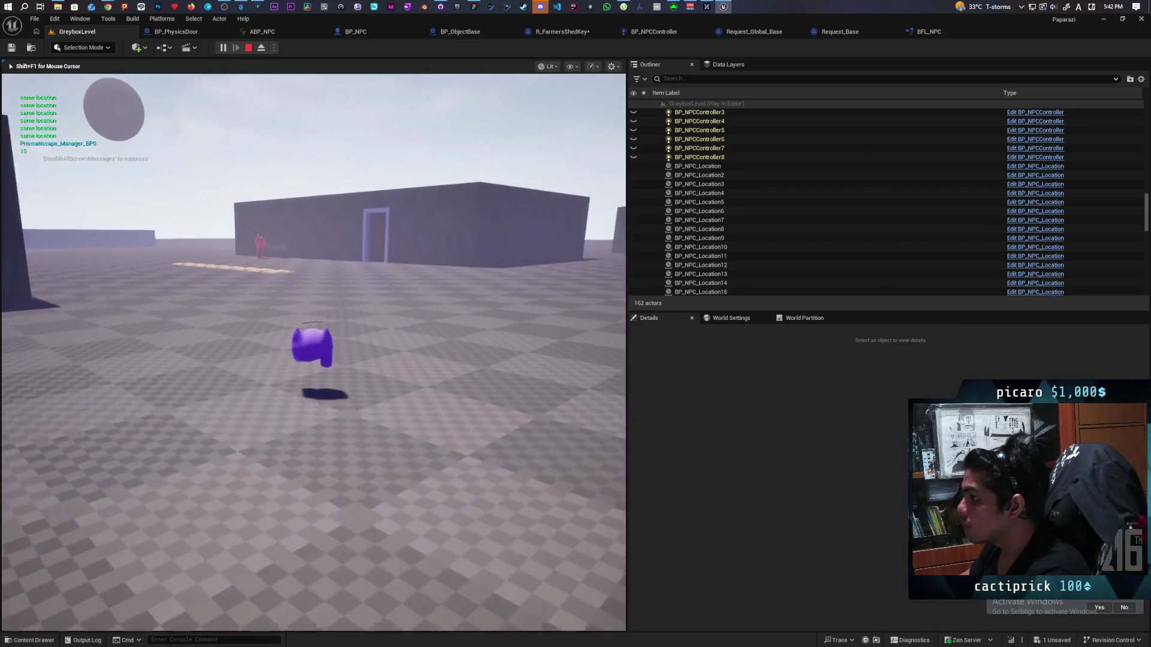
Move the character along the shed and blue walls, then resume past the breakpoint.
key(w)
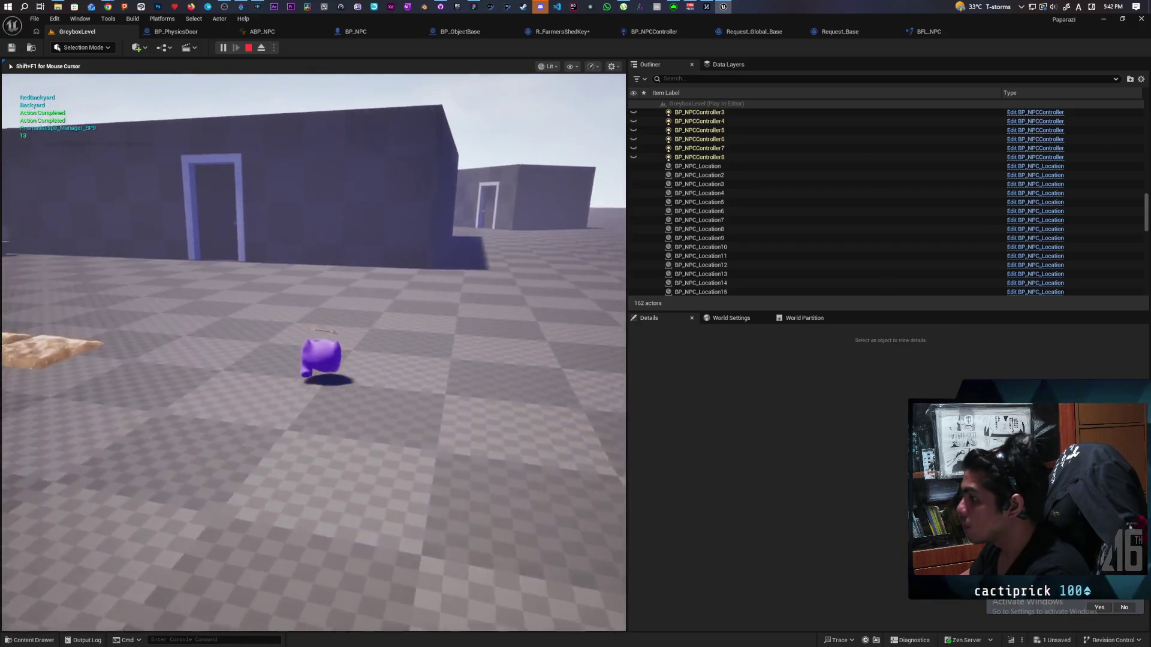
key(w)
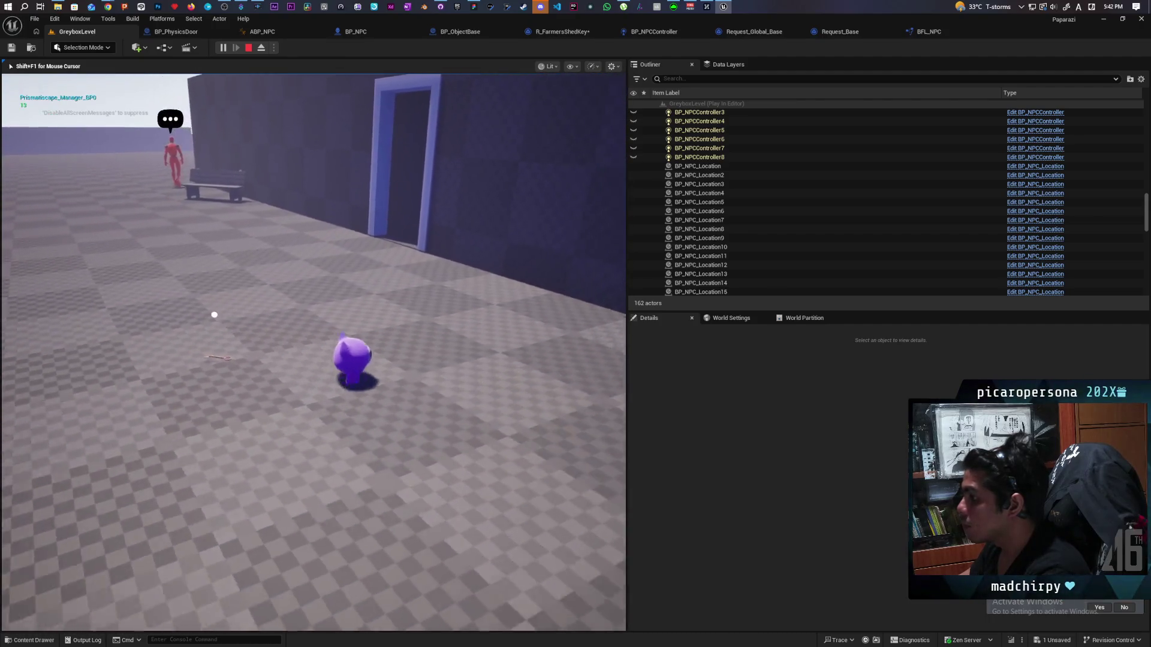
key(w)
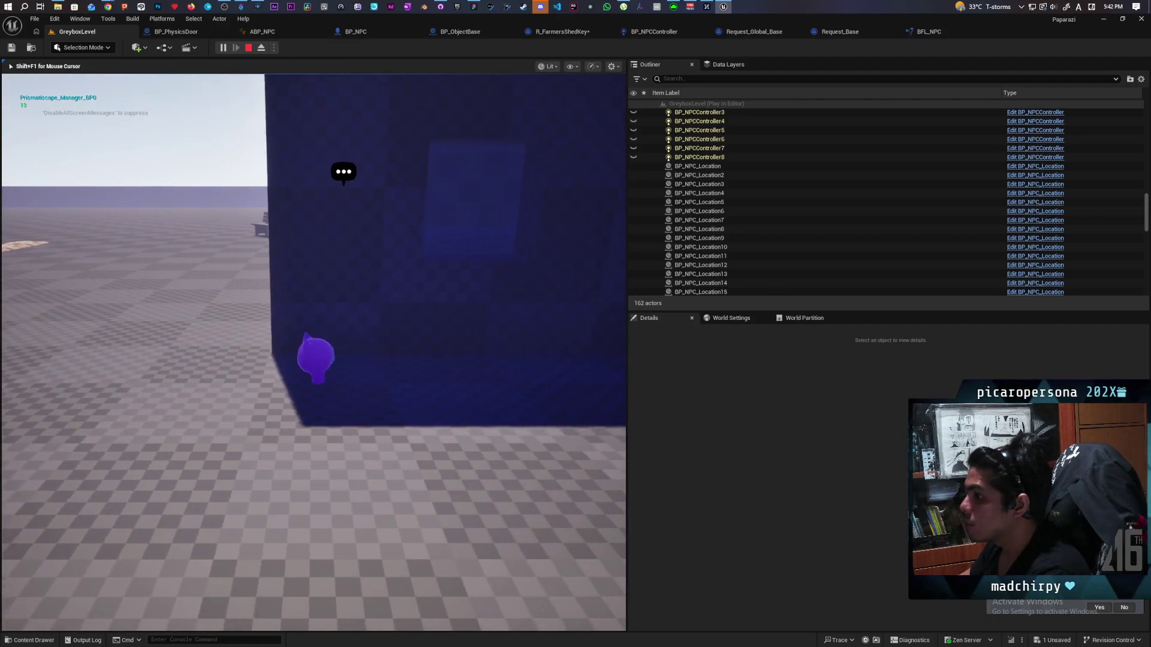
key(w)
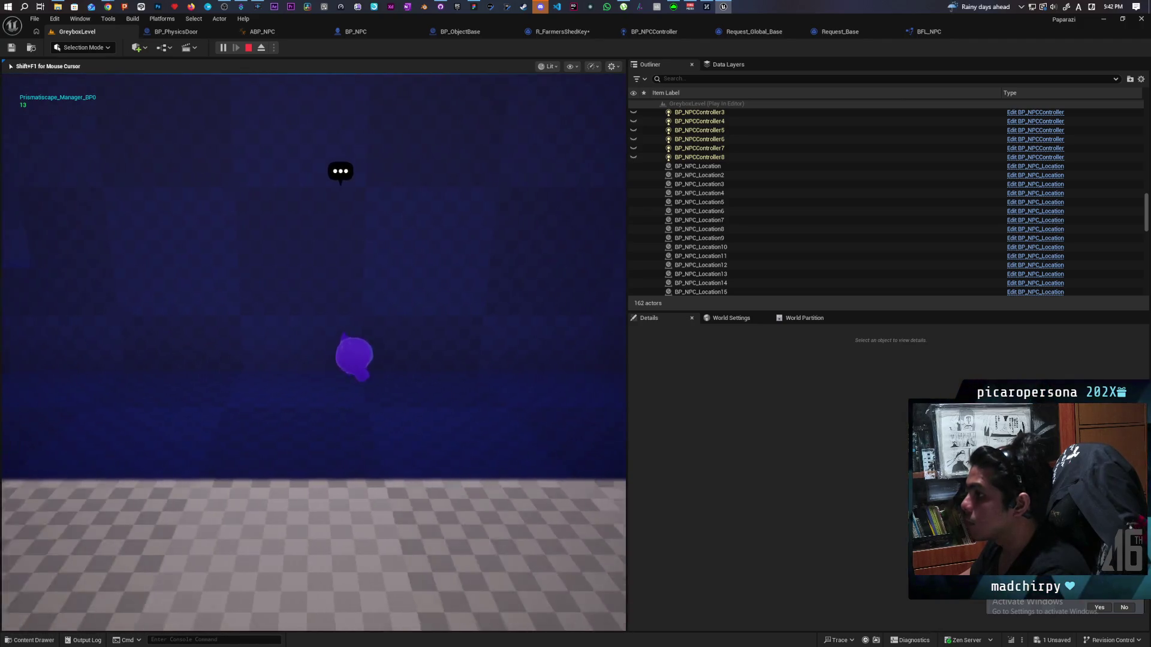
key(w)
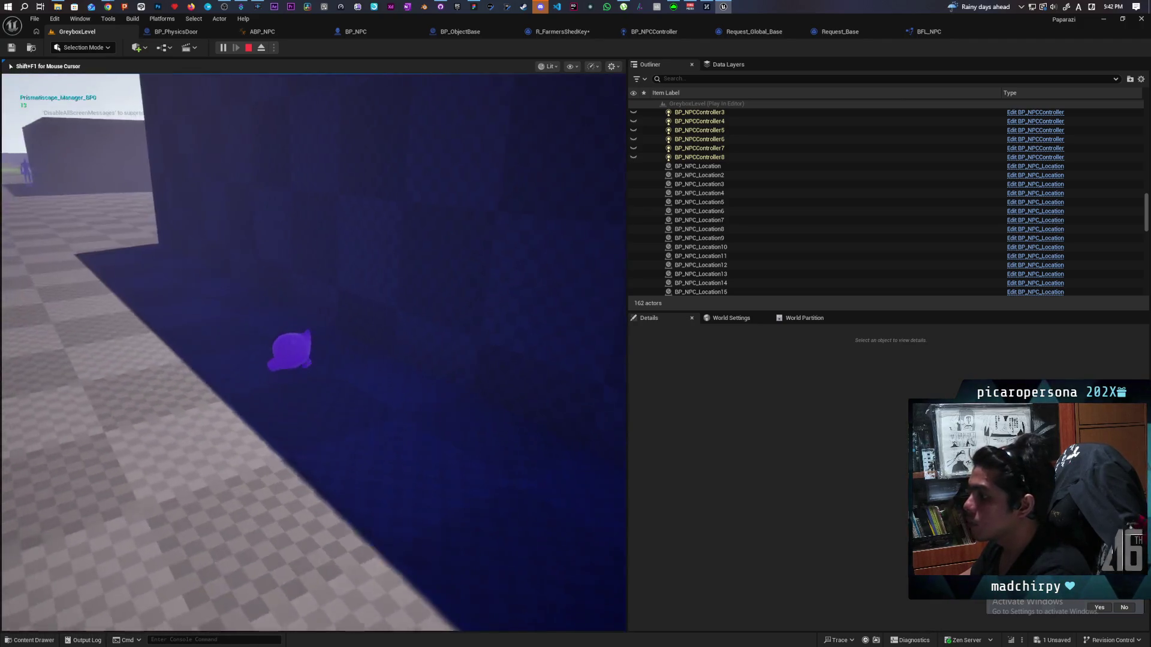
key(w)
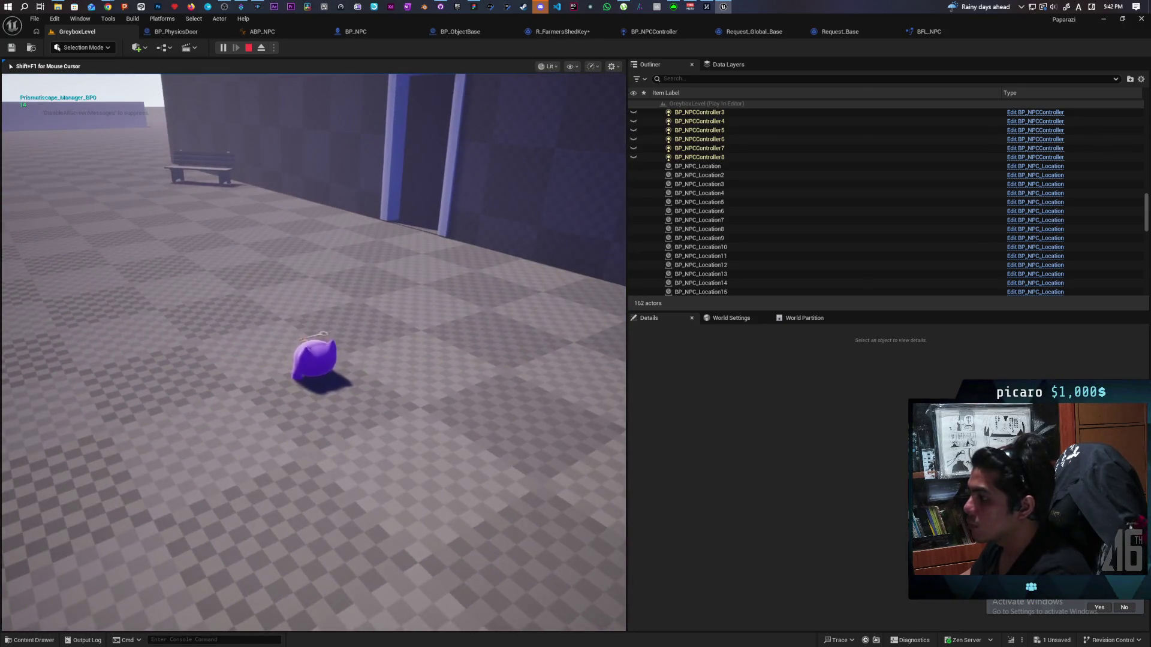
key(w)
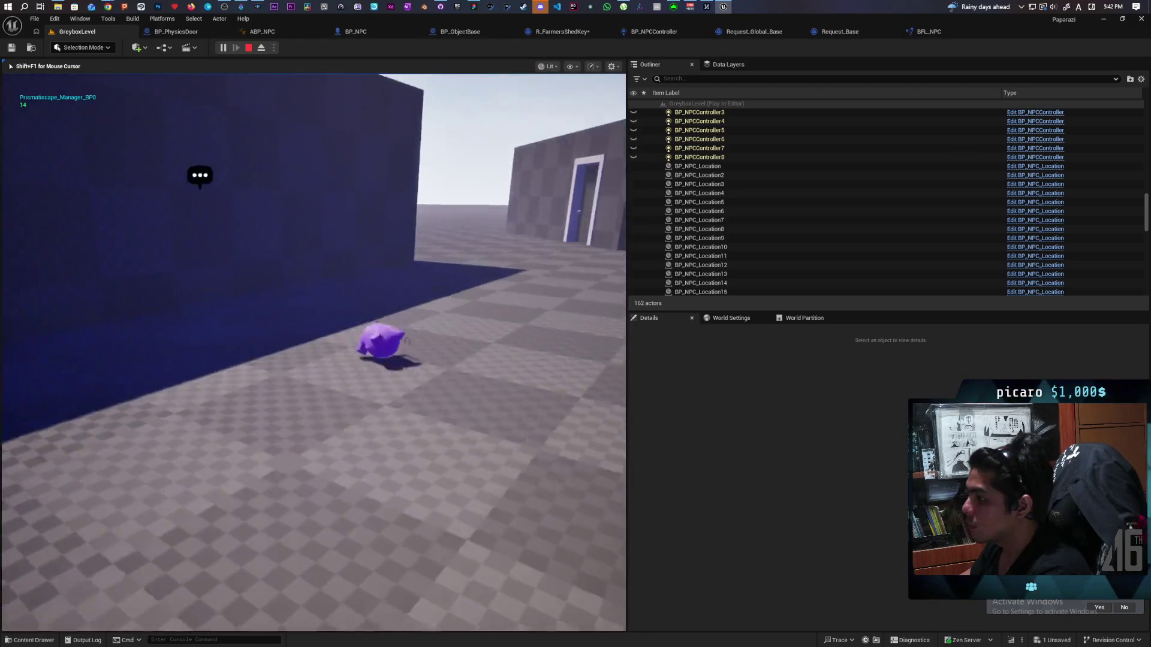
key(w)
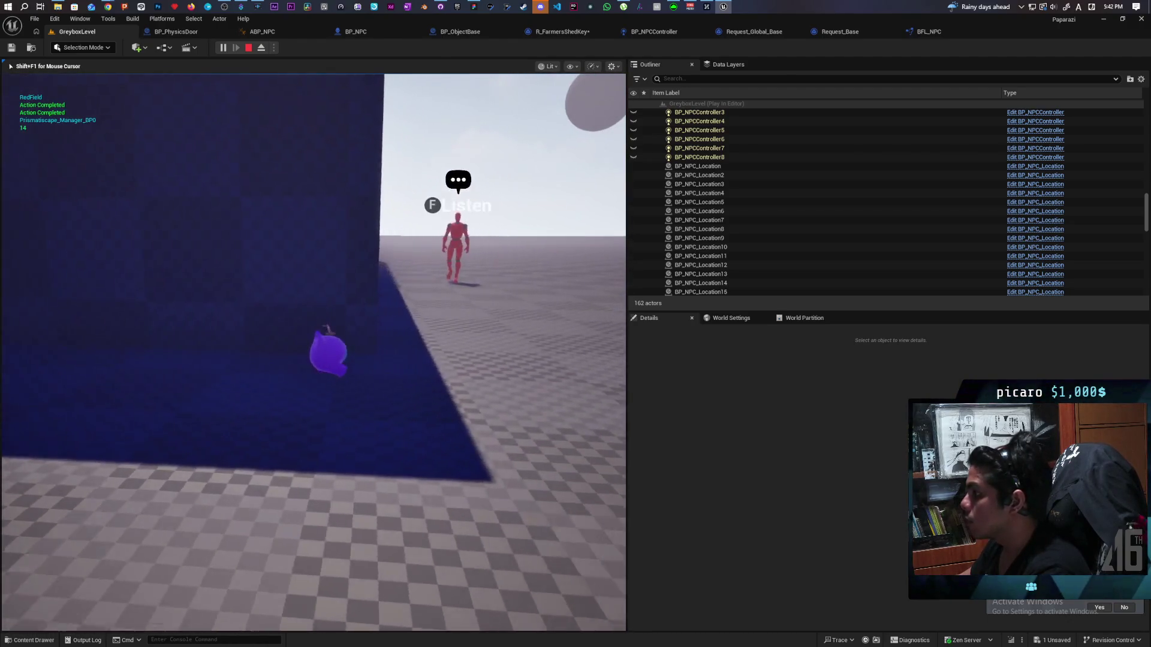
key(a)
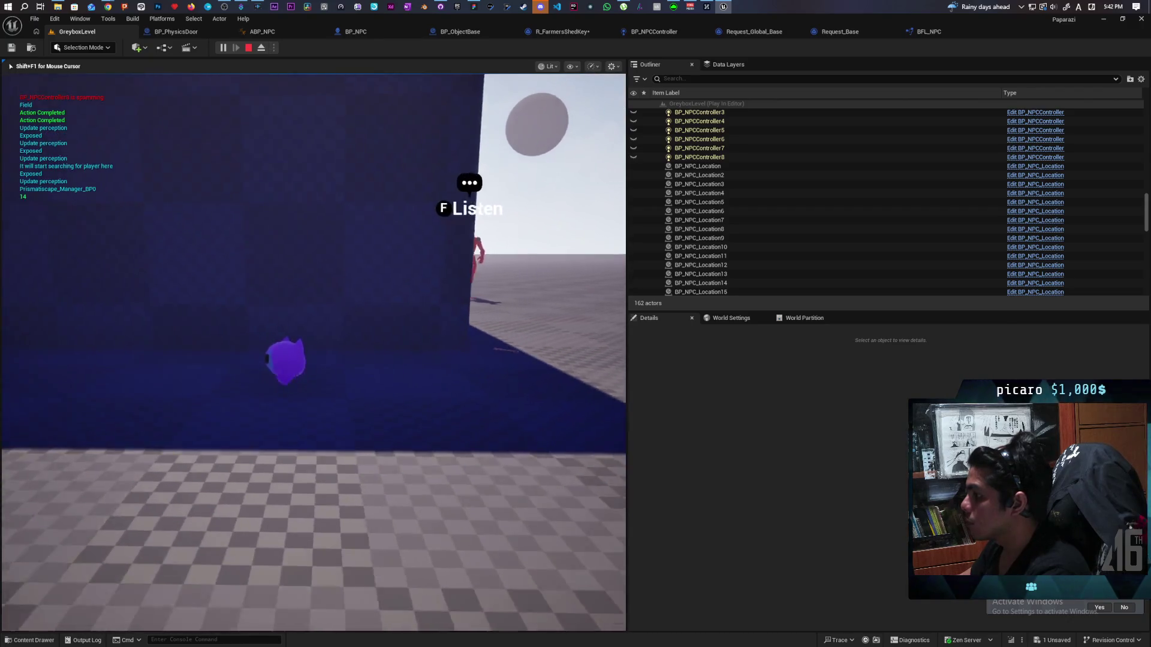
key(a)
key(a)
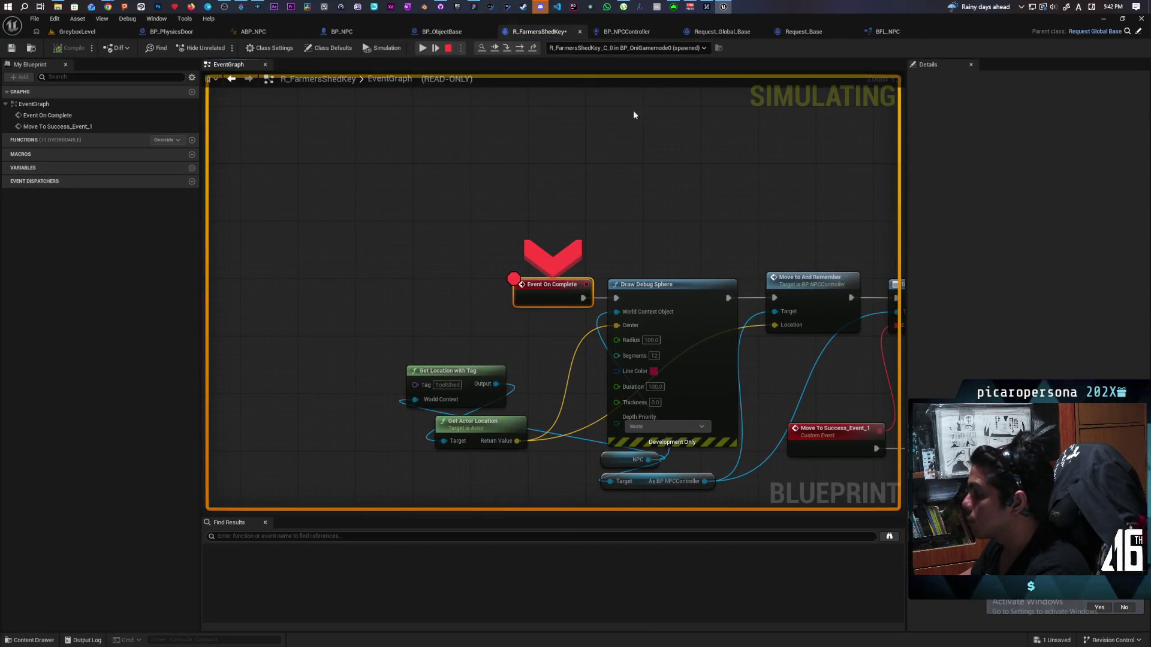
click(495, 49)
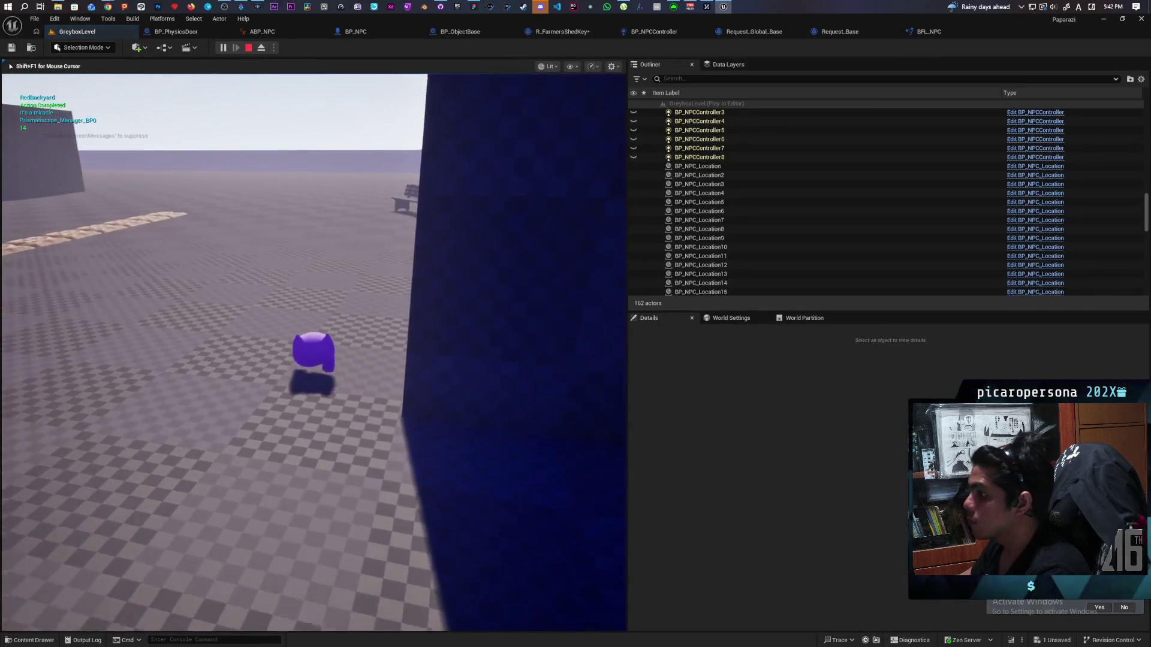
Walk the character up to the red NPC until the red debug sphere shows, then stop with Esc.
key(a)
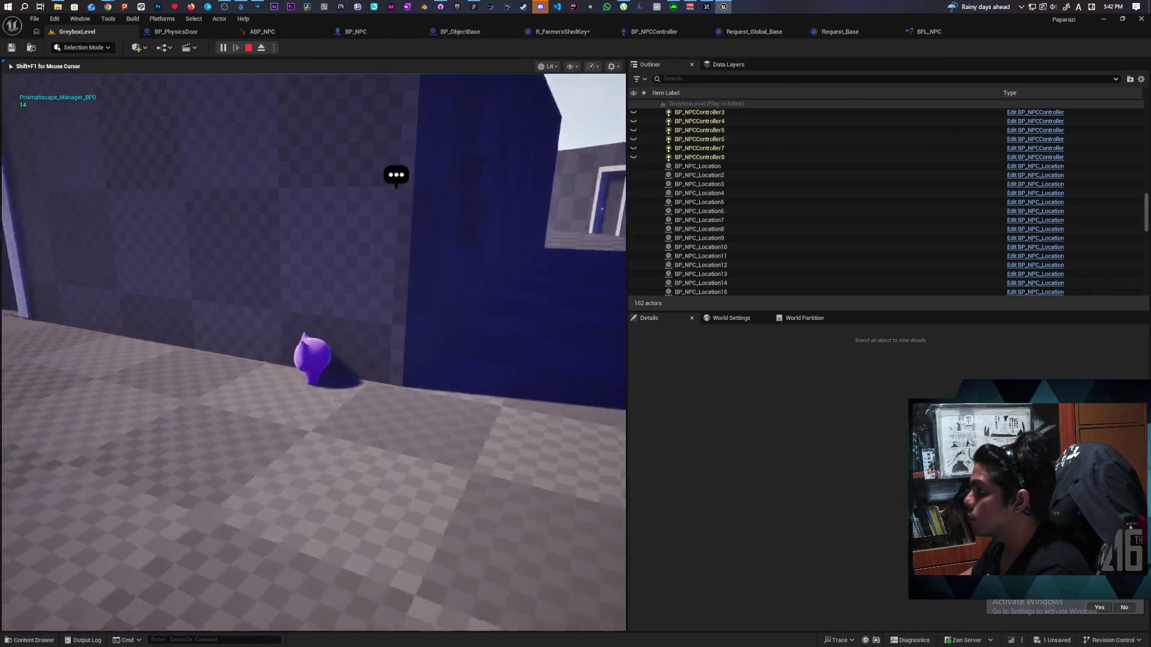
key(w)
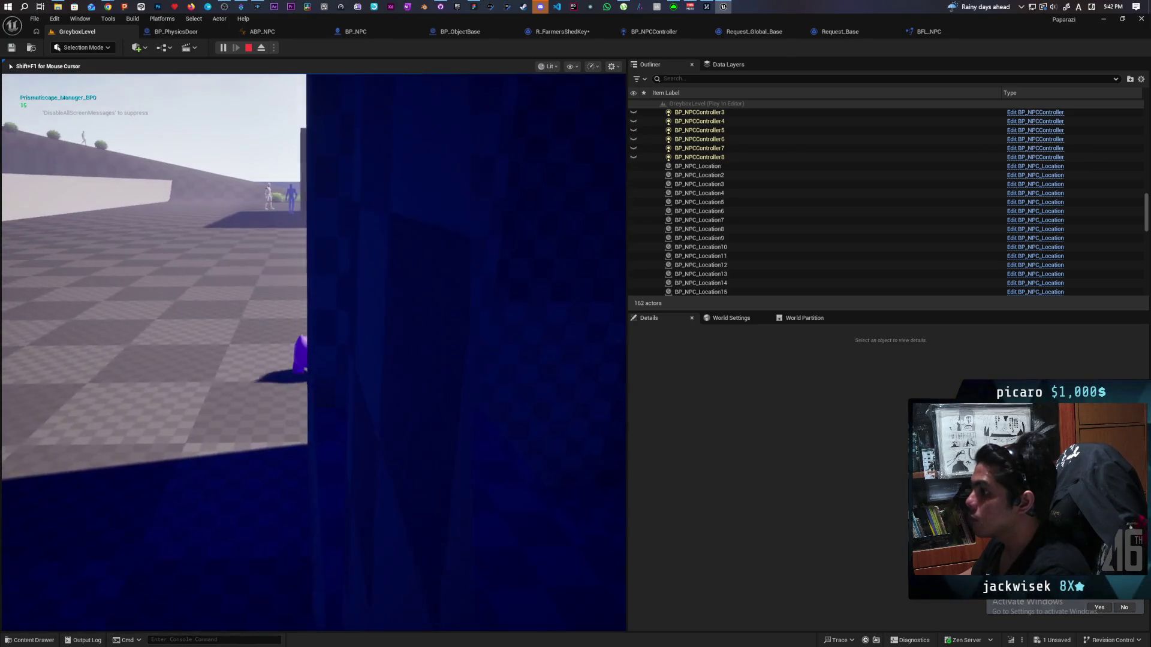
key(w)
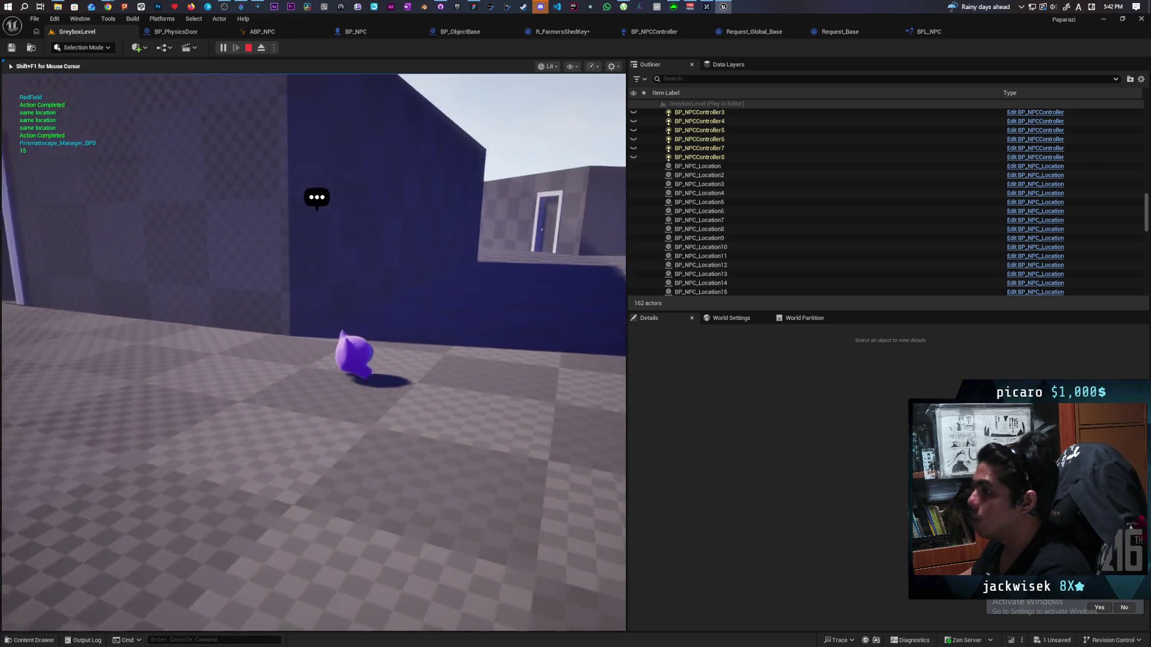
key(w)
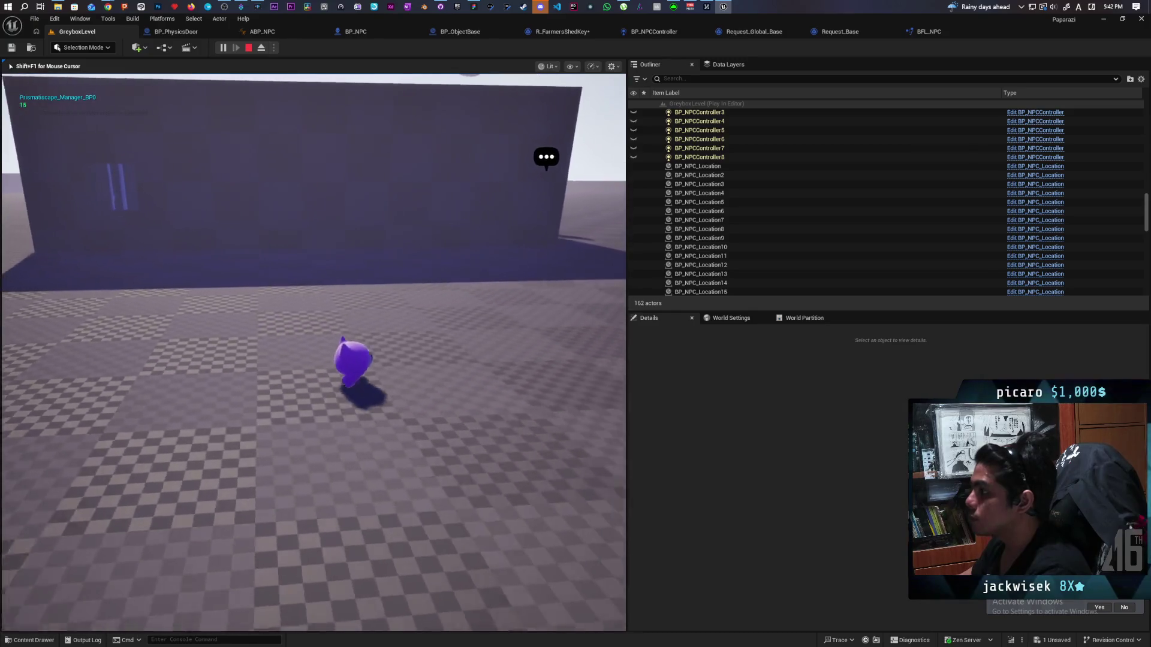
key(w)
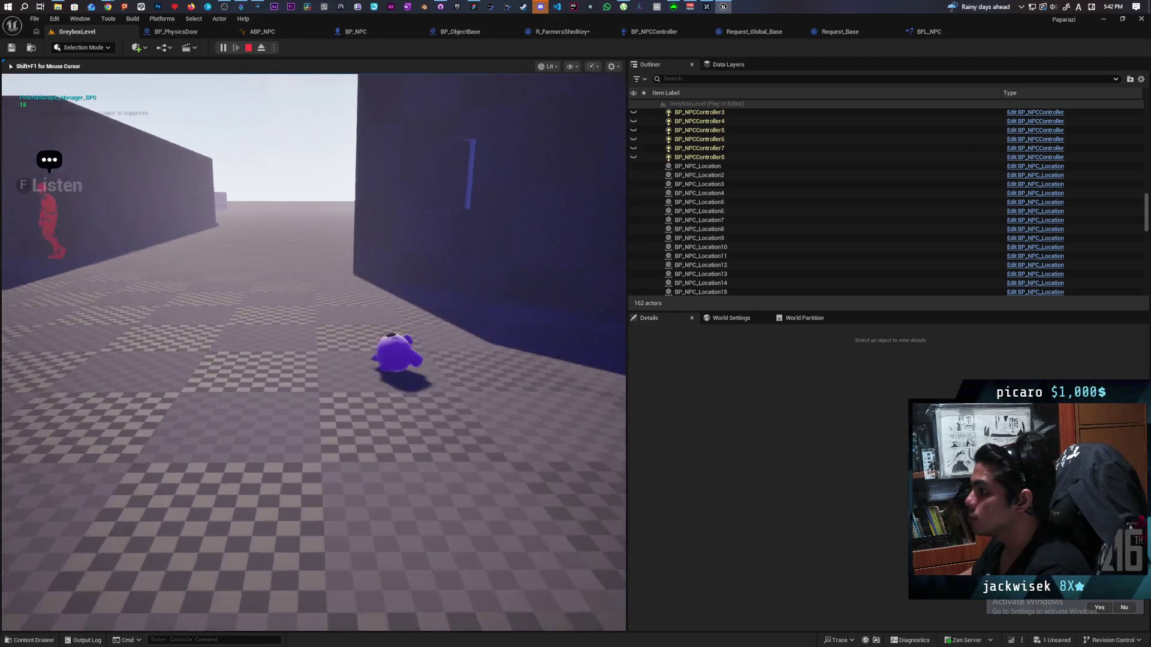
key(w)
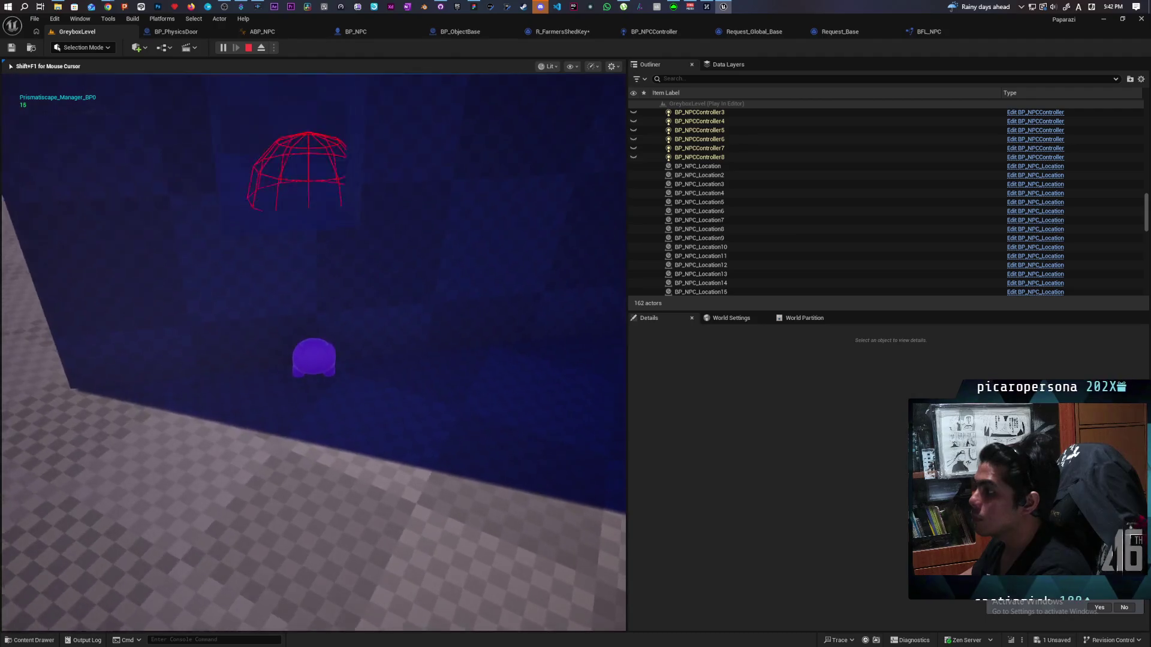
key(w)
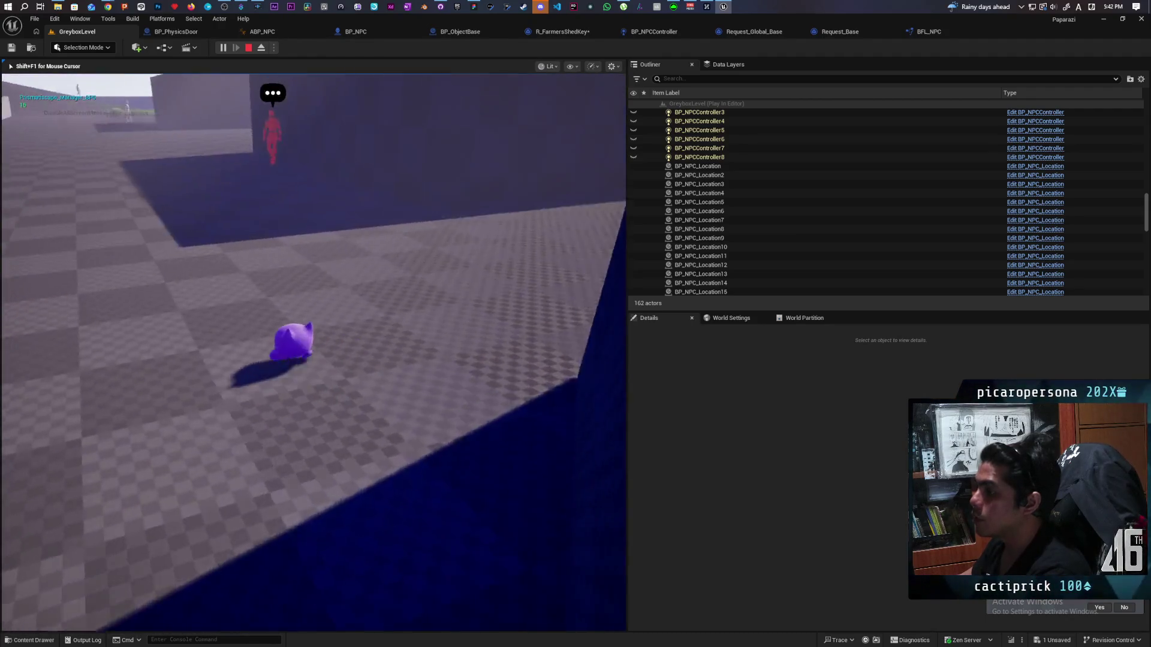
key(w)
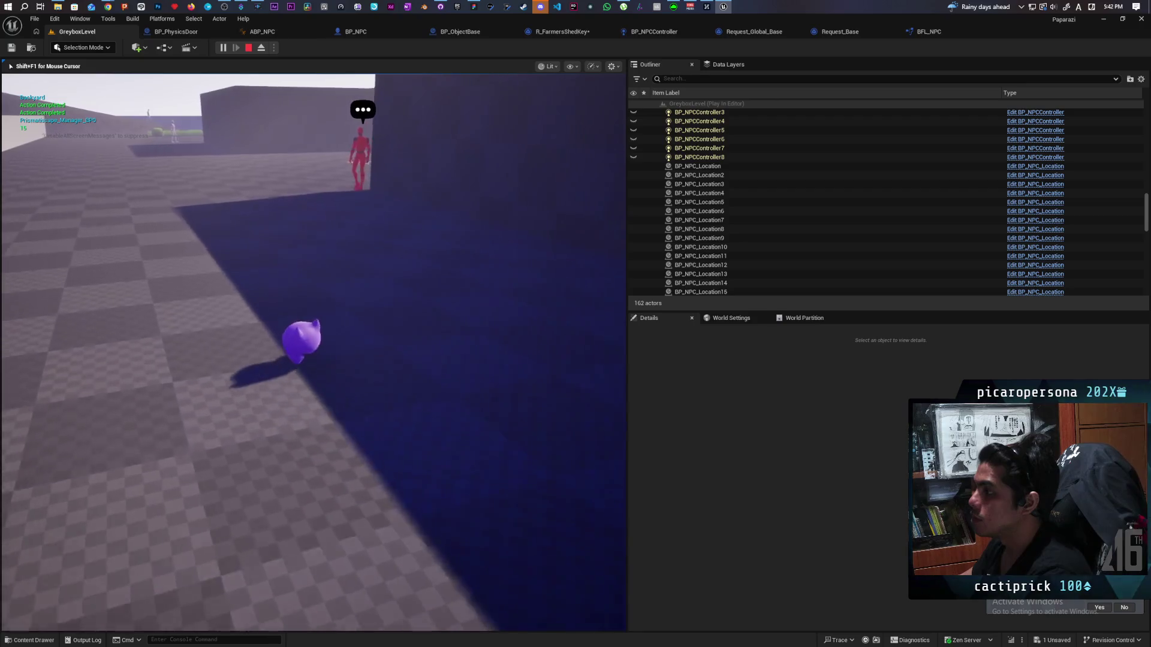
key(w)
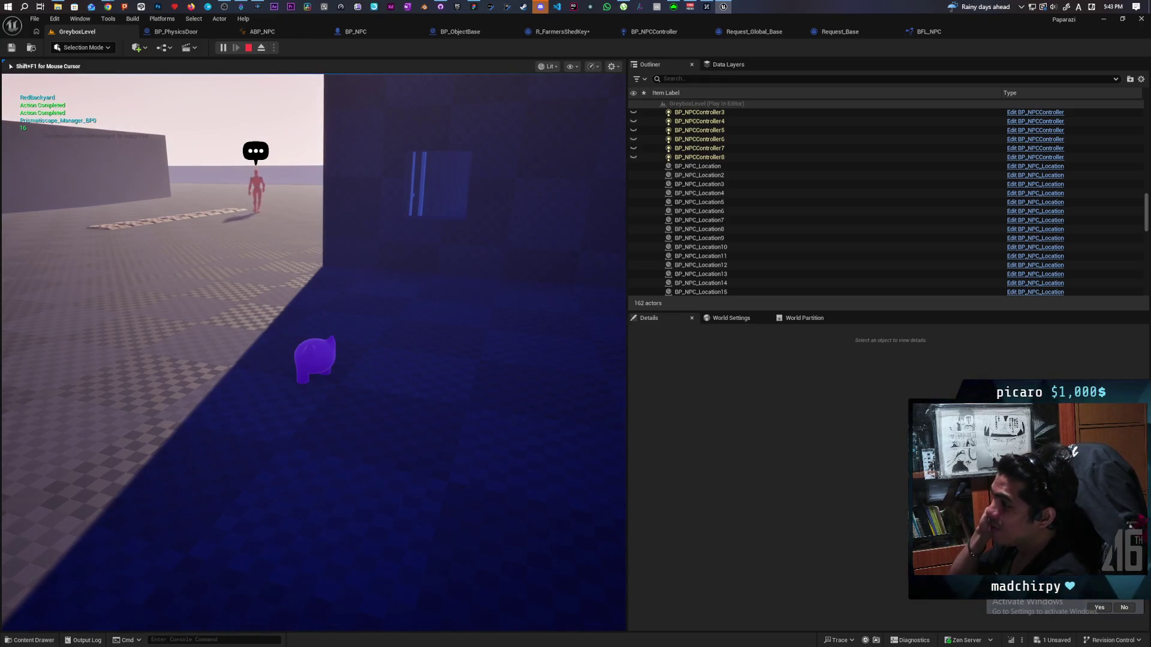
key(Escape)
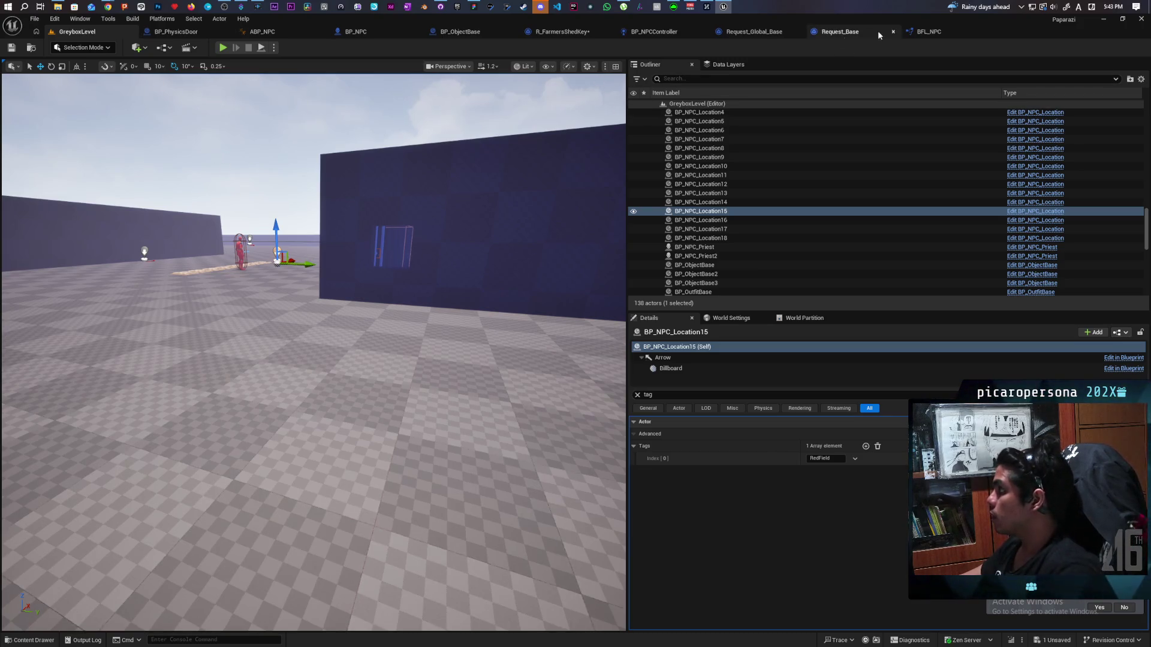
Pass through BP_NPCController to R_FarmersShedKey and pan to its debug-sphere and Move To nodes.
click(679, 35)
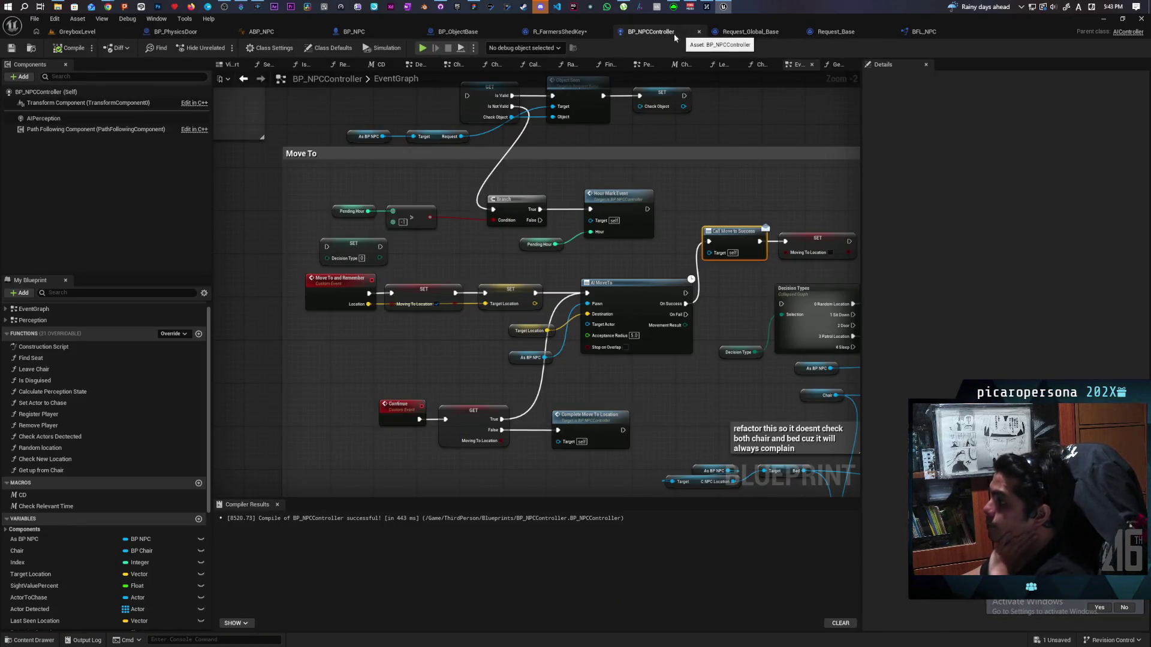
click(573, 36)
drag(612, 144, 562, 116)
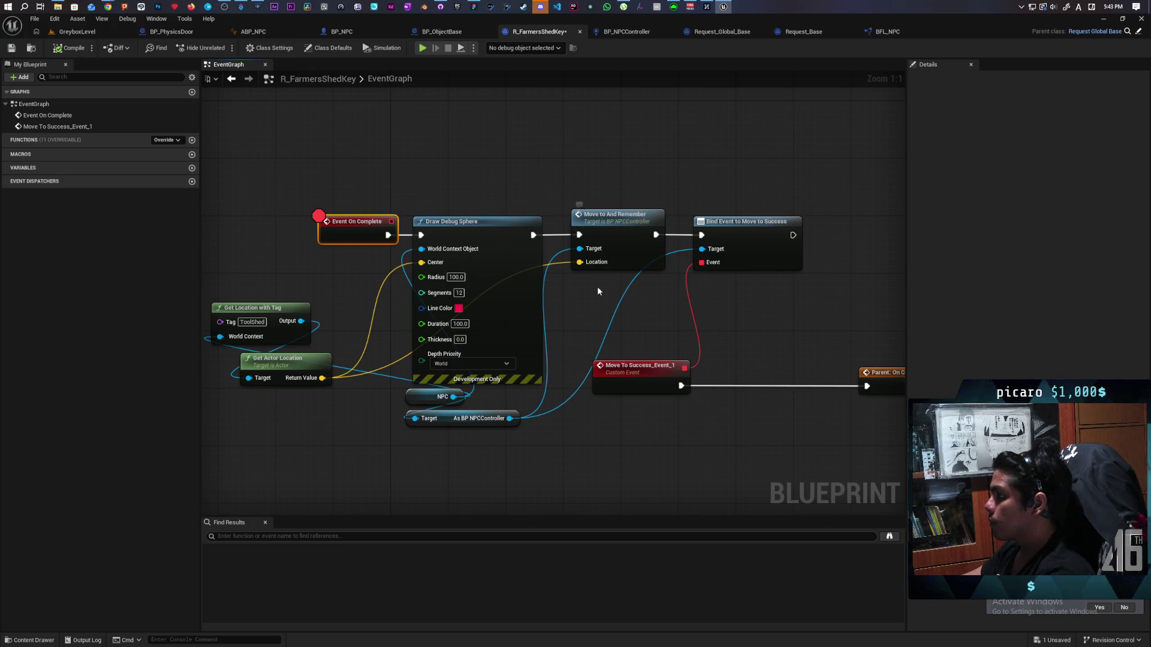
Open Move to And Remember's definition and straighten its node chain into a single row.
double_click(616, 232)
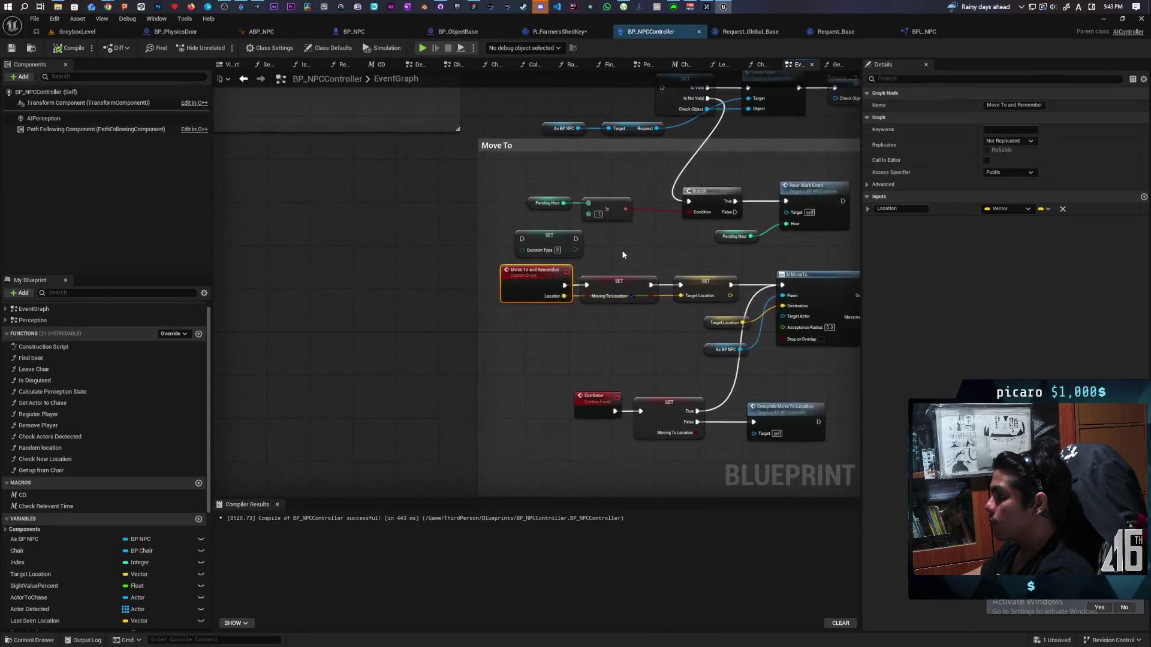
mouse_move(492, 260)
mouse_down()
mouse_move(450, 263)
mouse_move(466, 362)
mouse_move(732, 365)
mouse_up()
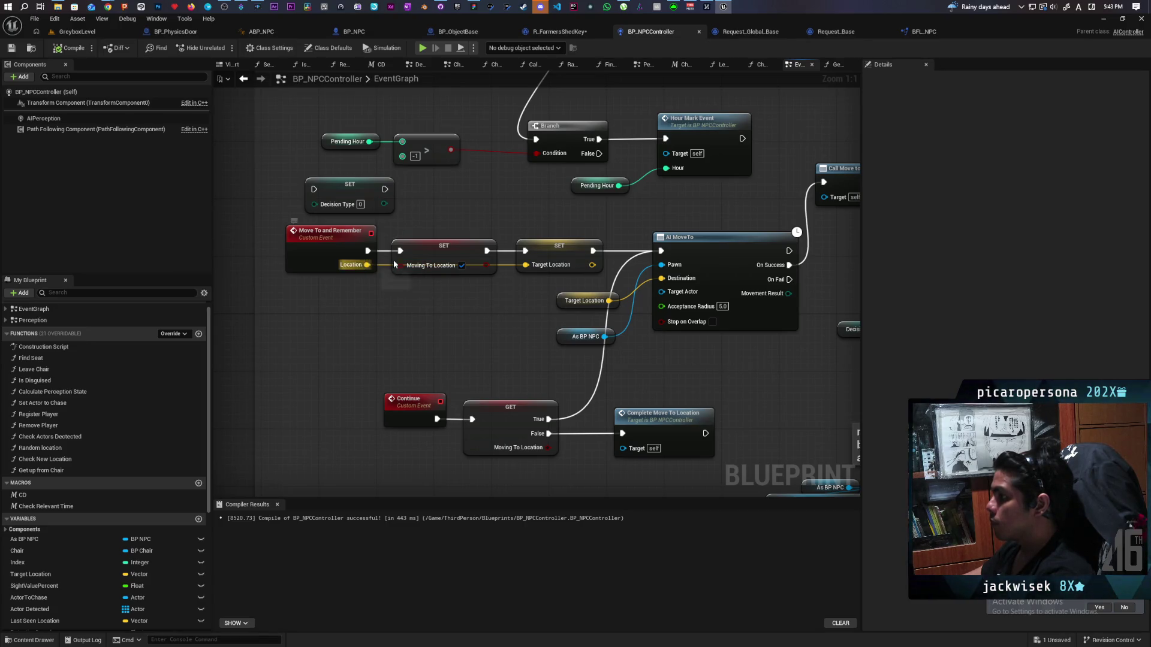
drag(443, 260, 441, 260)
drag(684, 282, 294, 255)
key(q)
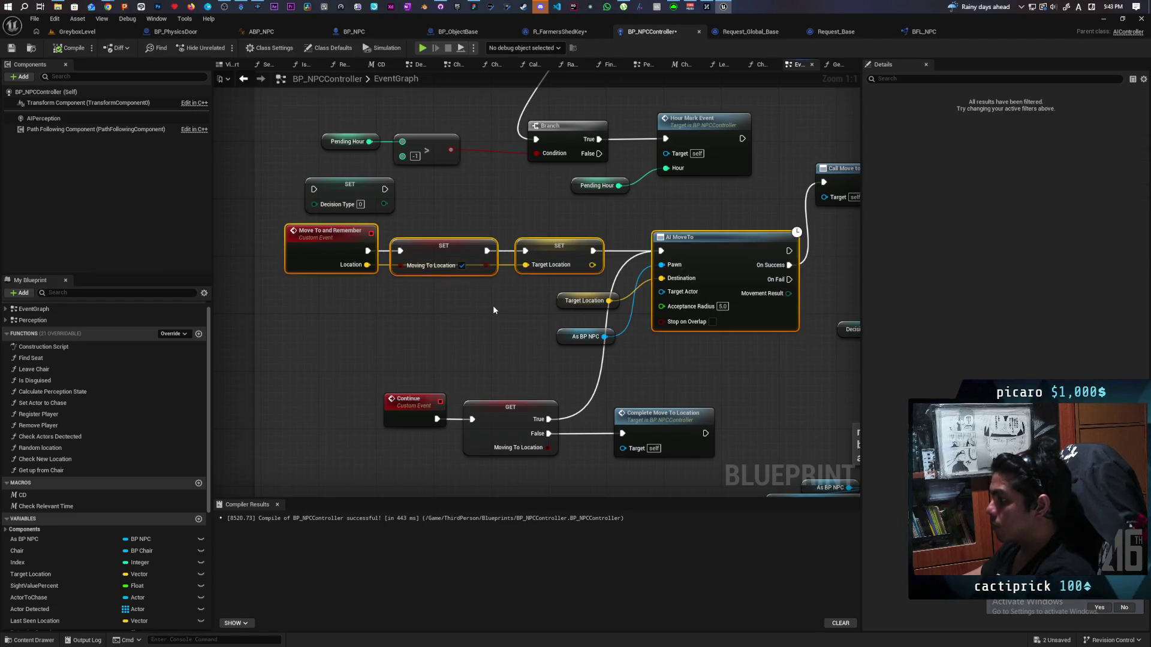
Pan down the Move To logic and jump to the Complete Move To Location event.
drag(556, 298, 465, 311)
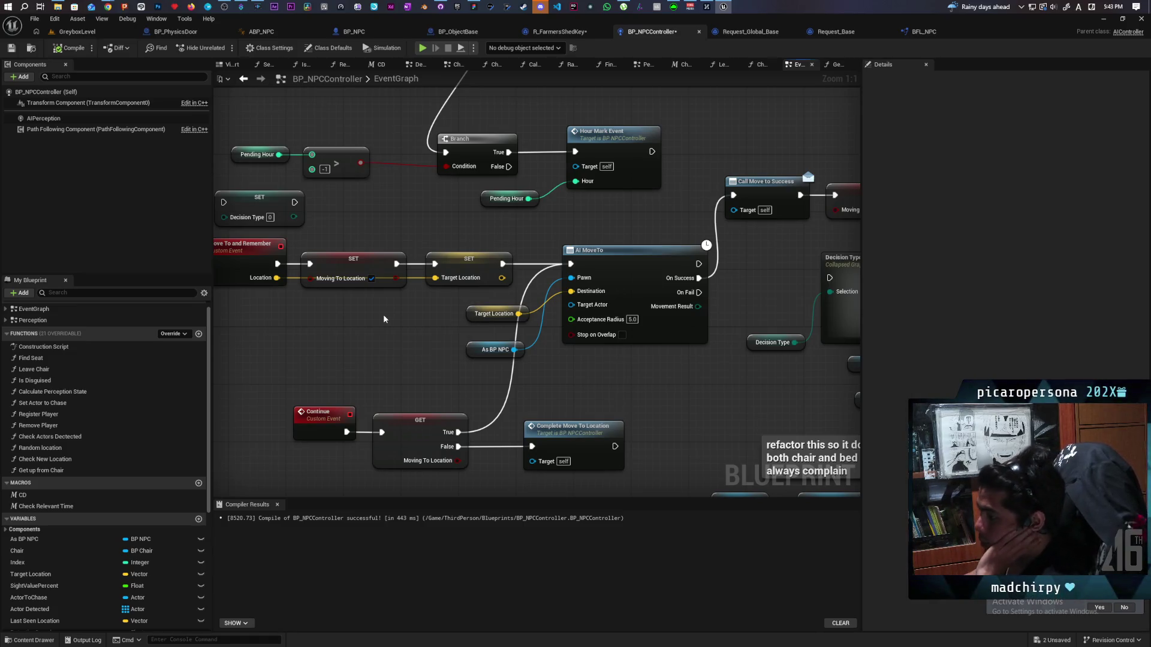
drag(398, 358, 391, 316)
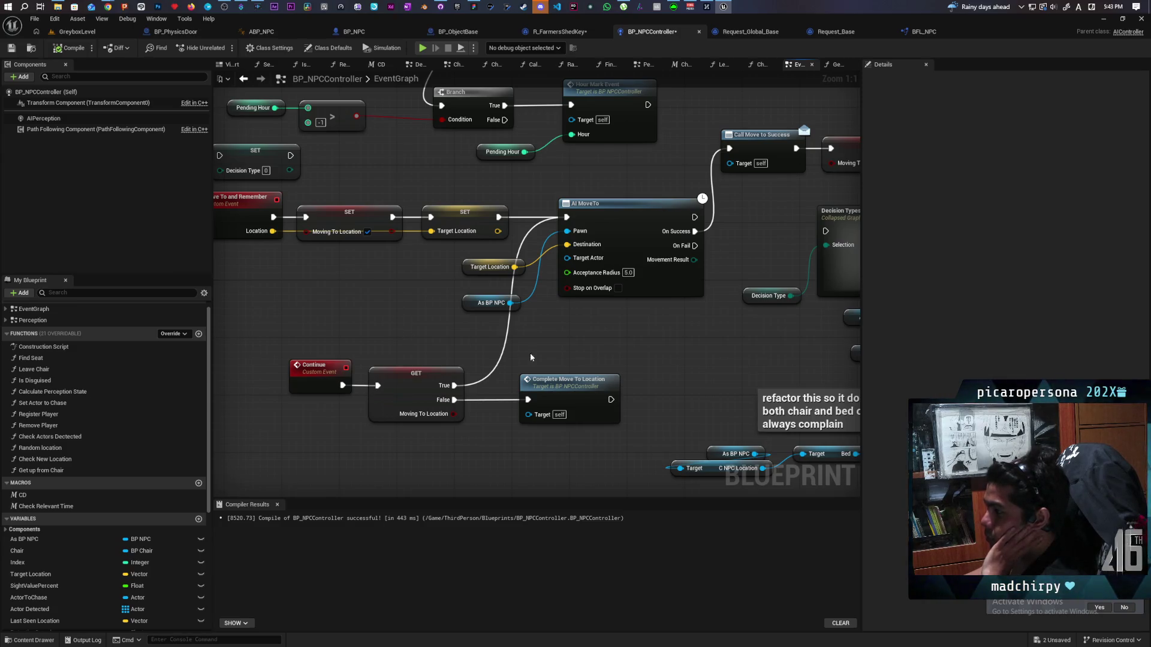
double_click(572, 389)
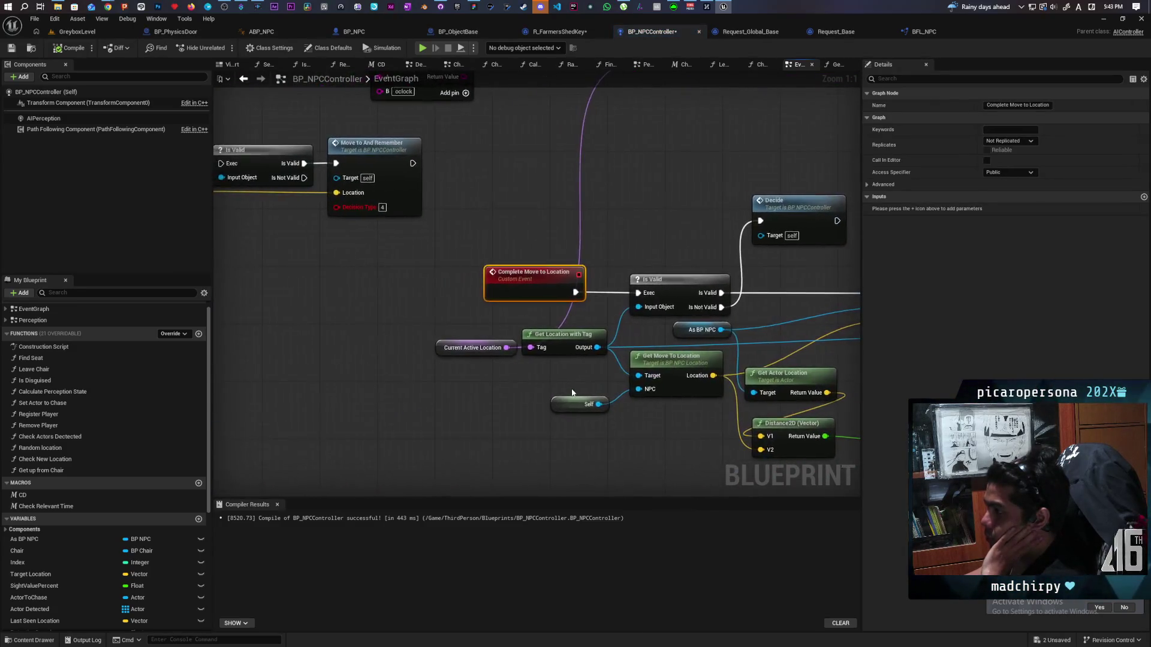
scroll(480, 354, up, 2)
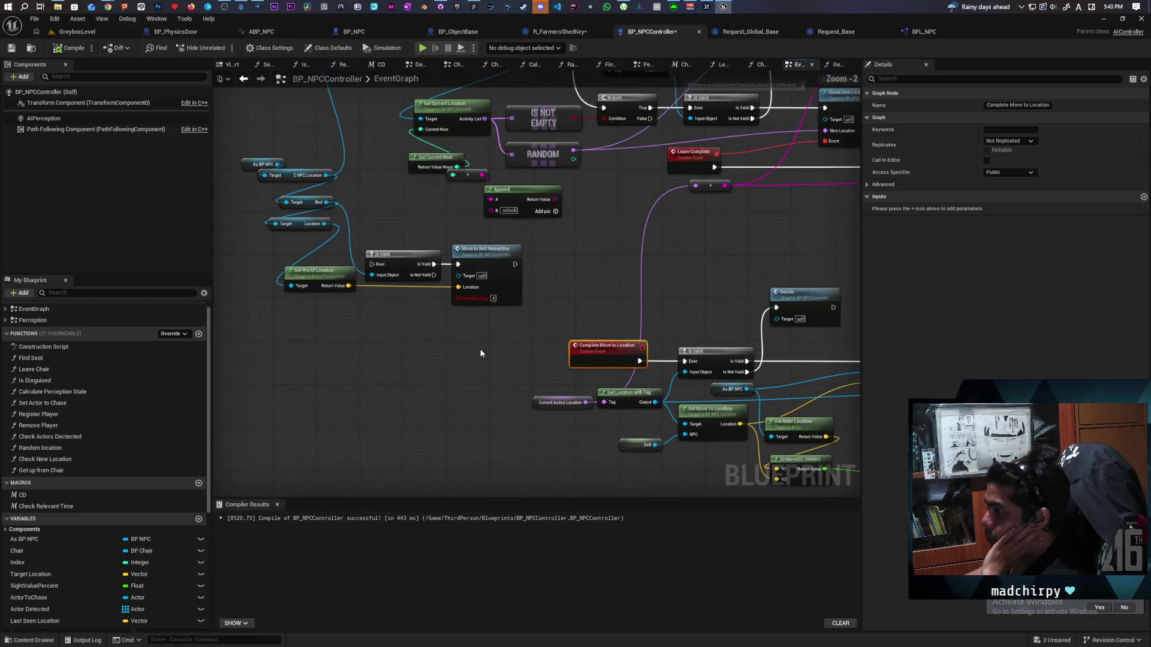
right_click(509, 282)
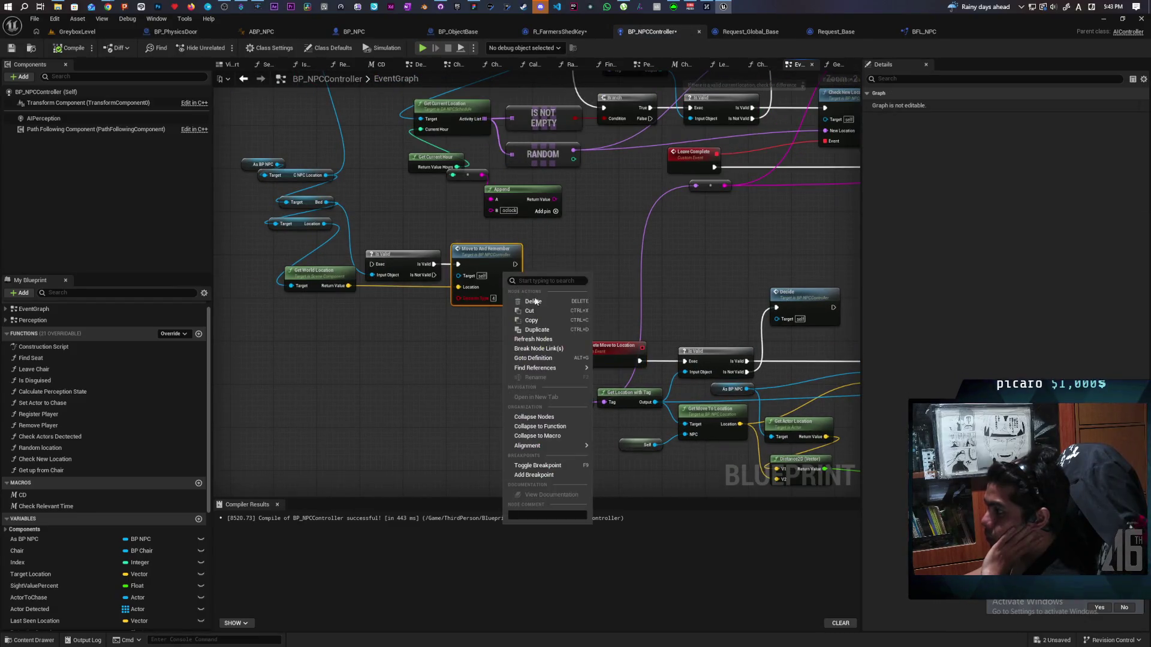
click(534, 340)
scroll(470, 329, down, 3)
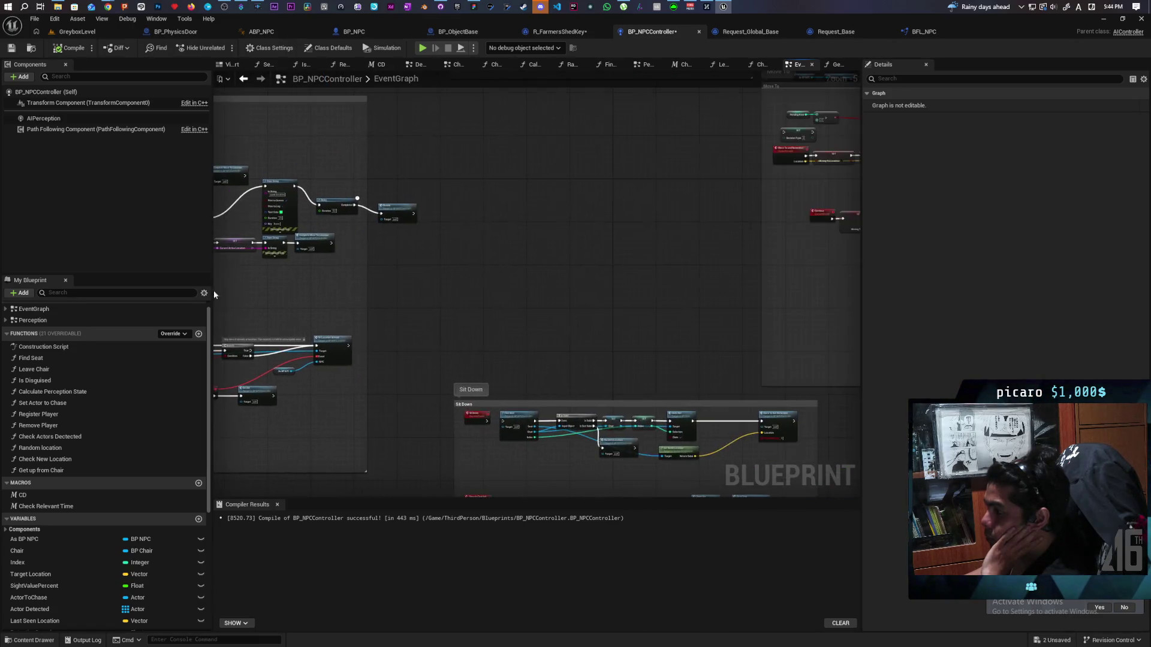
scroll(508, 325, up, 1)
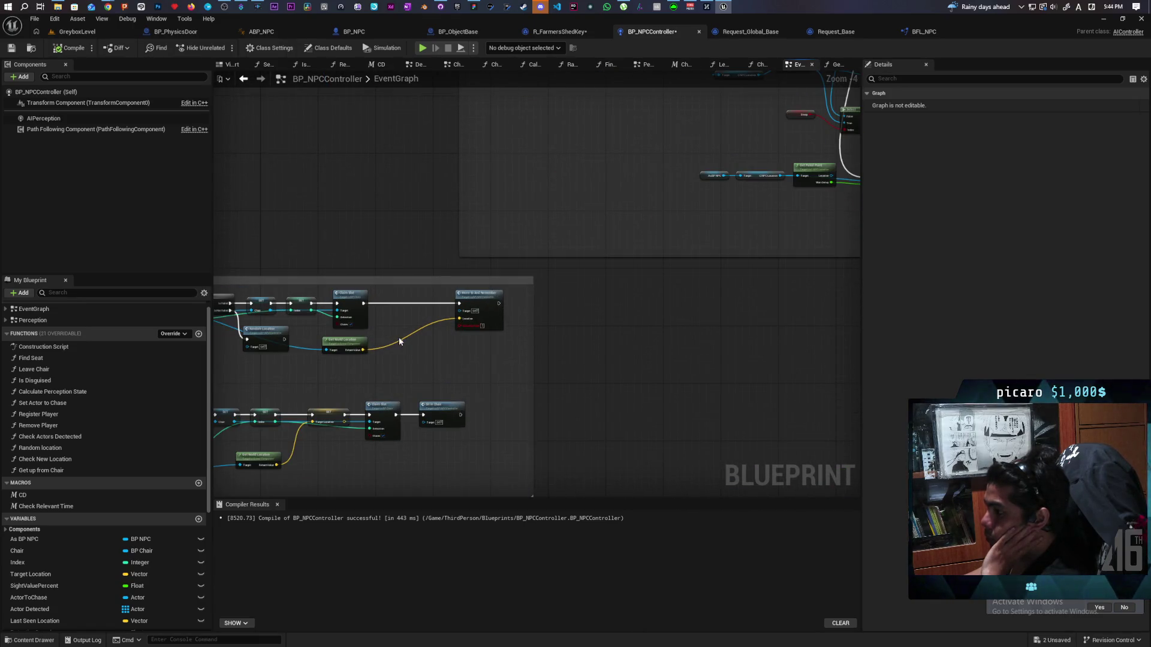
scroll(397, 339, down, 1)
scroll(510, 327, up, 2)
right_click(534, 294)
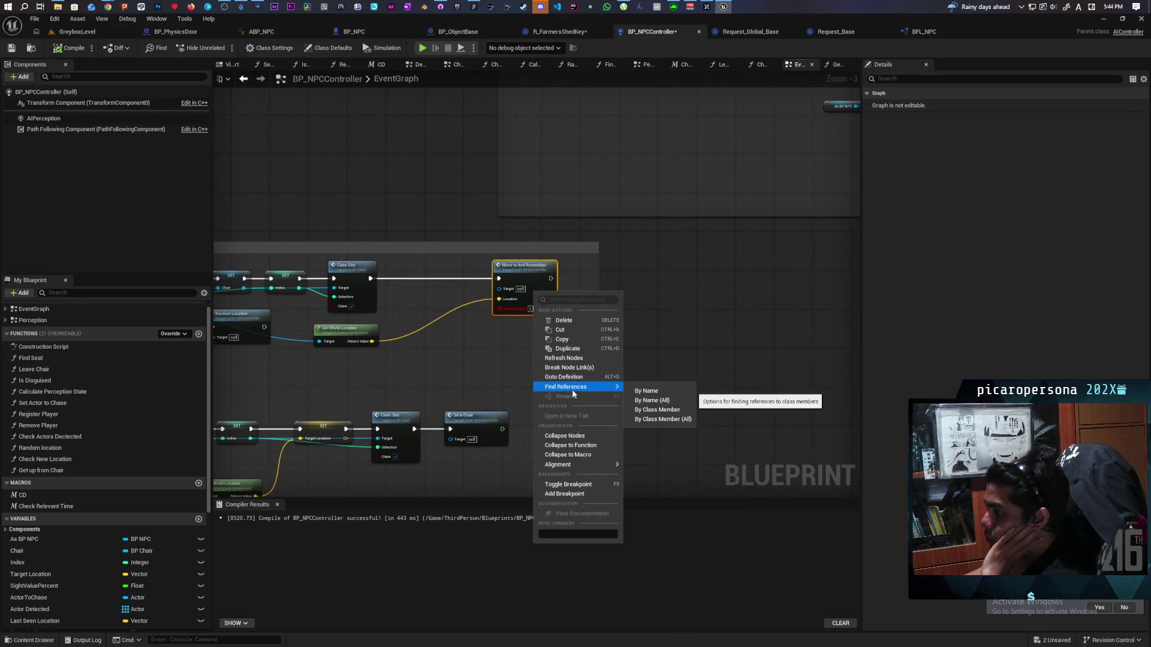
click(588, 359)
scroll(626, 349, up, 3)
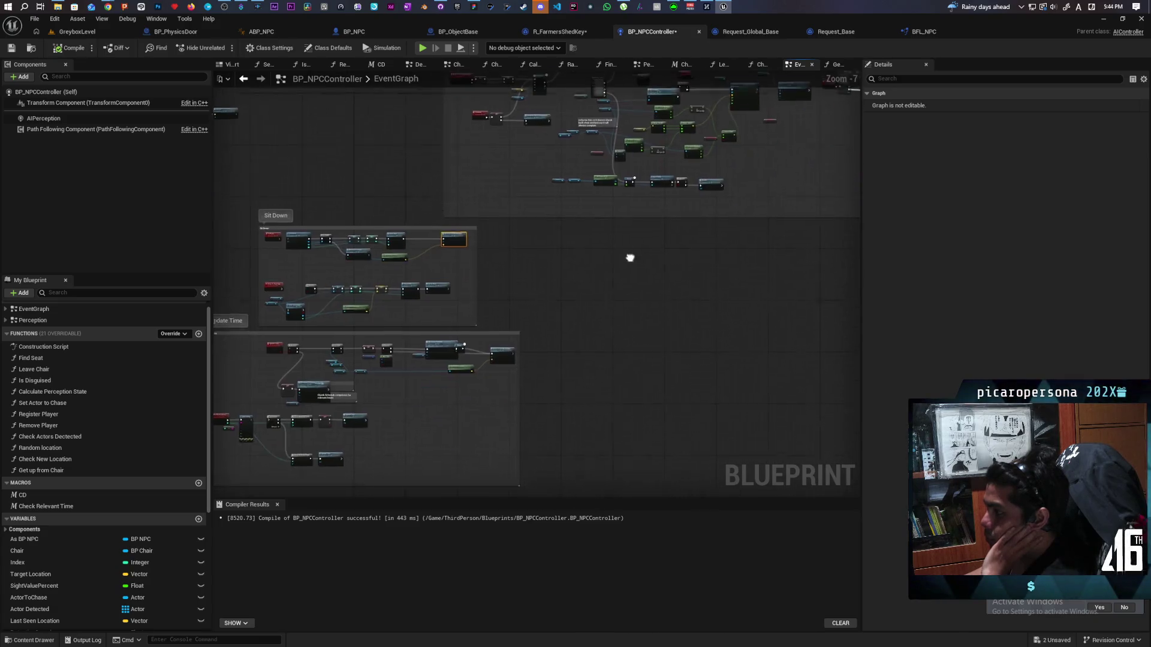
scroll(346, 336, up, 5)
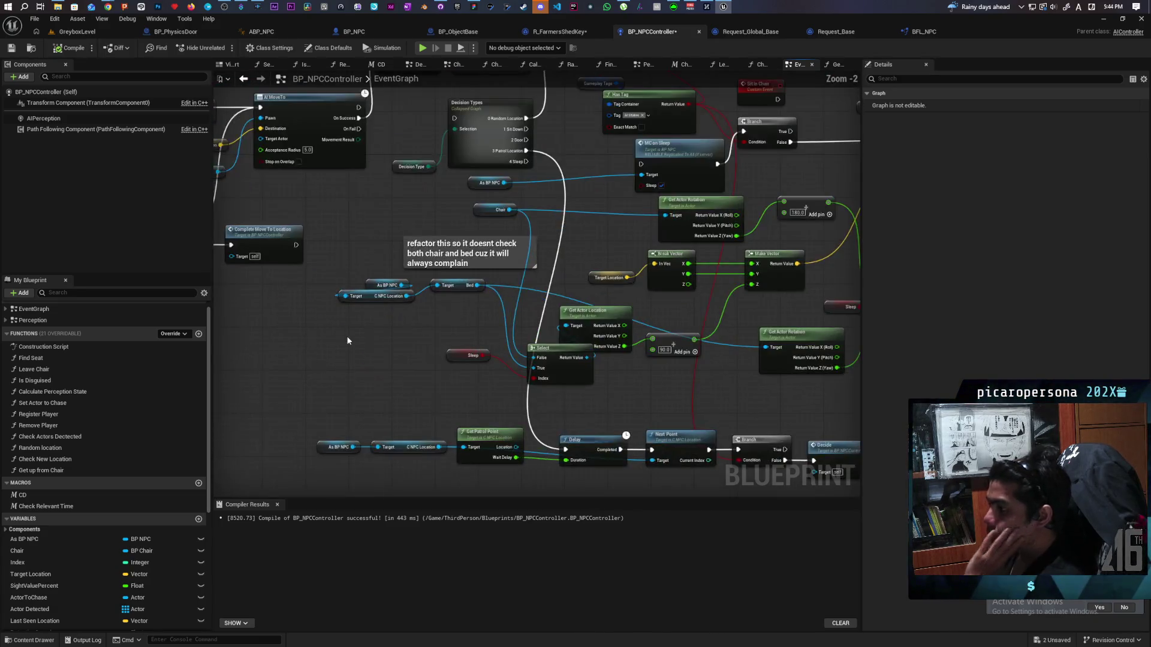
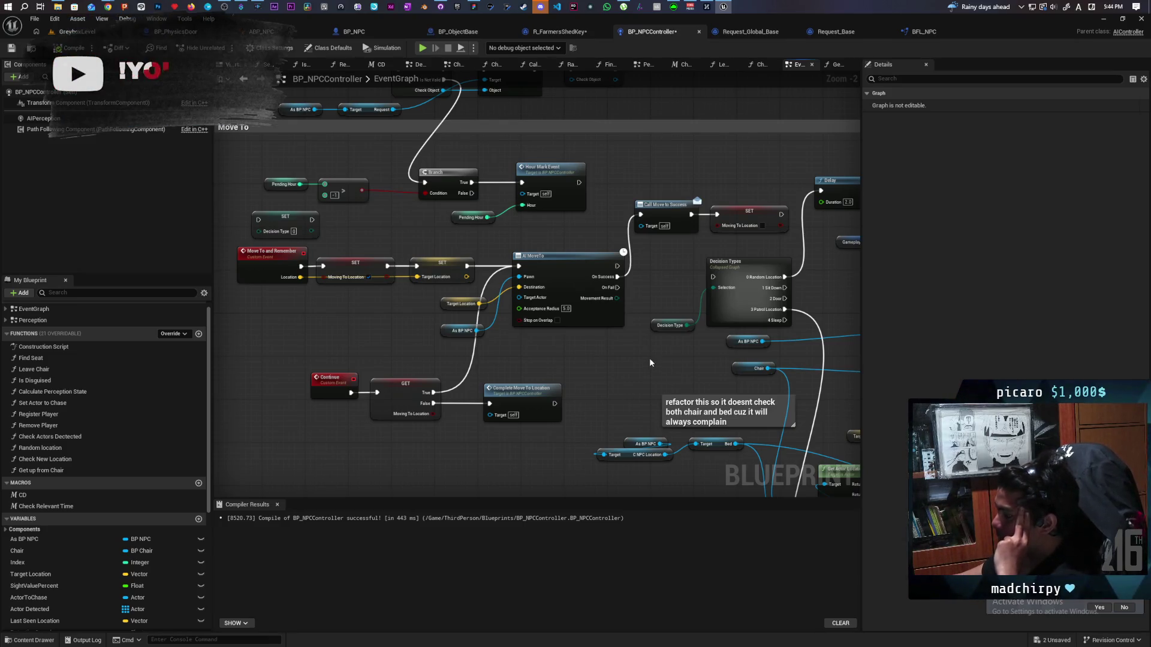
Look over the Move To section of BP_NPCController, then switch to R_FarmersShedKey's event graph.
mouse_move(603, 367)
mouse_down()
mouse_move(622, 355)
mouse_move(468, 346)
mouse_move(661, 341)
mouse_up()
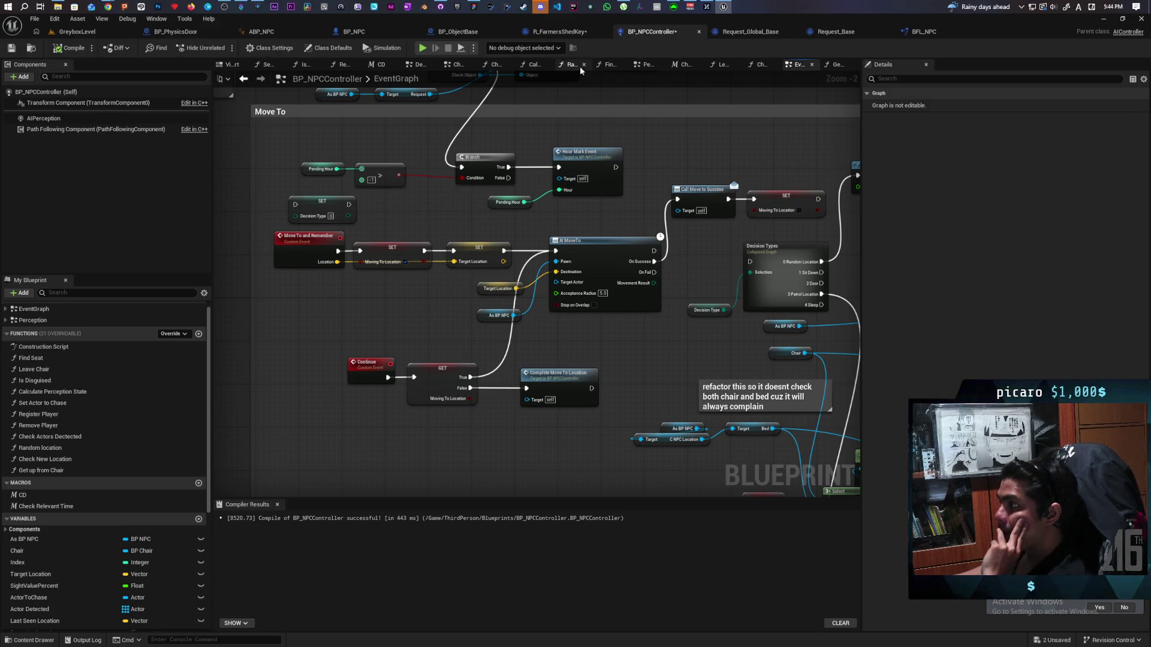
click(558, 33)
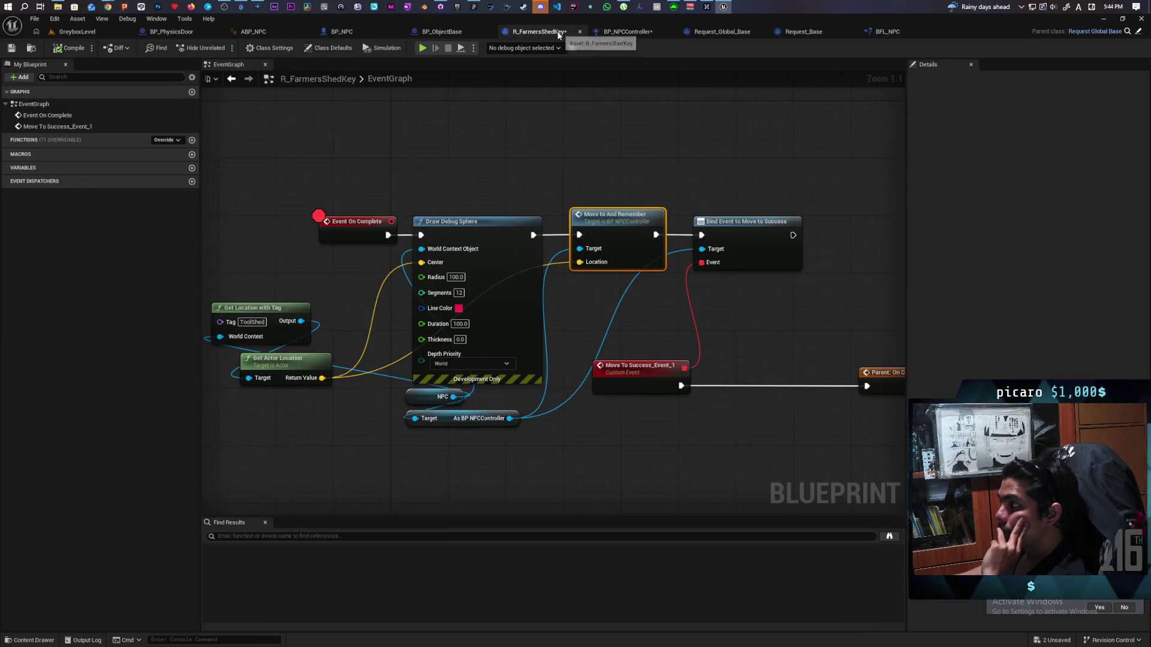
Search for an Unbind node from the As BP NPCController reference, closing the search without adding one.
mouse_move(652, 160)
mouse_down()
mouse_move(586, 154)
mouse_move(772, 151)
mouse_move(622, 145)
mouse_up()
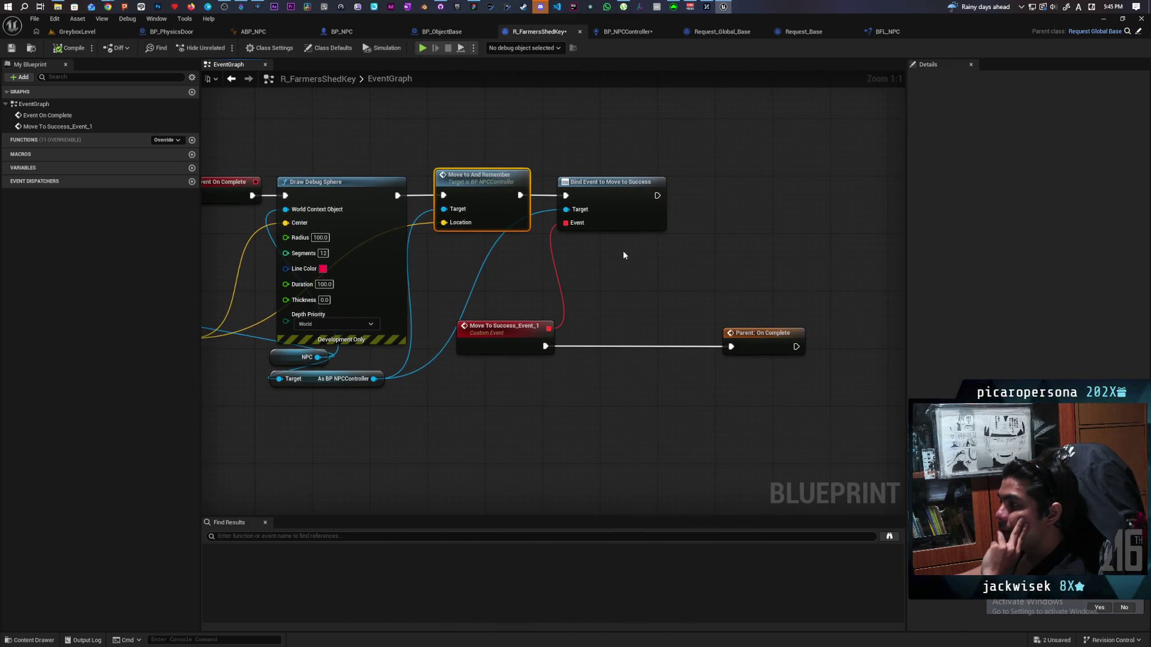
drag(571, 304, 714, 258)
drag(519, 316, 581, 338)
drag(658, 353, 662, 355)
click(597, 362)
drag(576, 337, 684, 358)
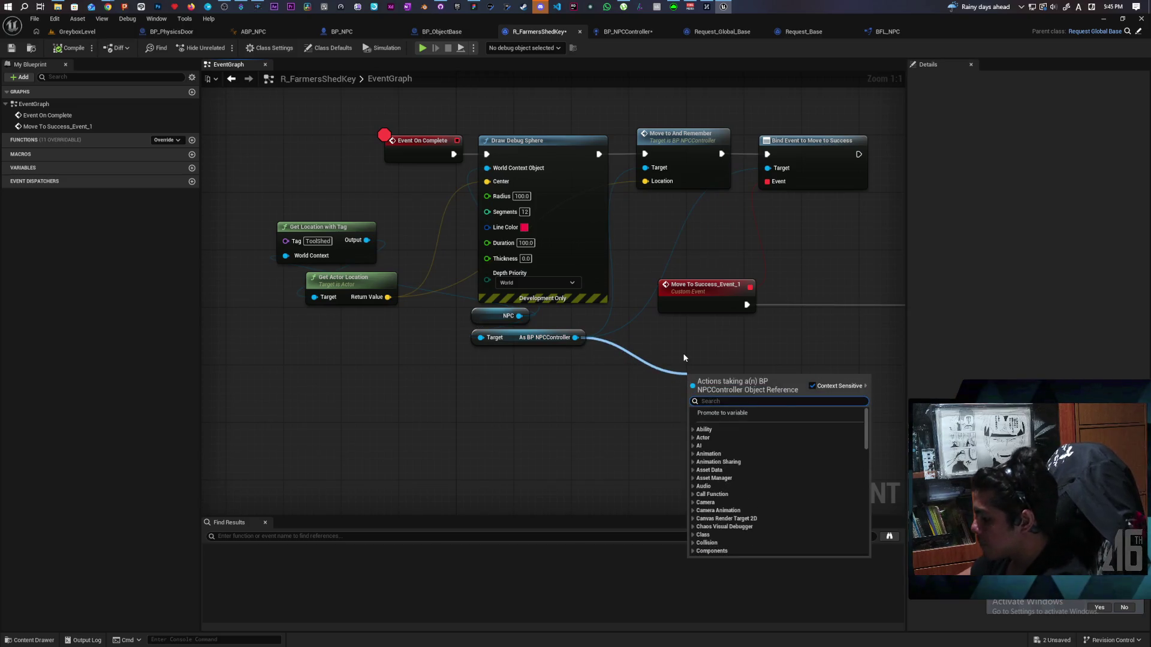
text(unbind)
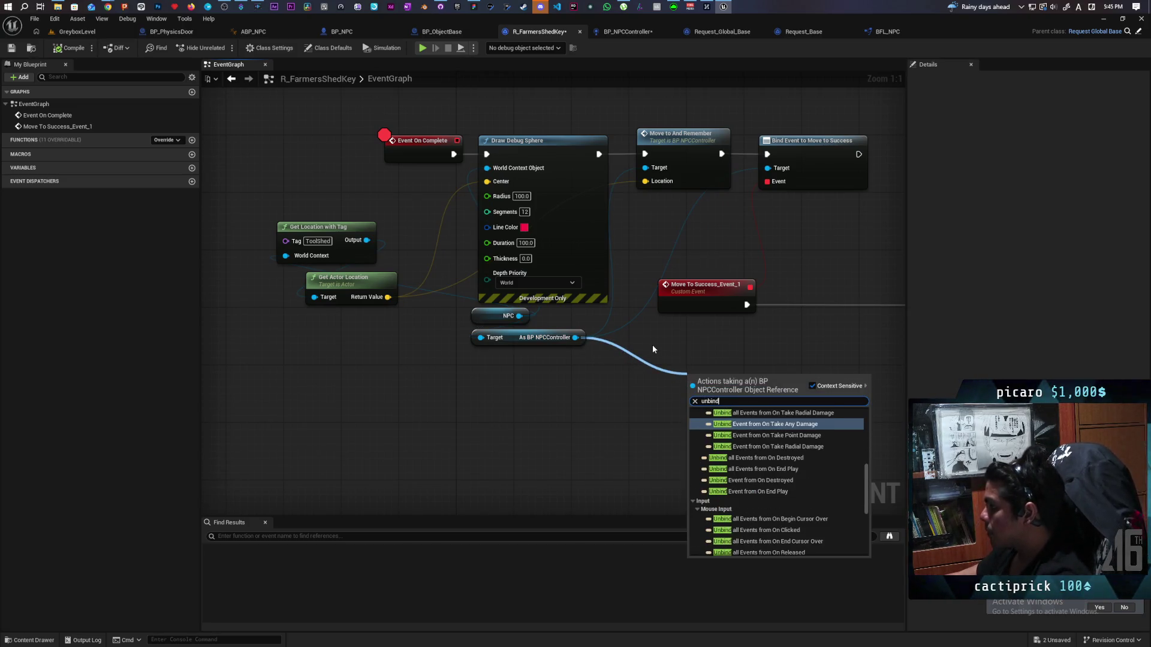
click(797, 257)
Paste Request_Global_Base's Unbind Event from Move to Success node between Move To Success and Parent: On Complete.
click(697, 33)
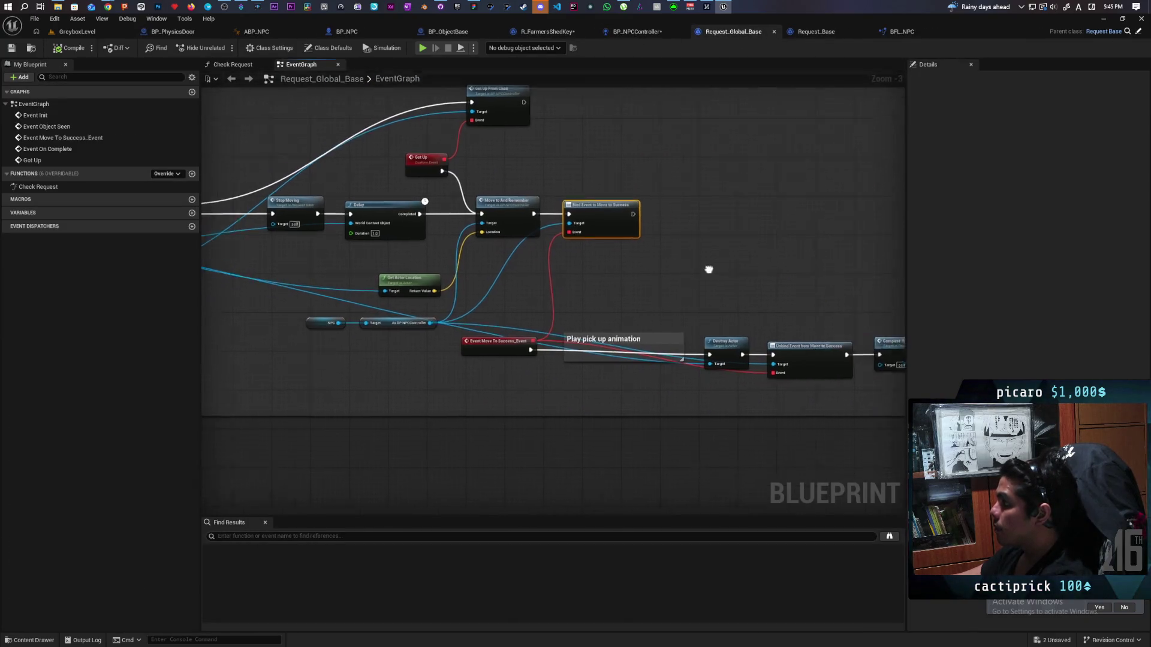
click(782, 350)
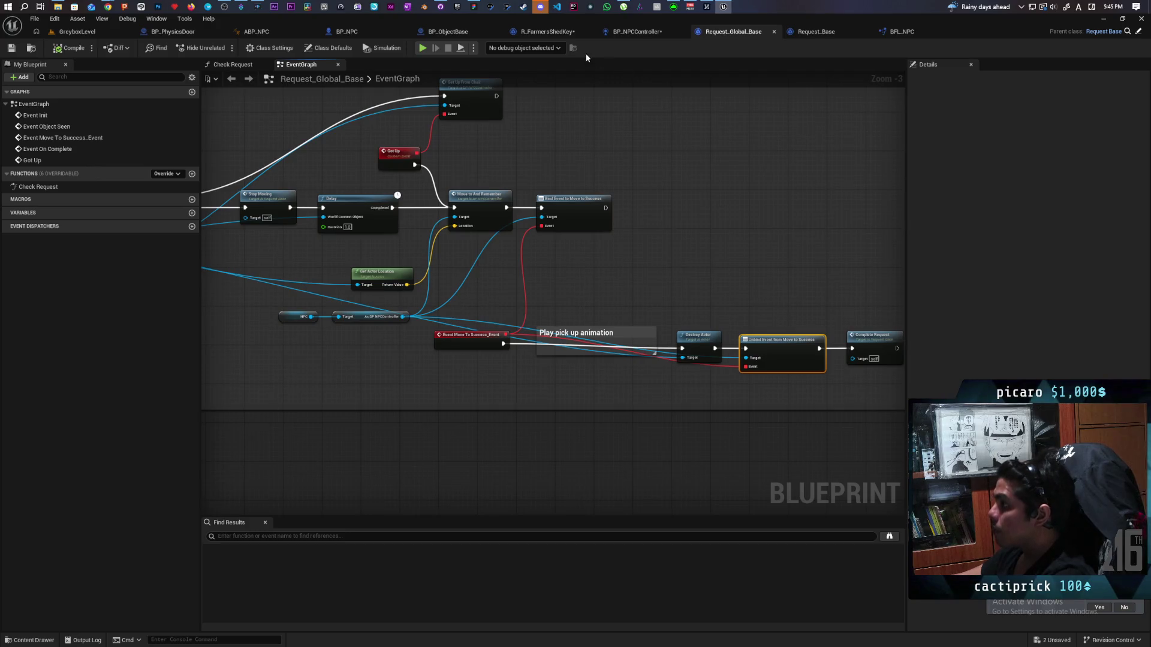
click(546, 32)
key(ctrl+v)
mouse_move(518, 311)
mouse_down()
mouse_move(563, 364)
mouse_move(582, 369)
mouse_move(581, 398)
mouse_move(615, 305)
mouse_move(594, 323)
mouse_up()
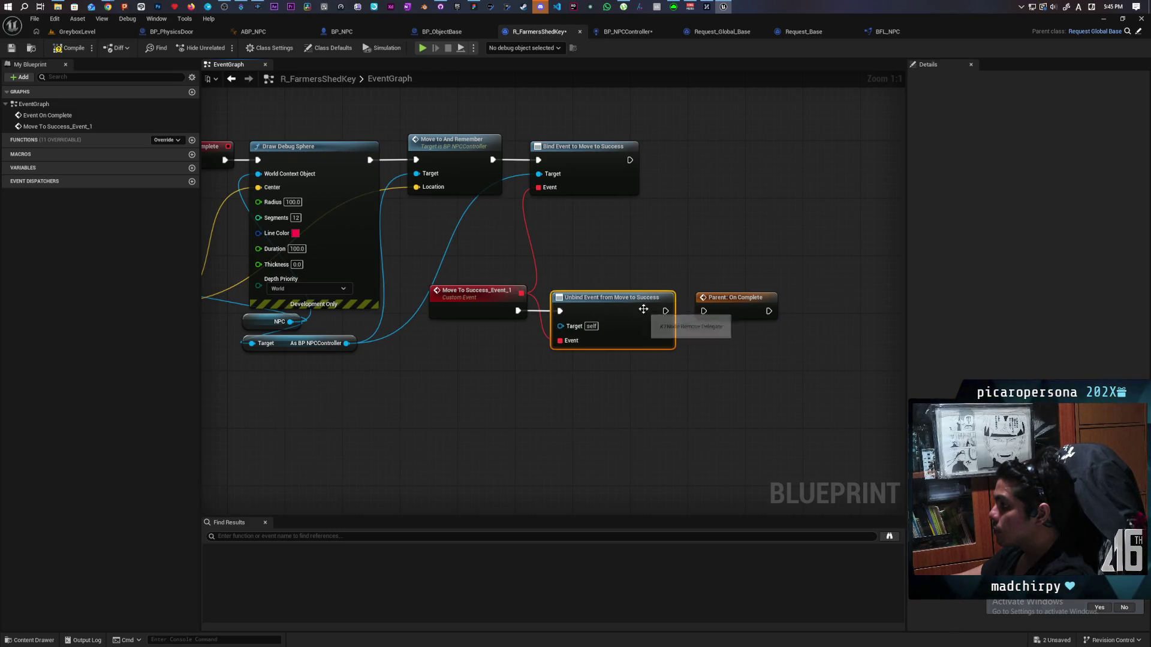
drag(665, 311, 704, 311)
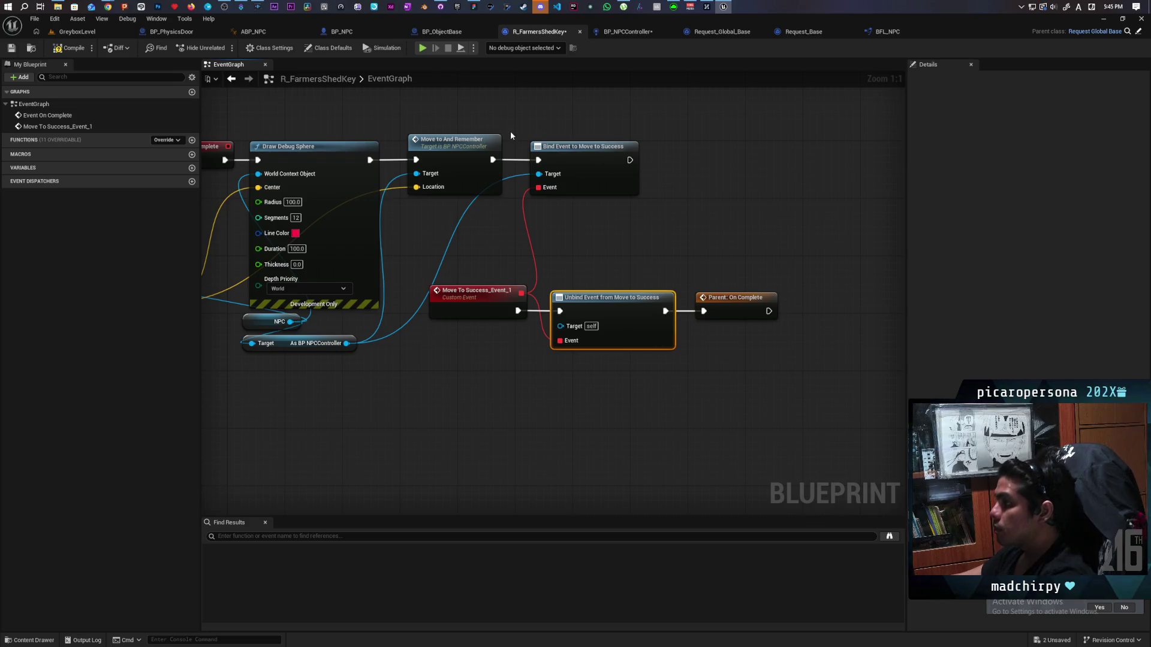
Wire As BP NPCController into the Unbind node's Target and recompile R_FarmersShedKey successfully.
click(70, 47)
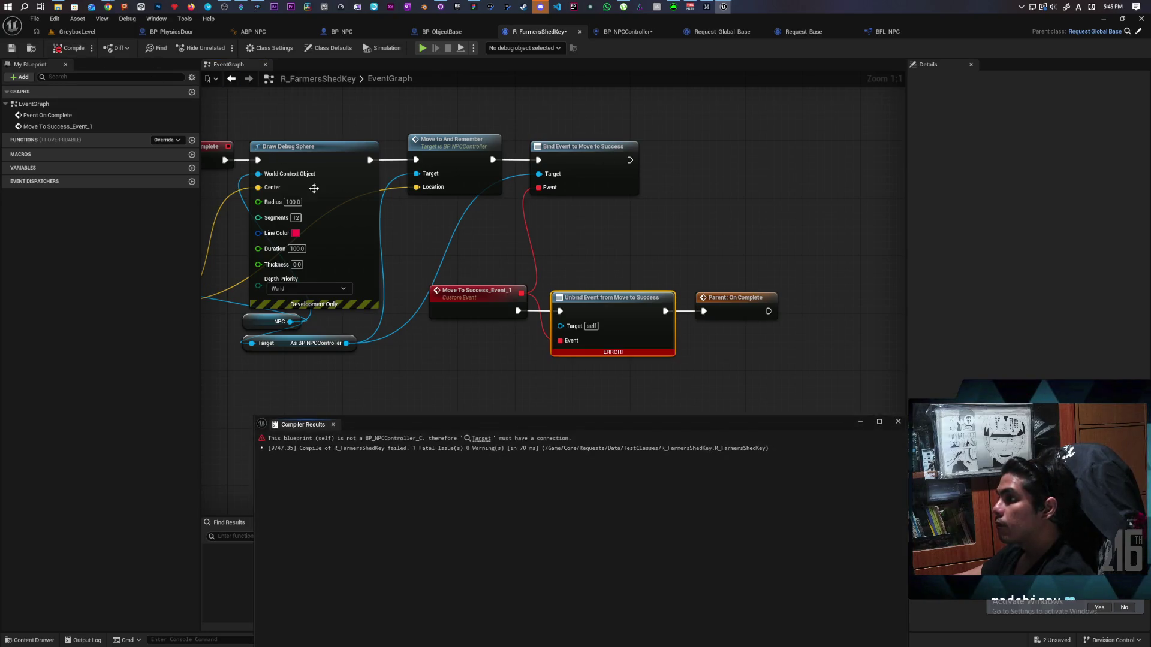
drag(576, 315, 796, 306)
click(77, 52)
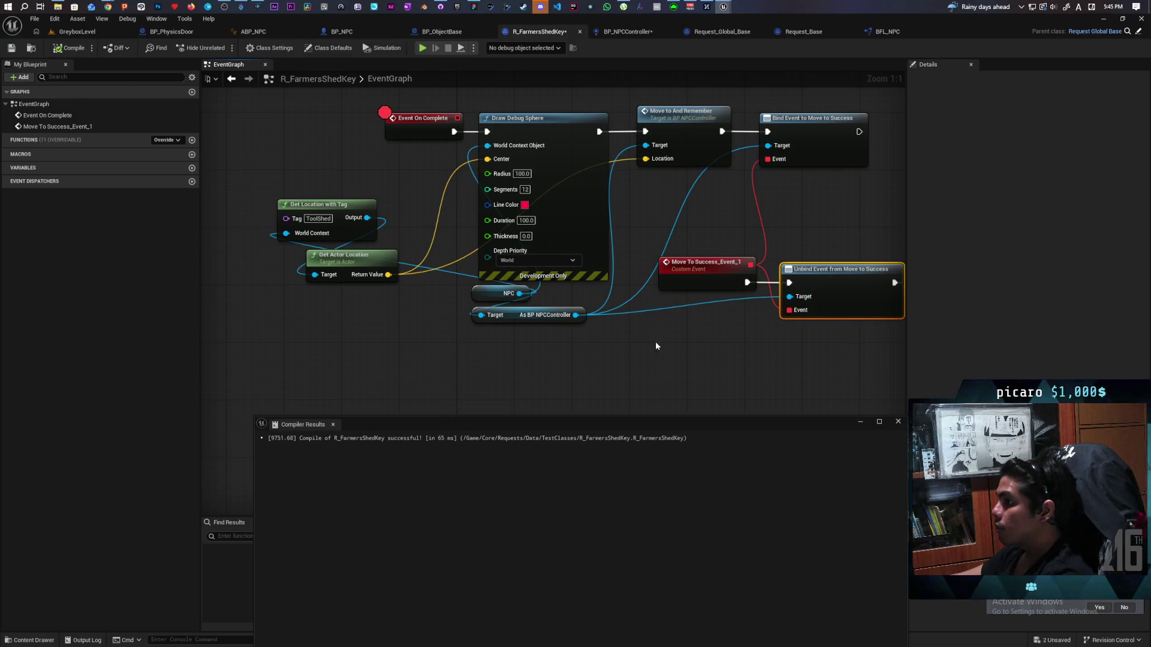
click(898, 421)
Remove the breakpoint from Event On Complete and return to GreyboxLevel.
scroll(585, 437, down, 2)
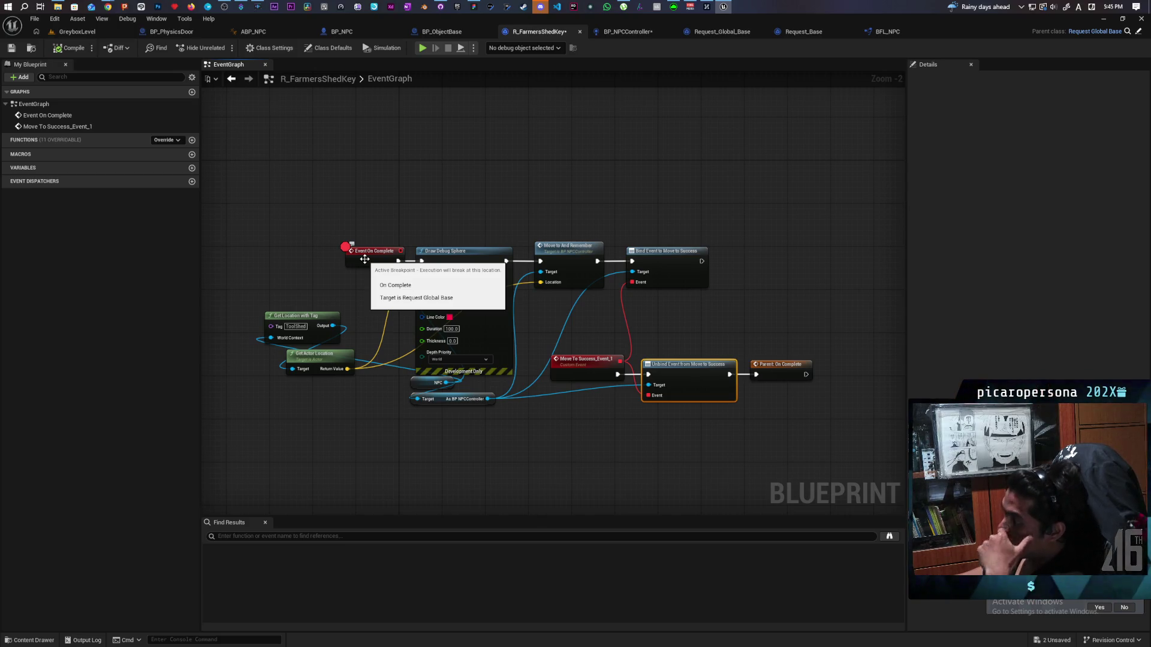
click(364, 259)
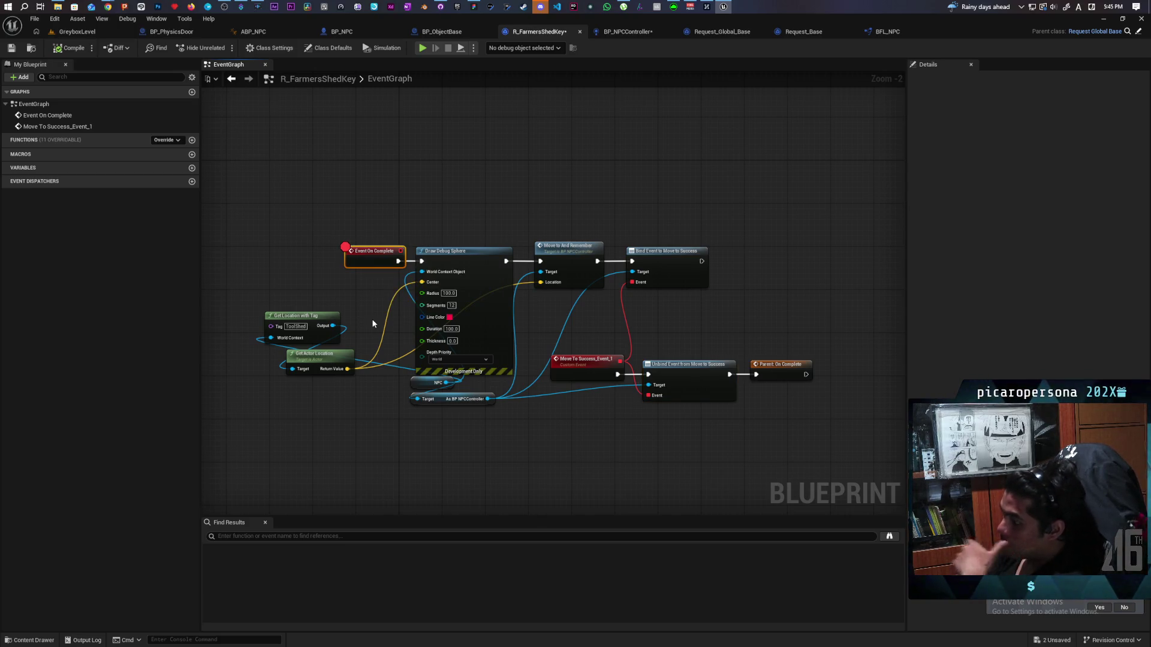
key(F9)
click(77, 31)
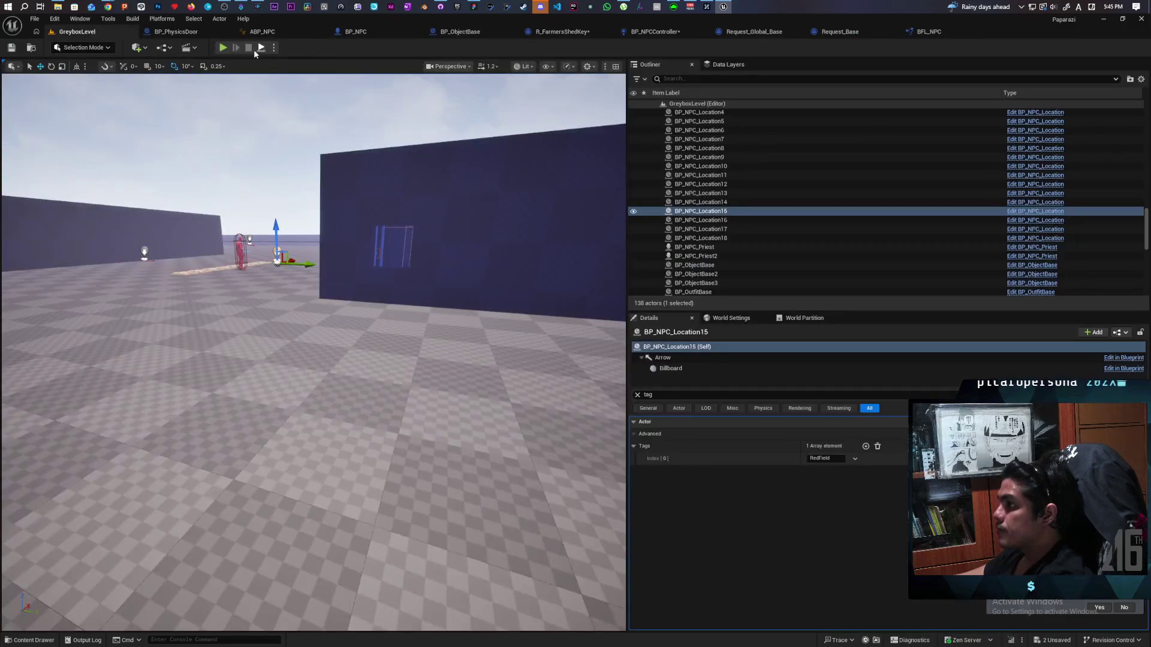
Start a Play In Editor test and run the character past the bushes, ramp and long wall.
click(223, 48)
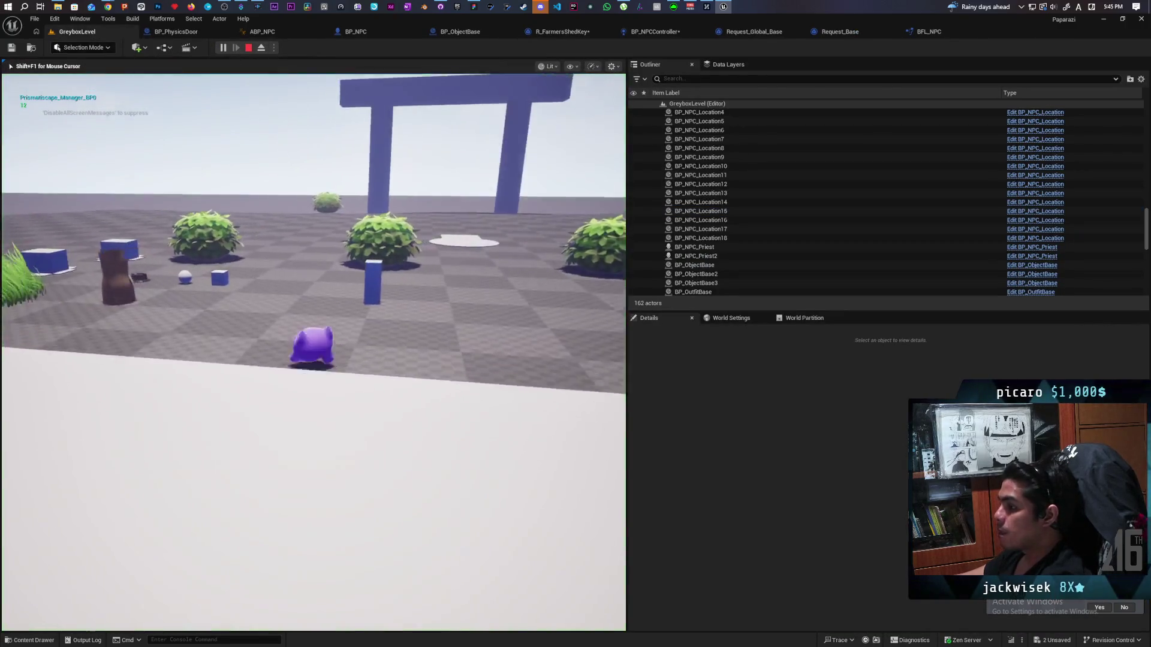
key(w)
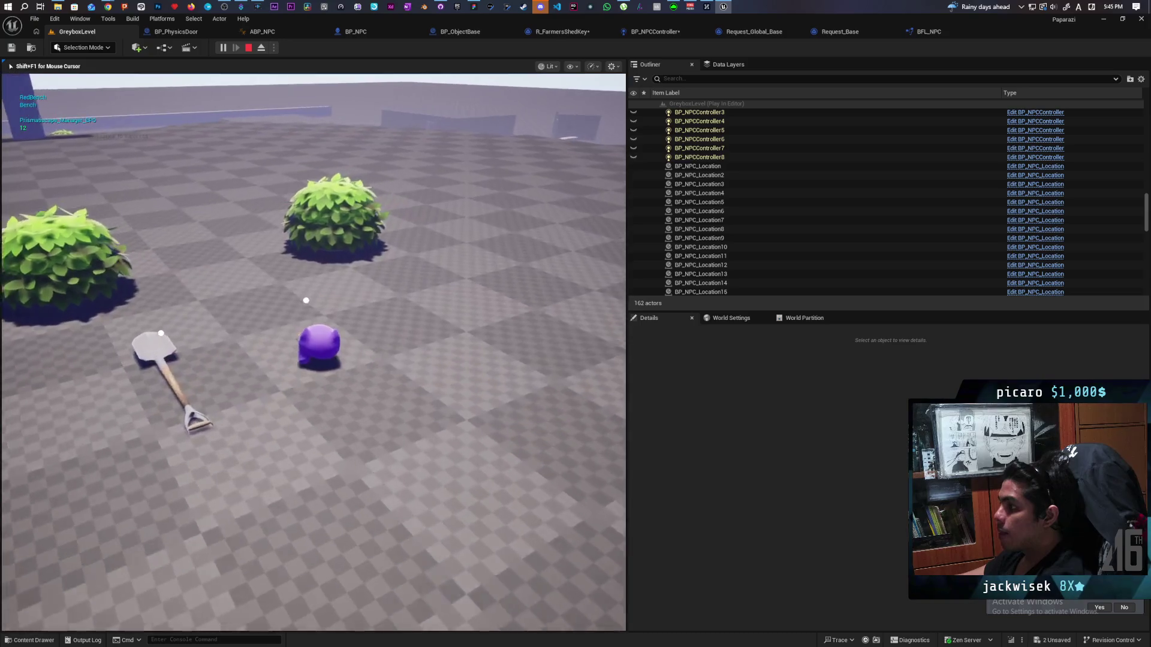
key(w)
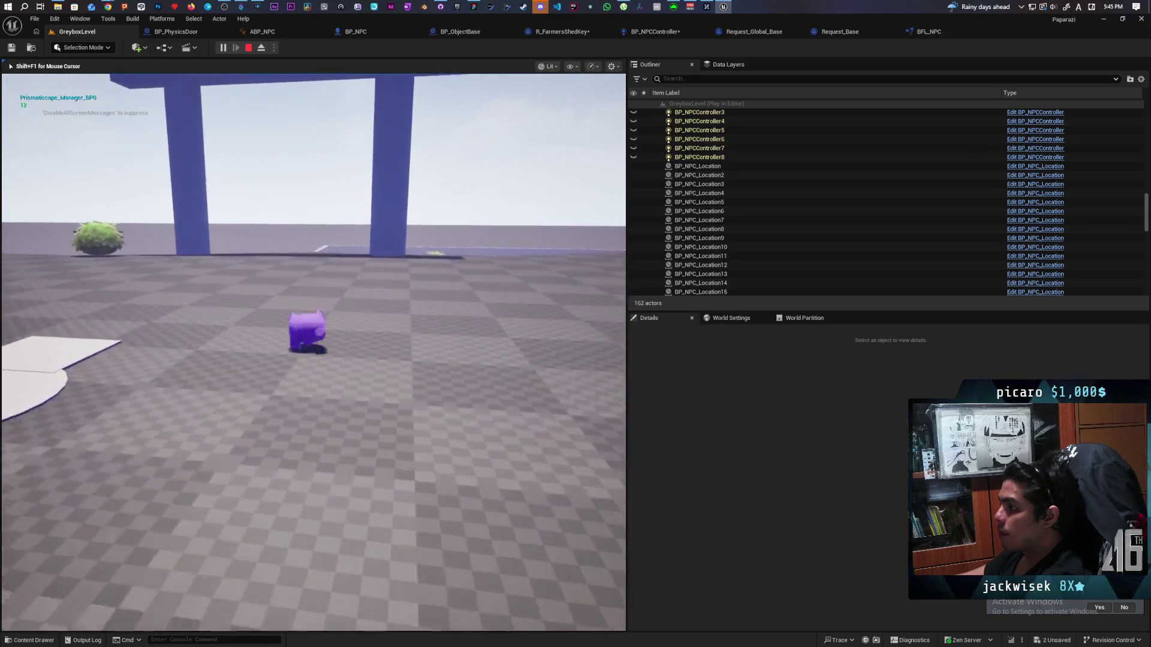
key(w)
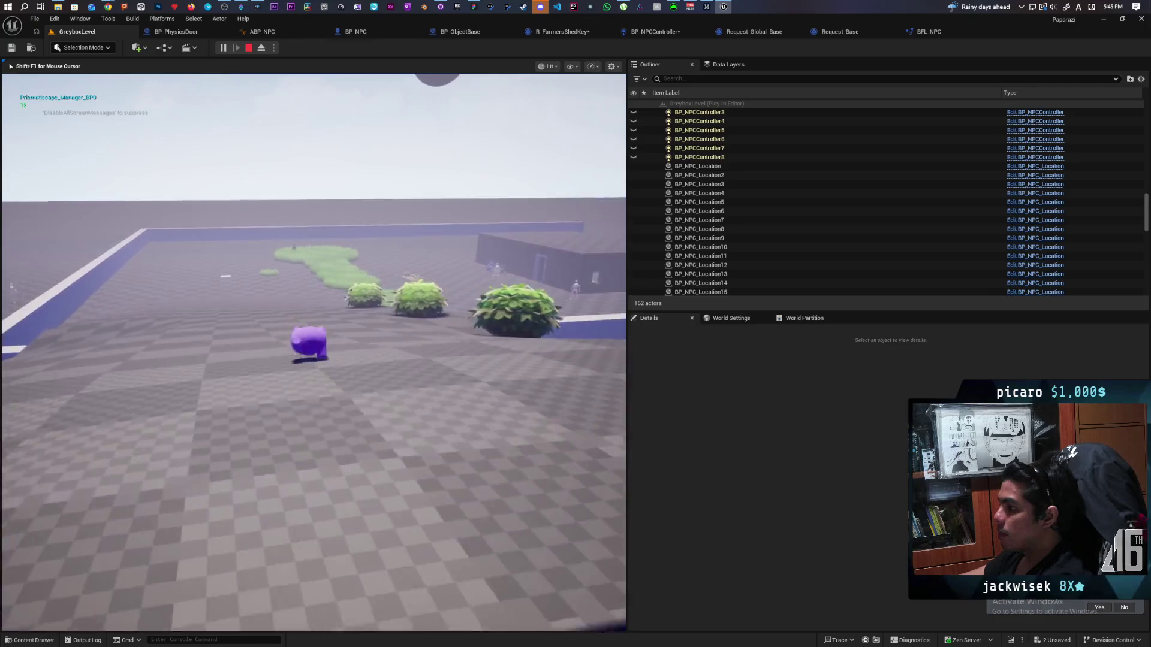
key(w)
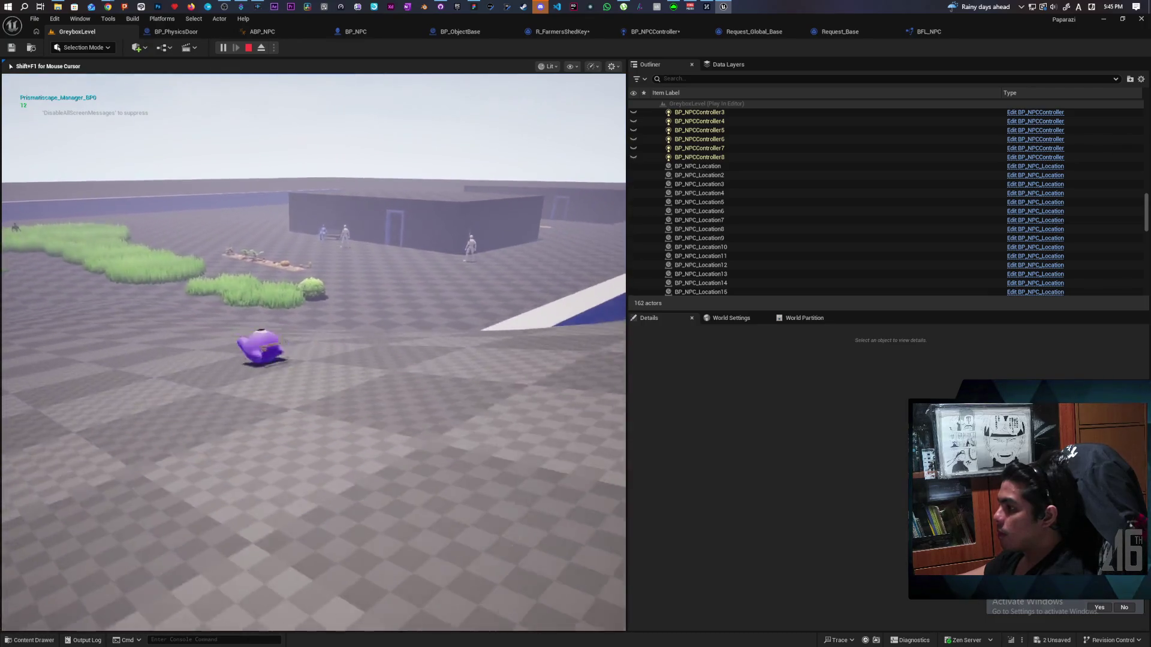
key(space)
key(w)
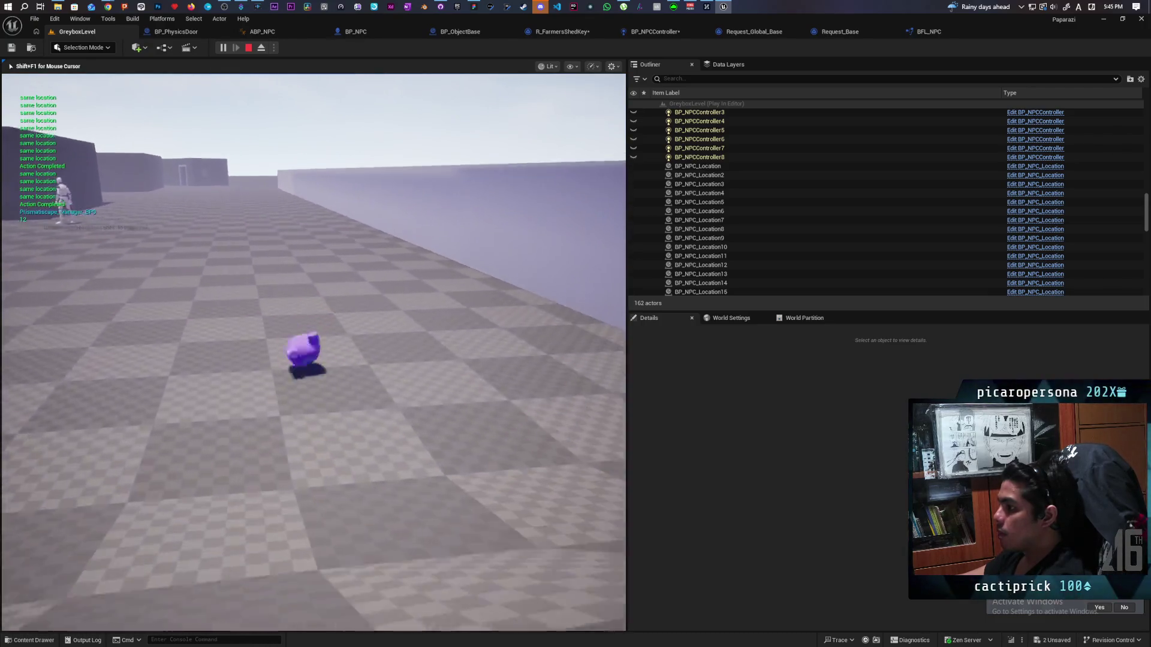
key(w)
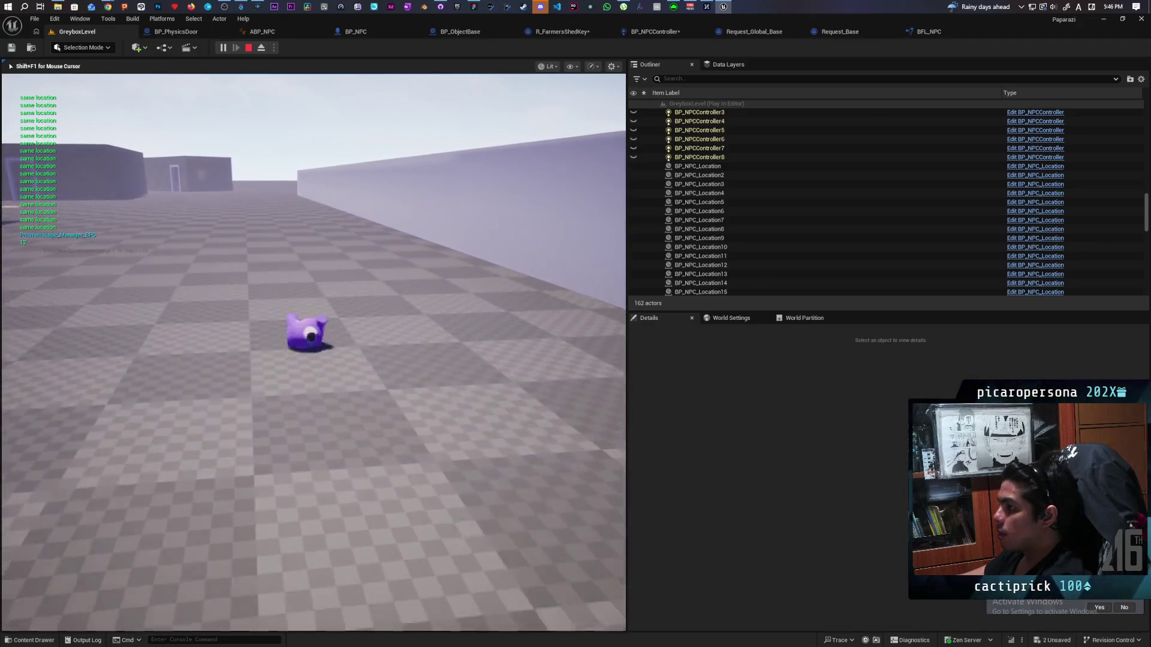
key(space)
Walk past the red NPC and floor key, then along the dark wall toward the blue building.
key(w)
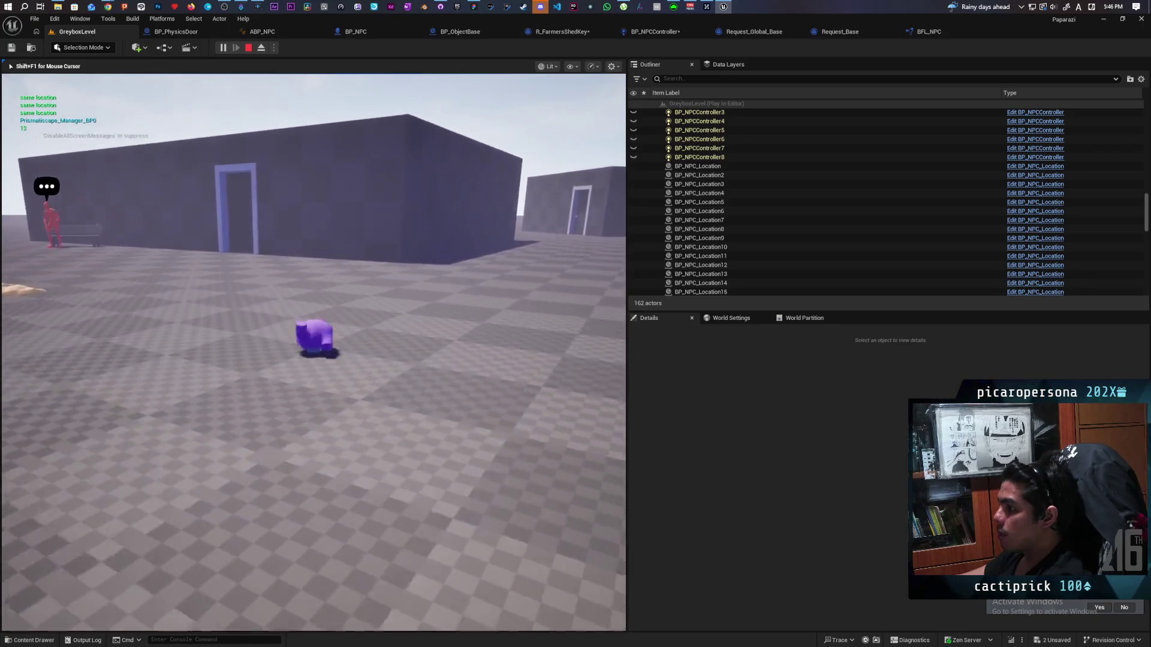
key(a)
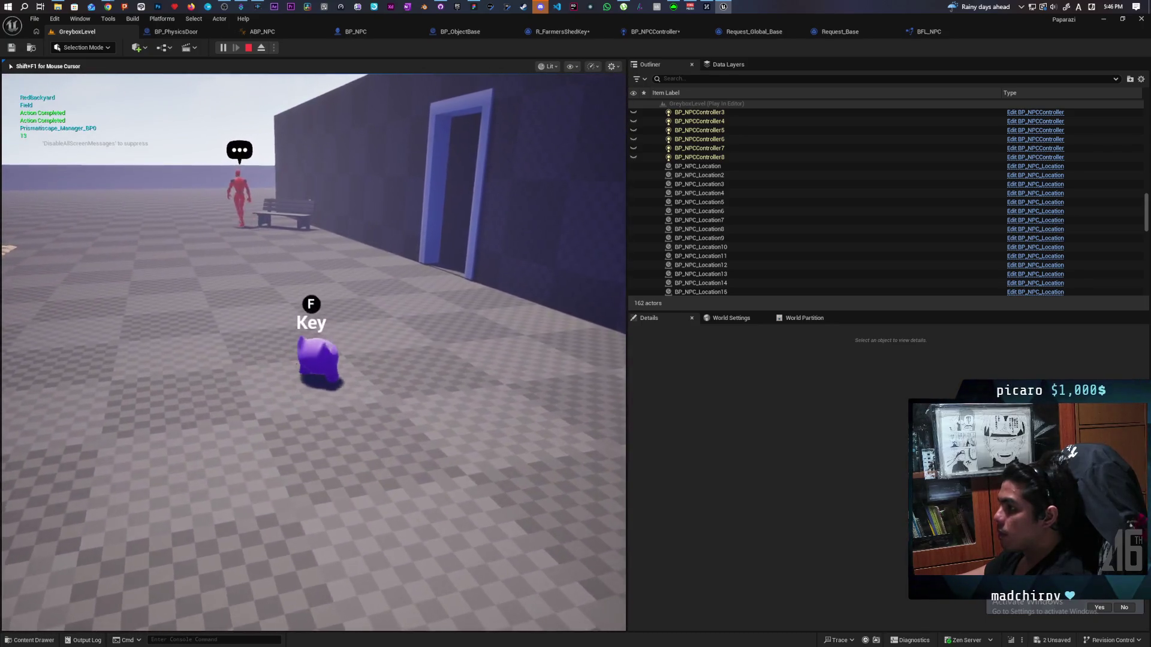
key(w)
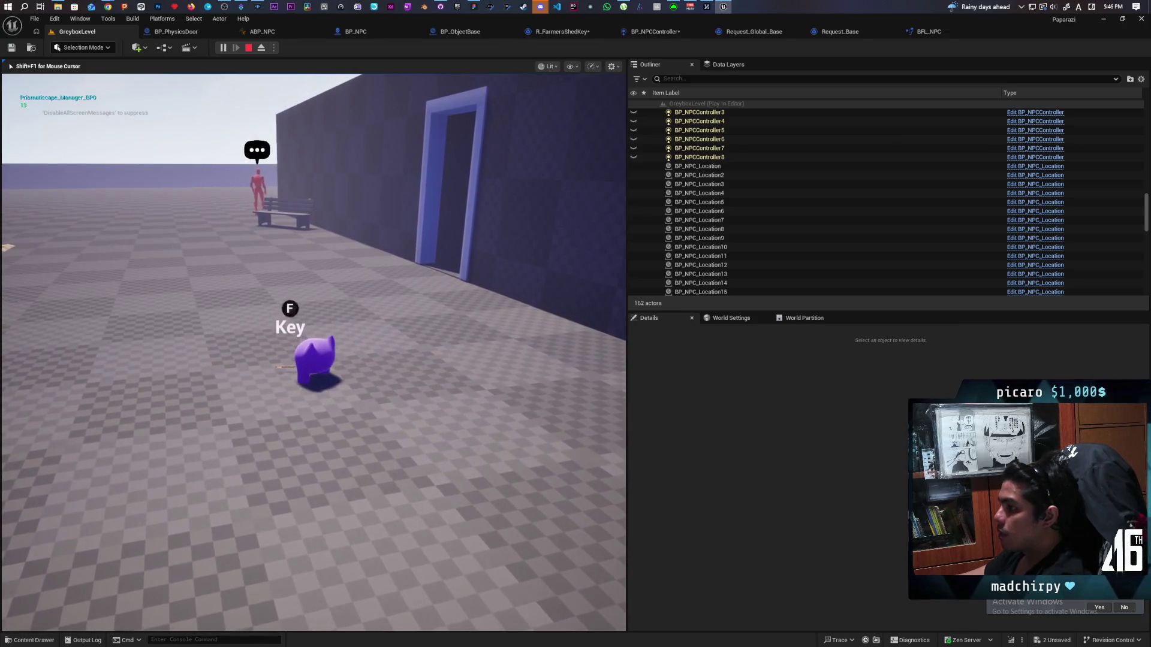
key(w)
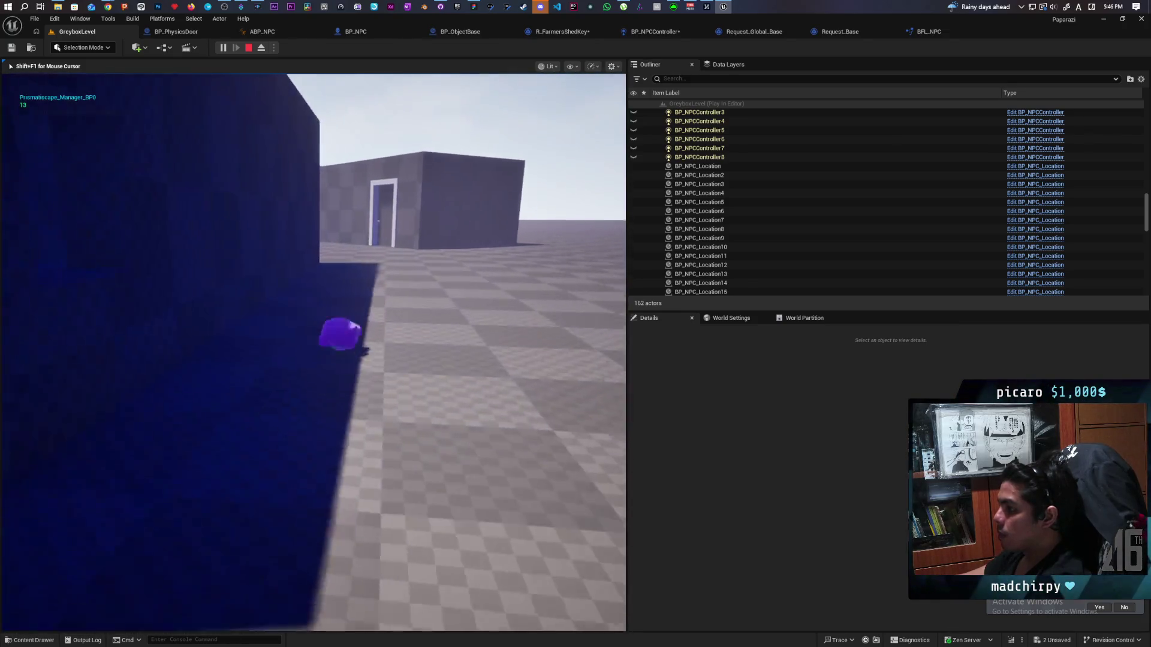
key(w)
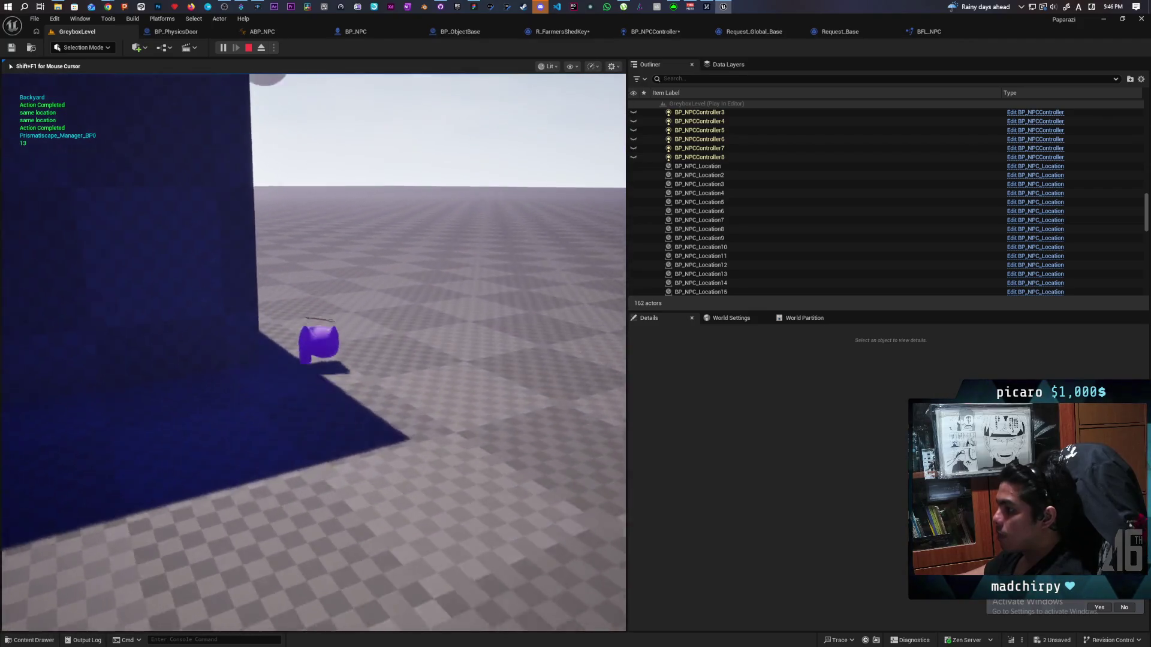
key(w)
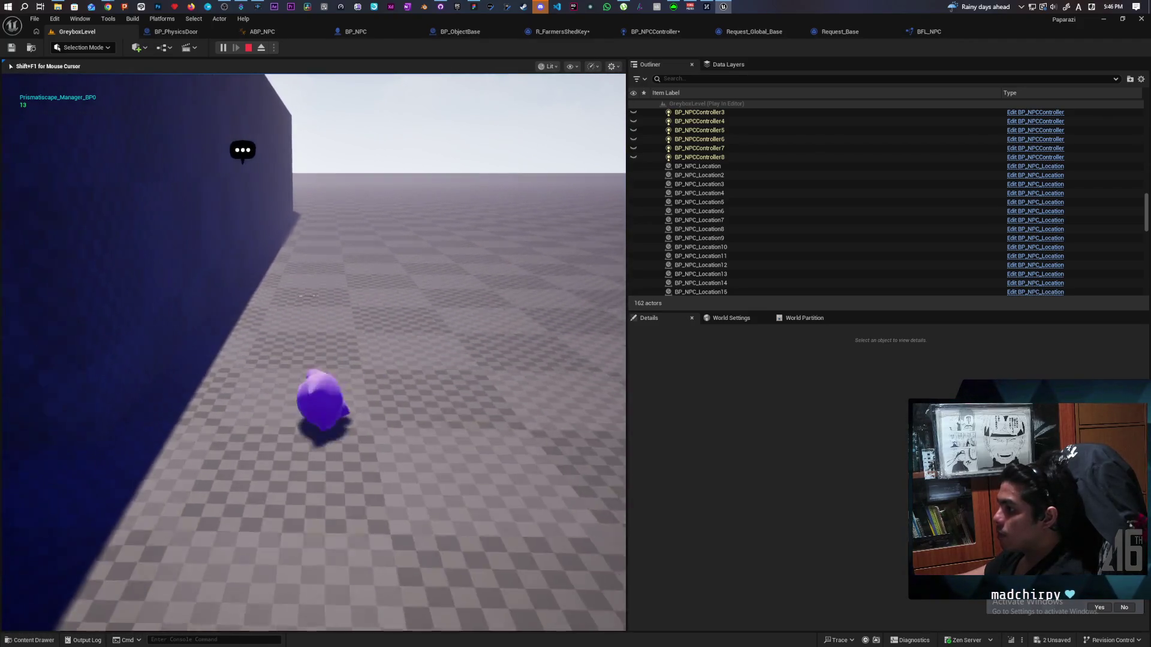
key(w)
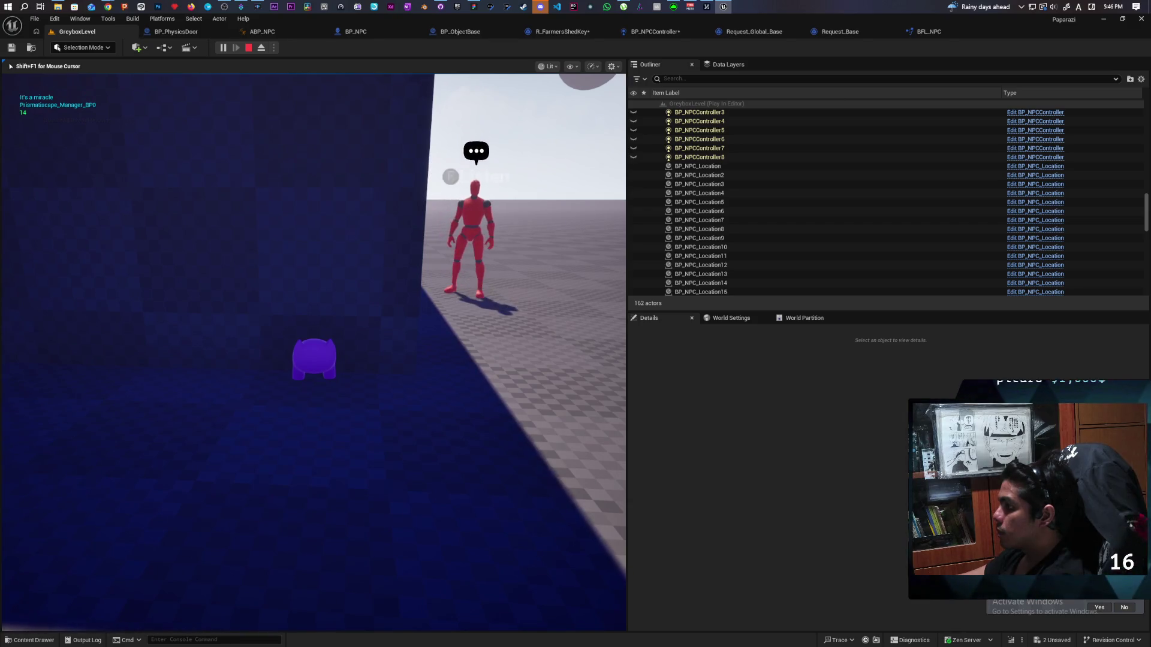
Turn the character toward the building and walk it into the blue building.
key(a)
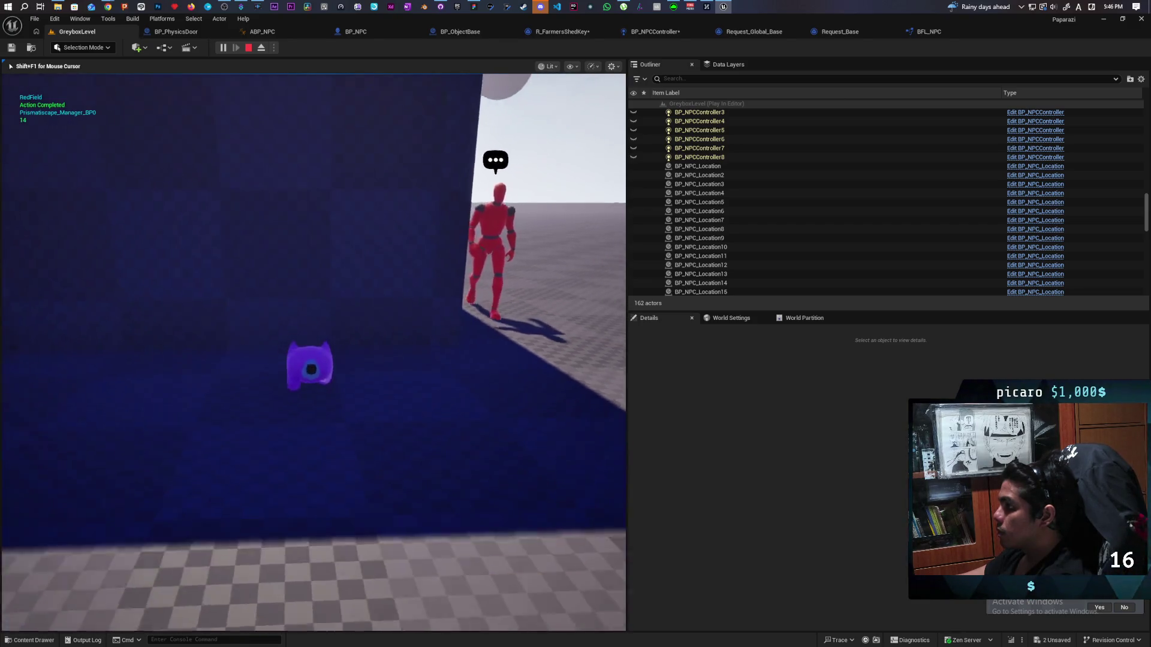
key(d)
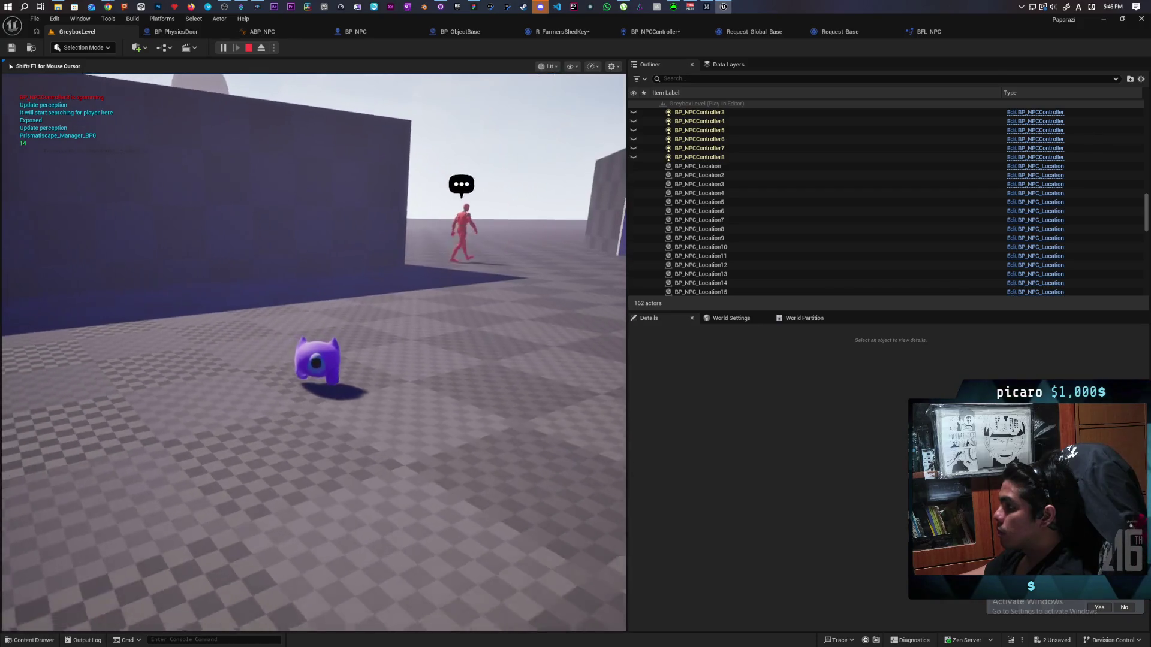
key(d)
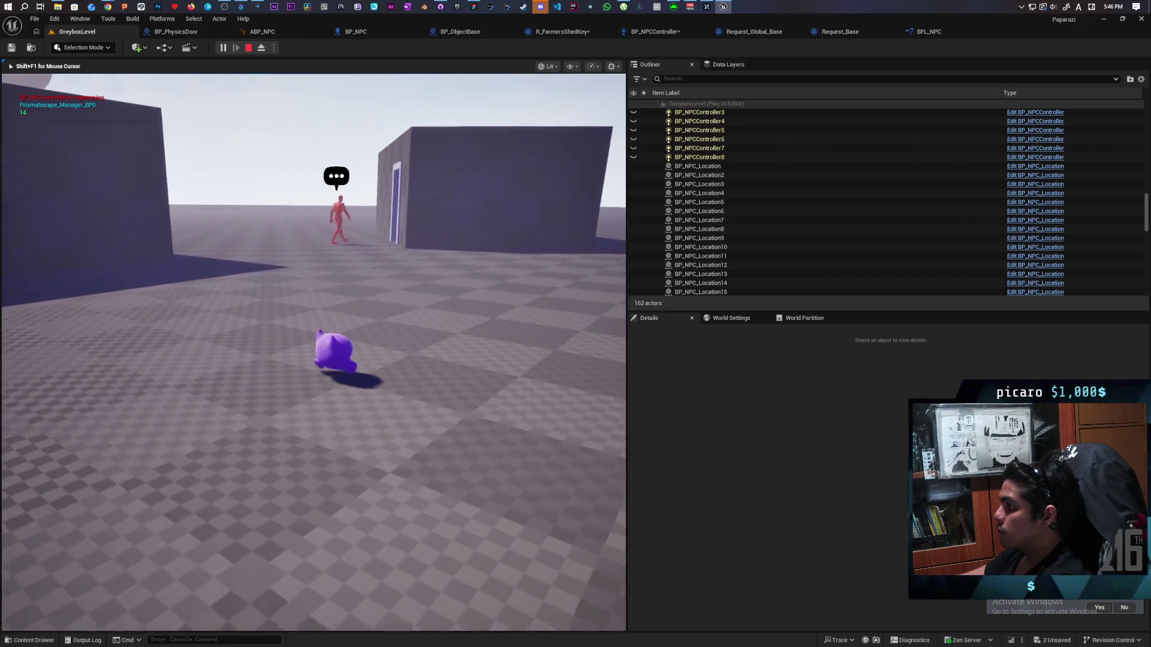
key(w)
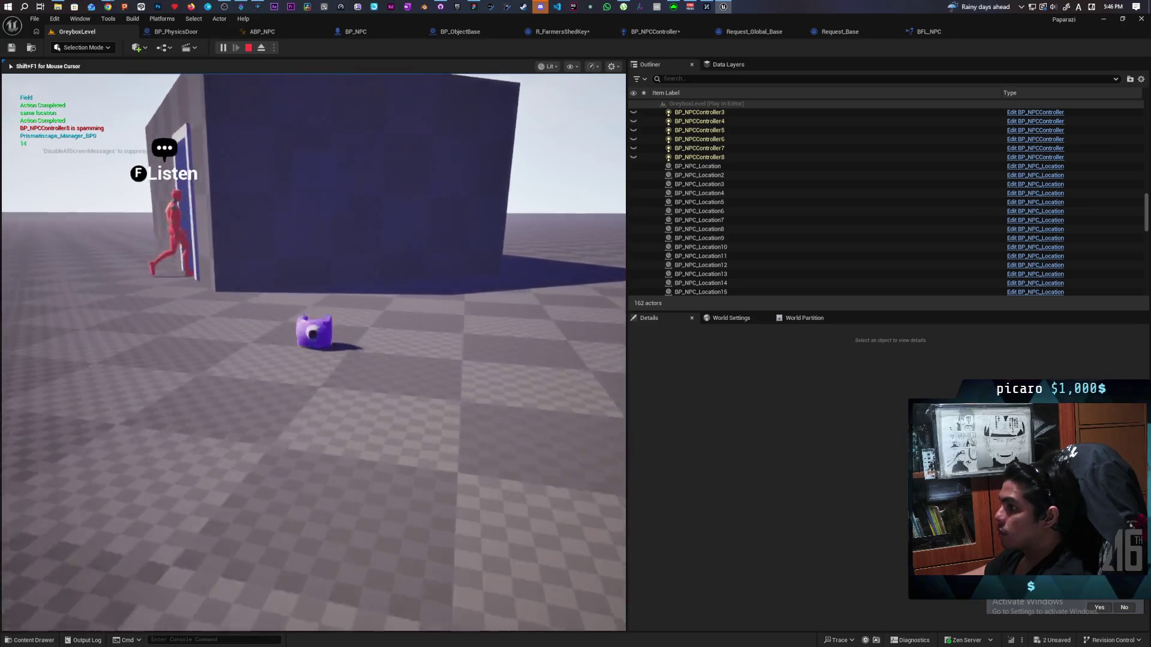
key(d)
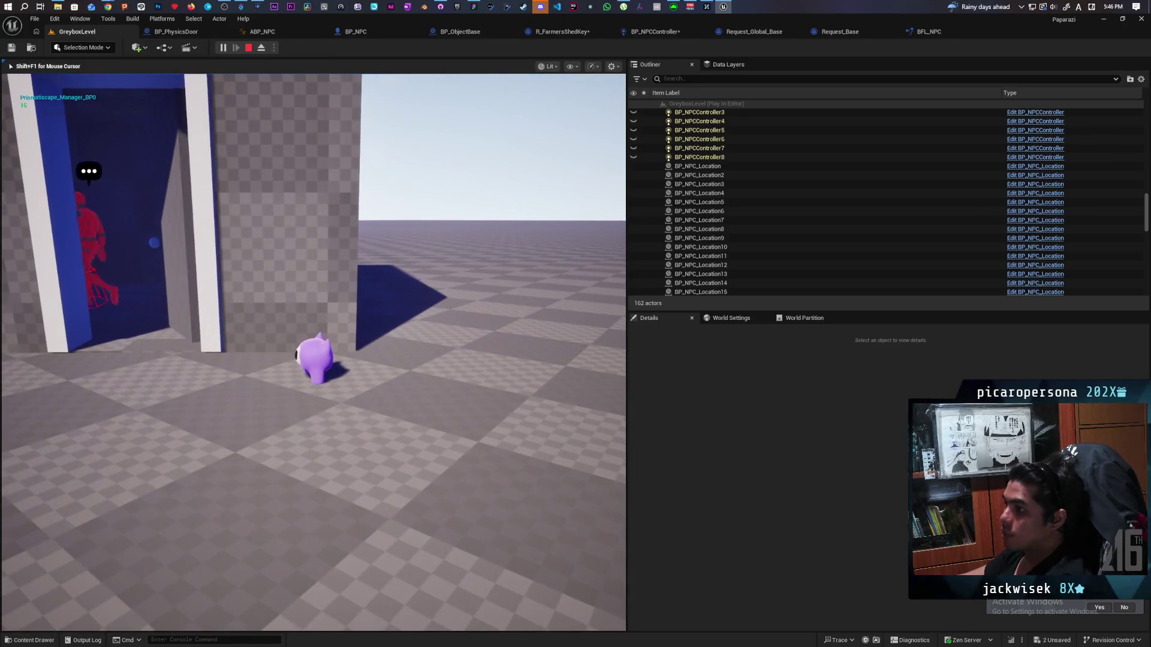
key(w)
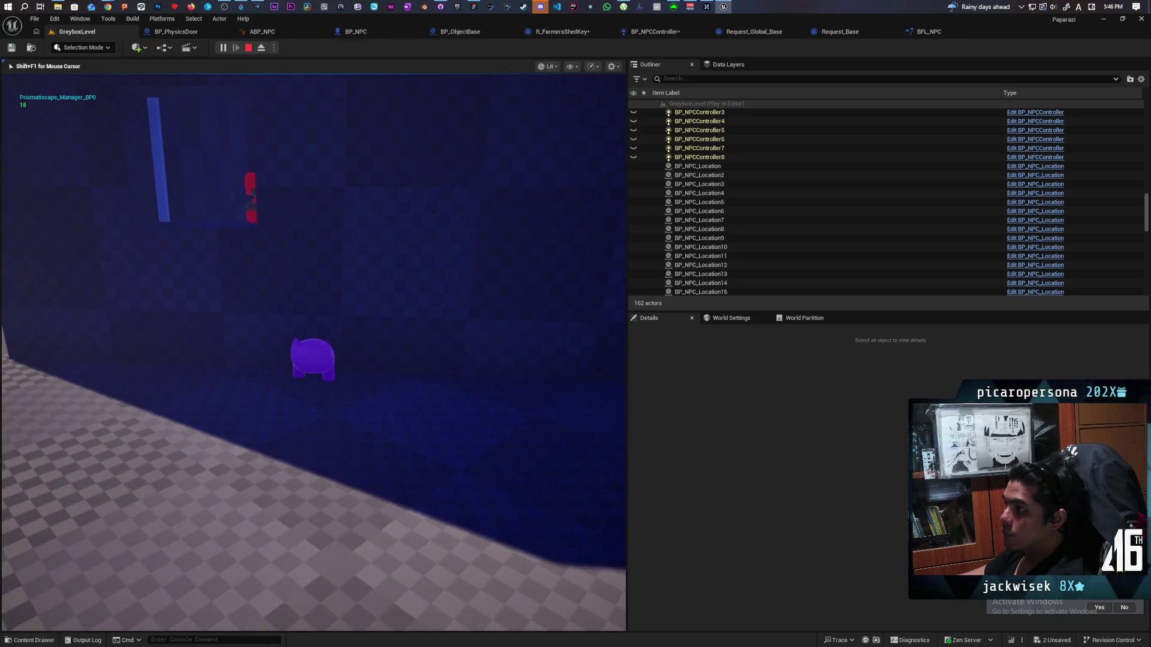
Walk the character through the shed doorway into the dark blue area, then end the play test.
key(a)
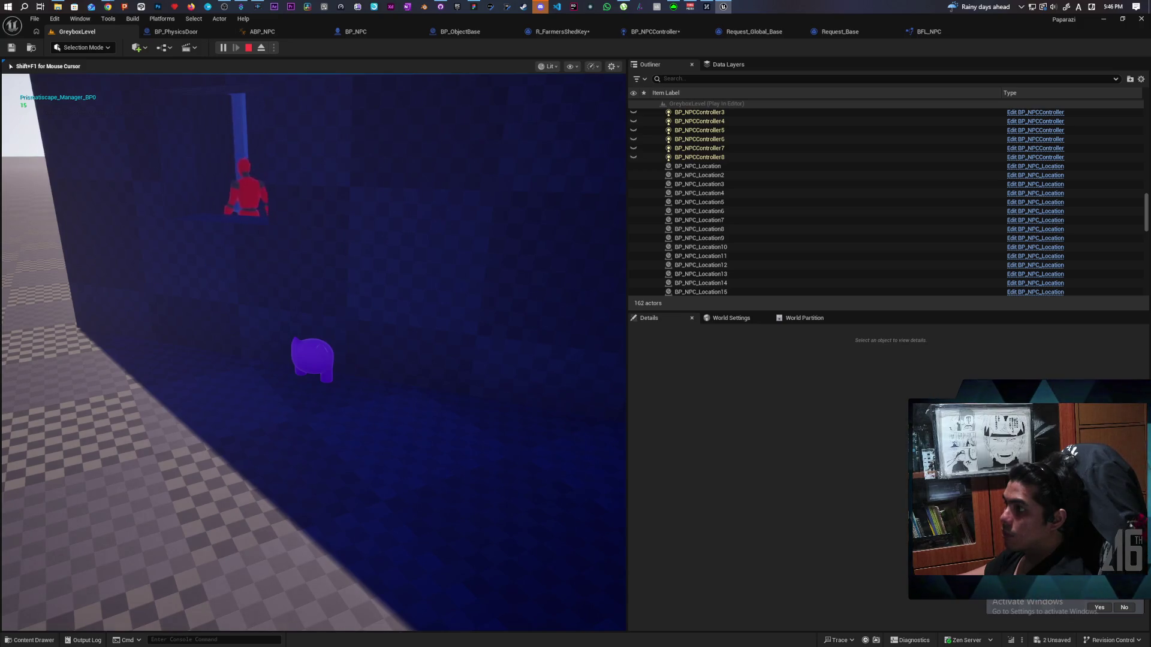
key(a)
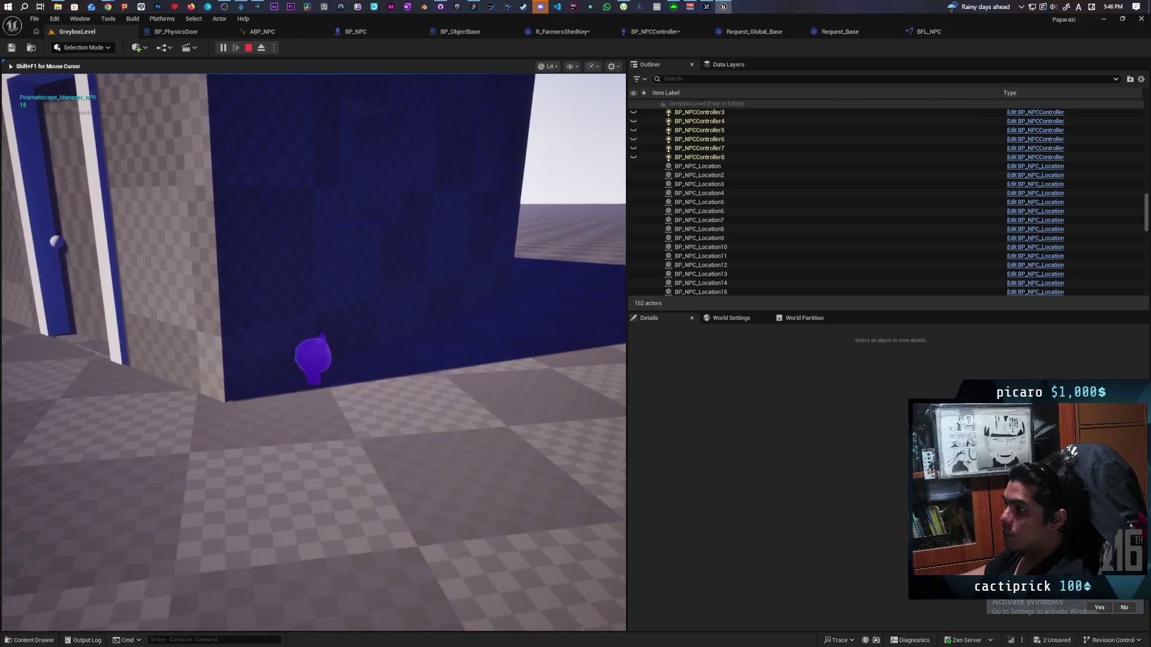
key(w)
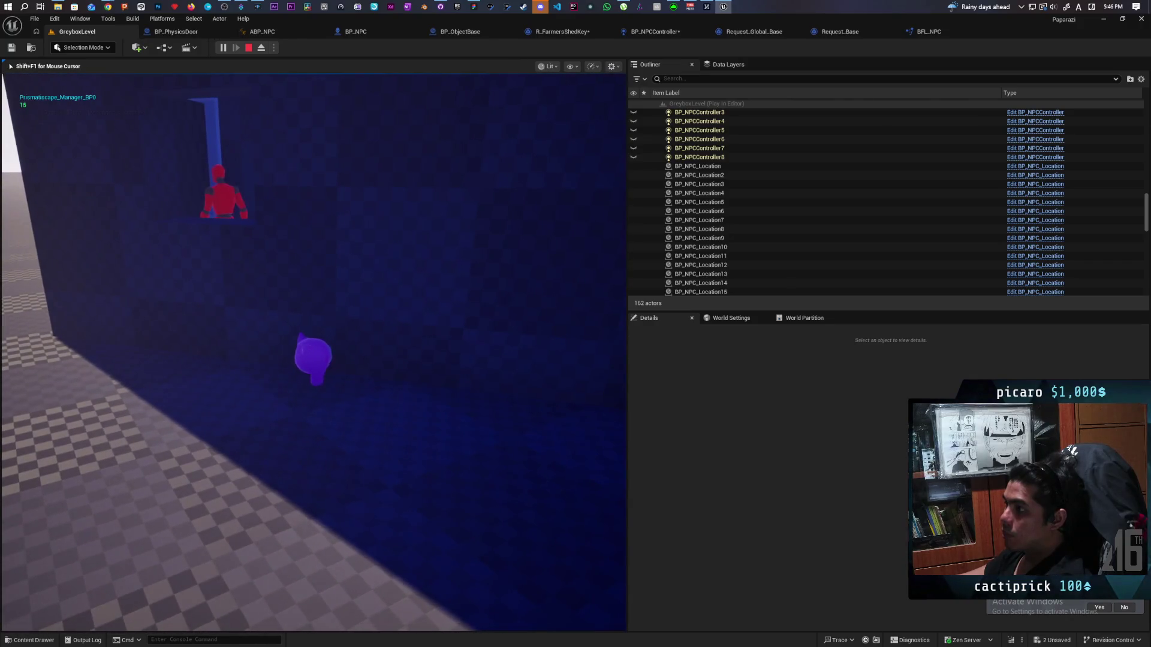
key(w)
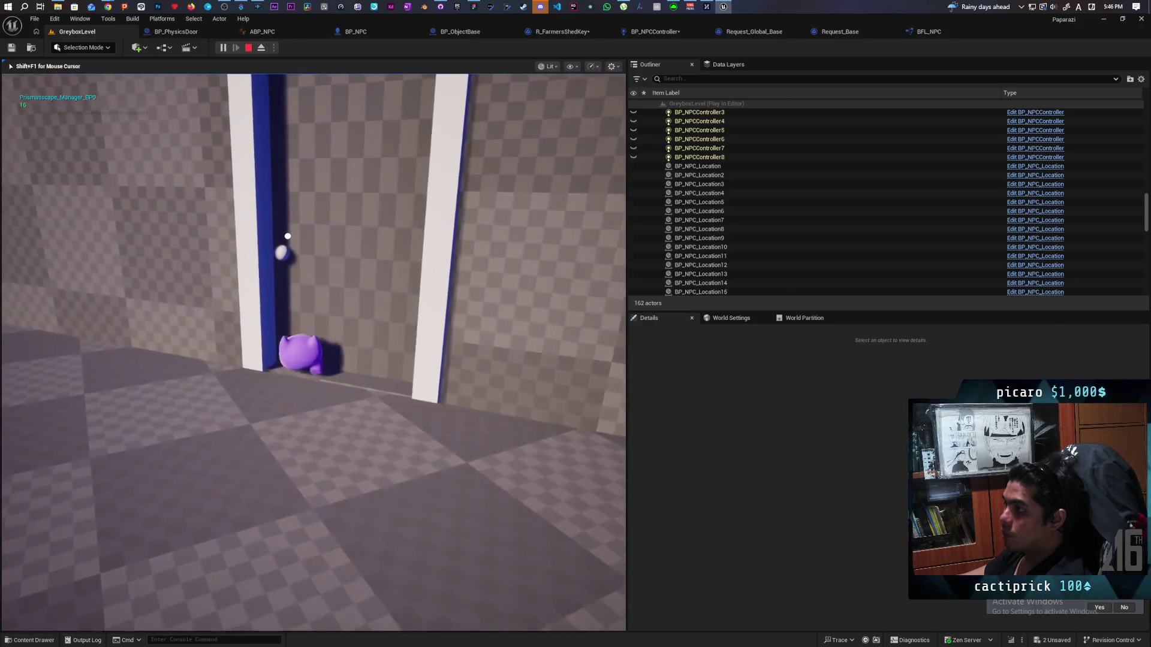
key(w)
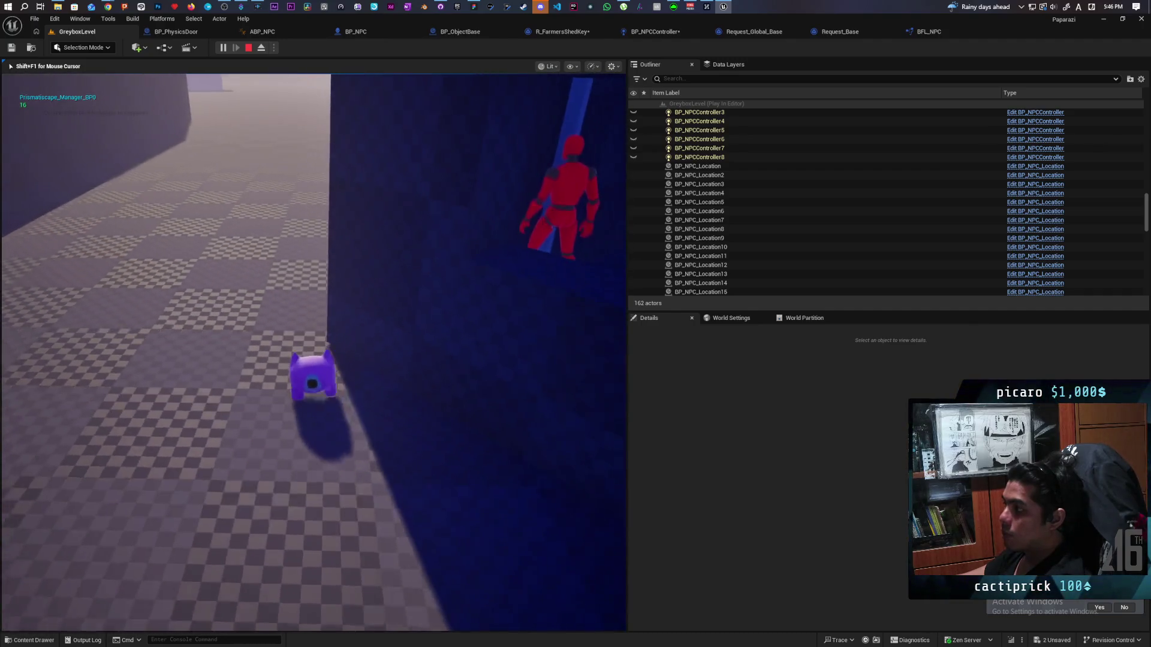
key(w)
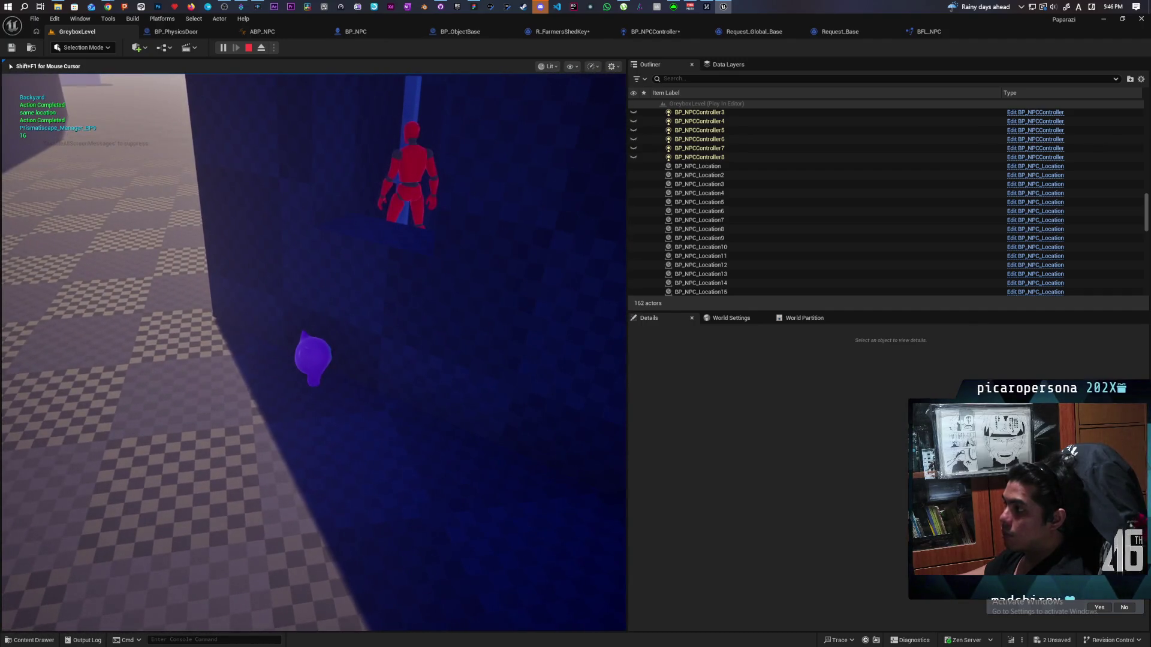
key(w)
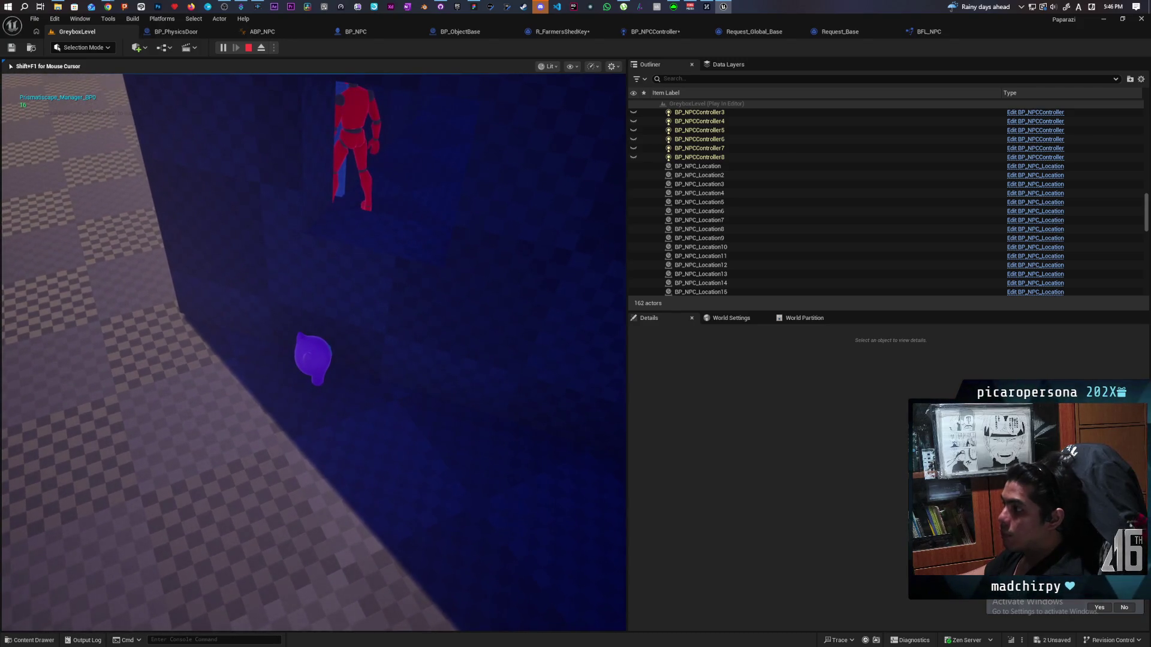
key(Escape)
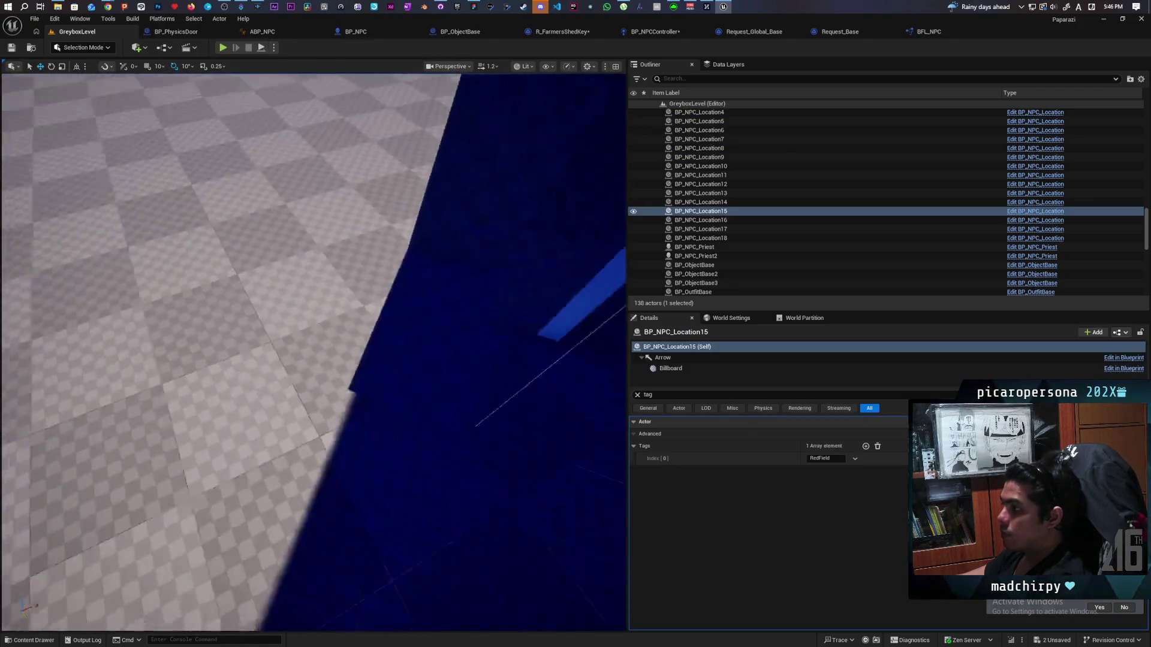
Fly to the tool shed, selecting BP_PhysicsDoor5 and then BP_DoorSmartLink5.
key(w)
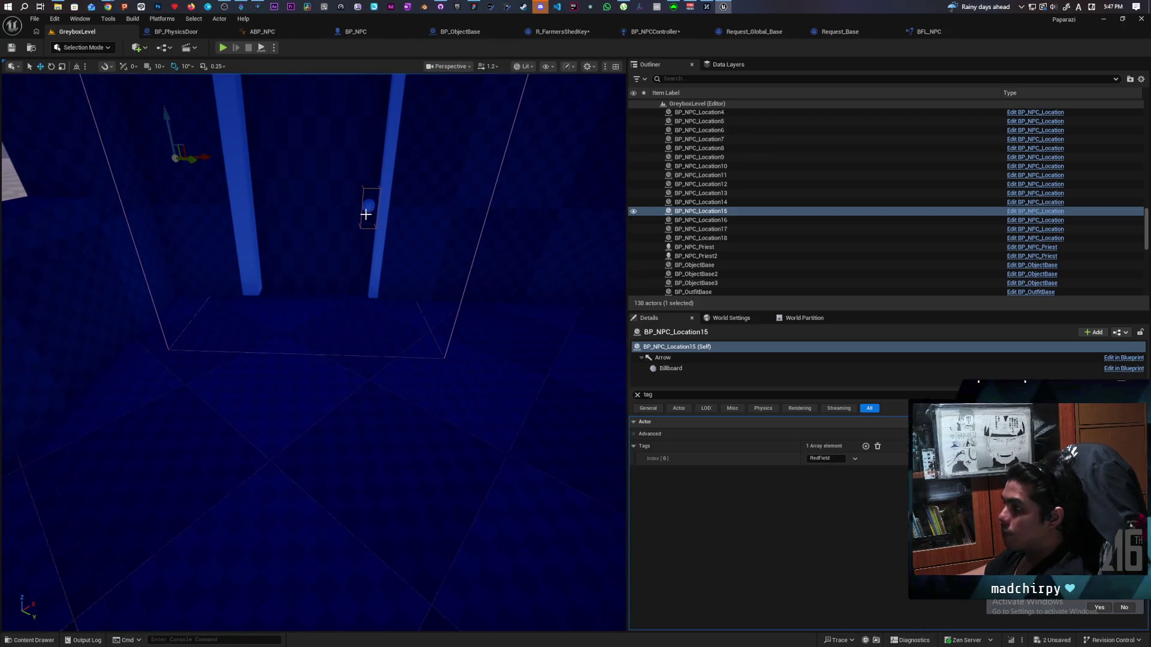
click(357, 211)
key(s)
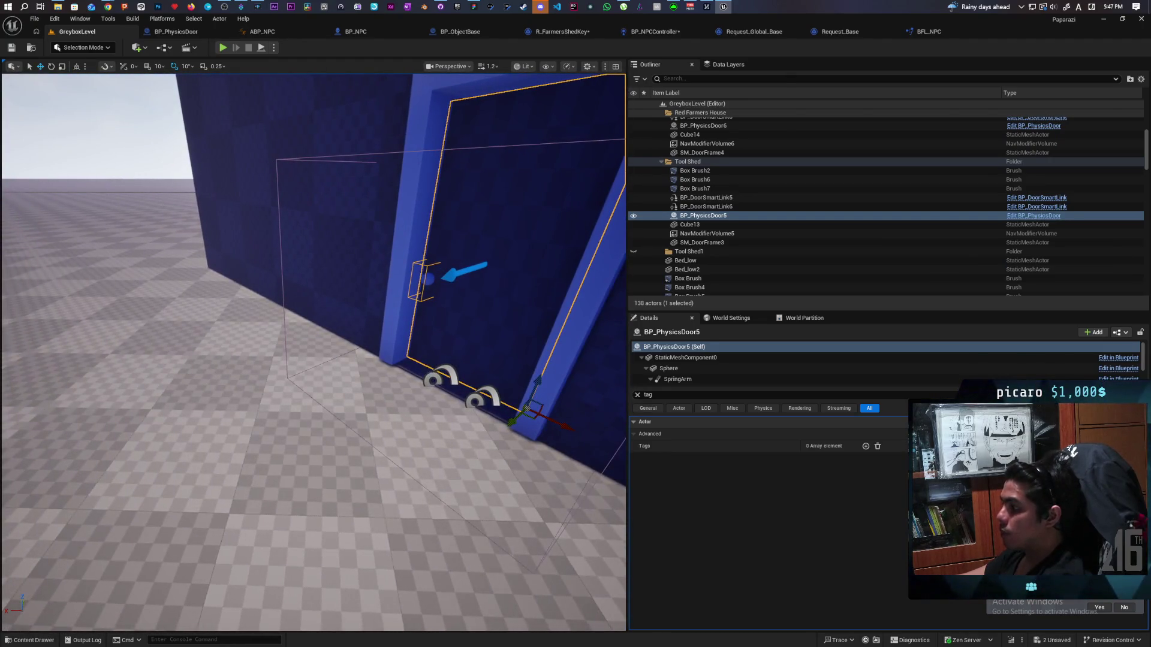
click(456, 382)
Select BP_DoorSmartLink6 and show the navmesh, orbiting to view the link over the doorway.
click(480, 398)
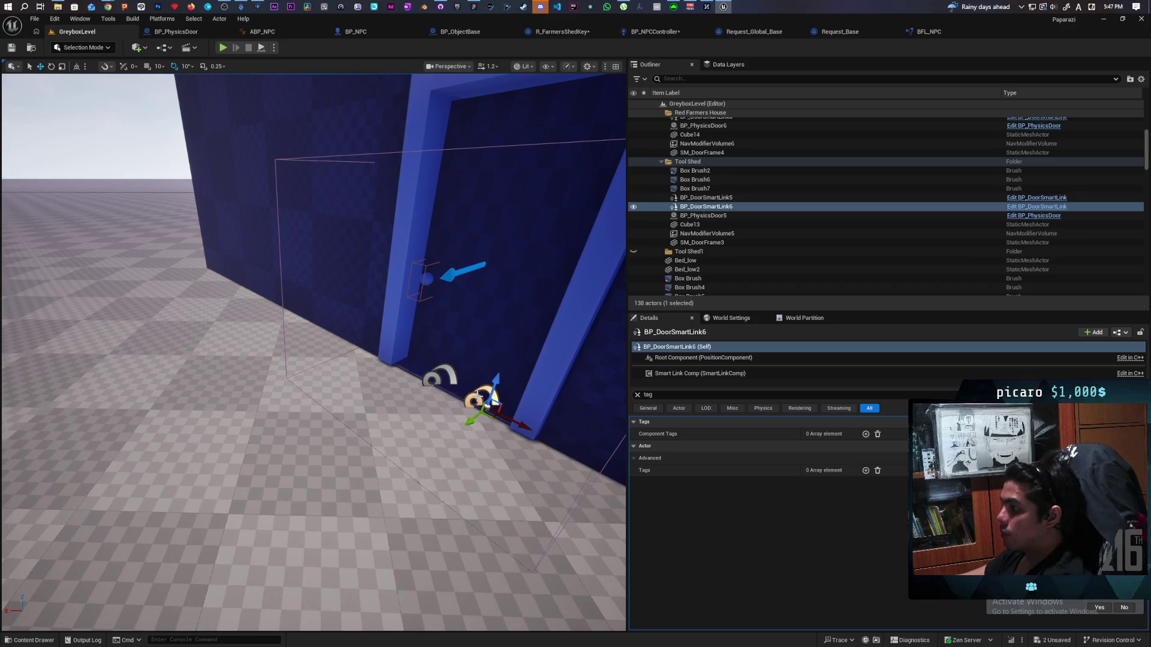
key(p)
drag(485, 398, 485, 398)
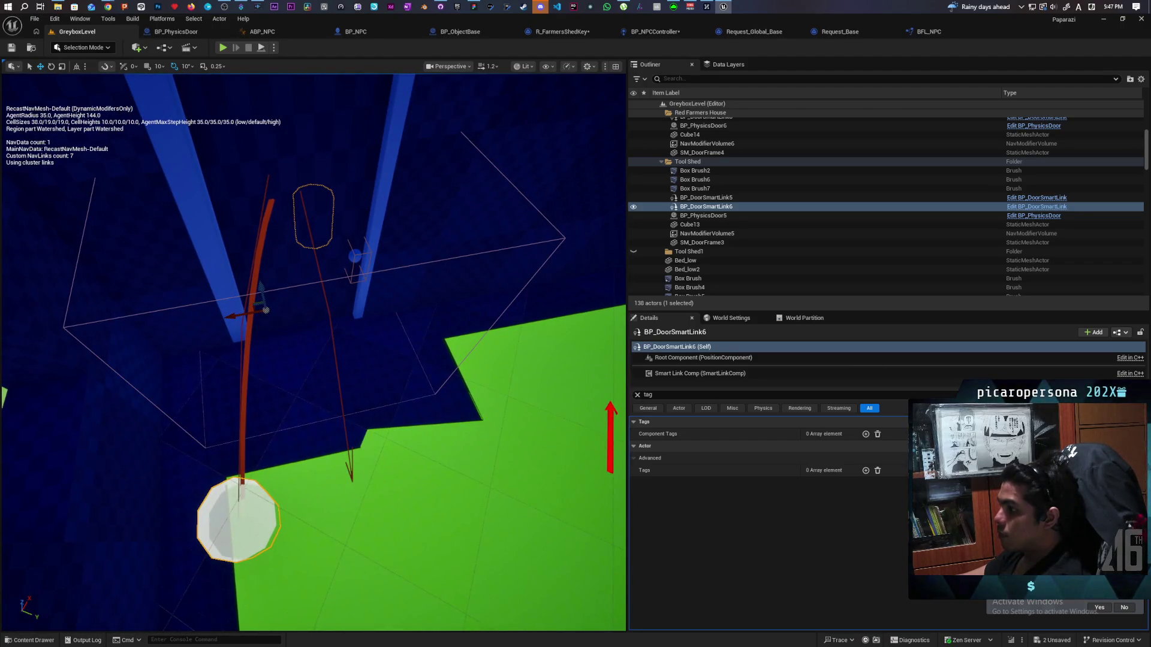
drag(485, 398, 485, 398)
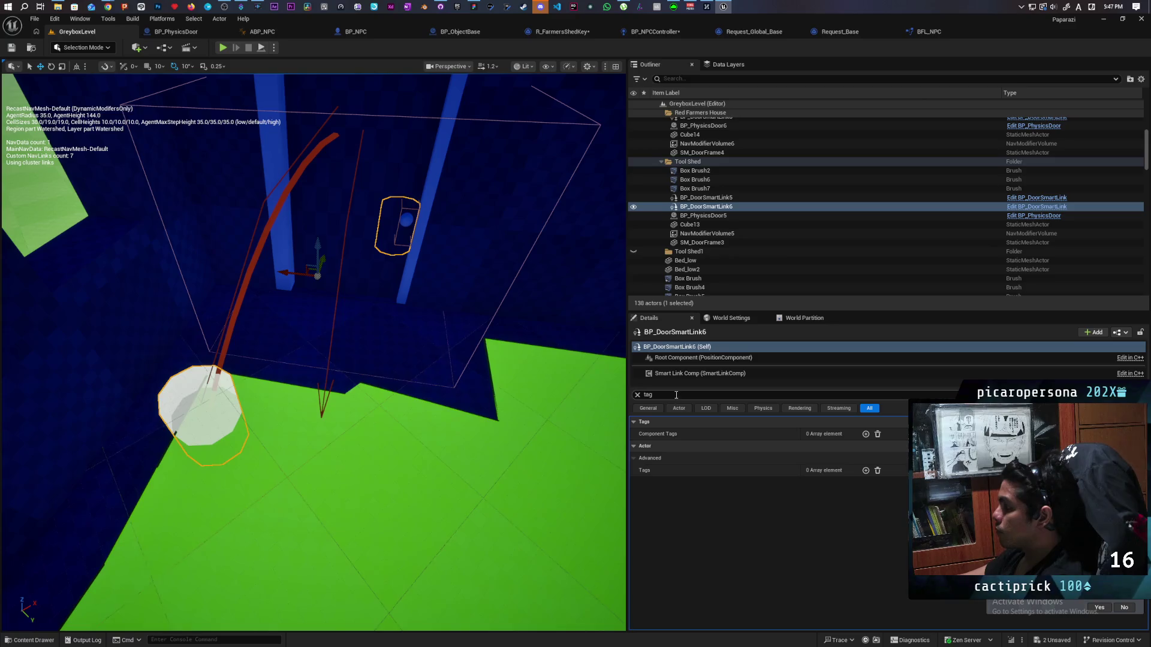
Clear the Details filter and drag BP_DoorSmartLink6's Link Relative Start X to -151.72.
click(637, 396)
scroll(728, 539, down, 1)
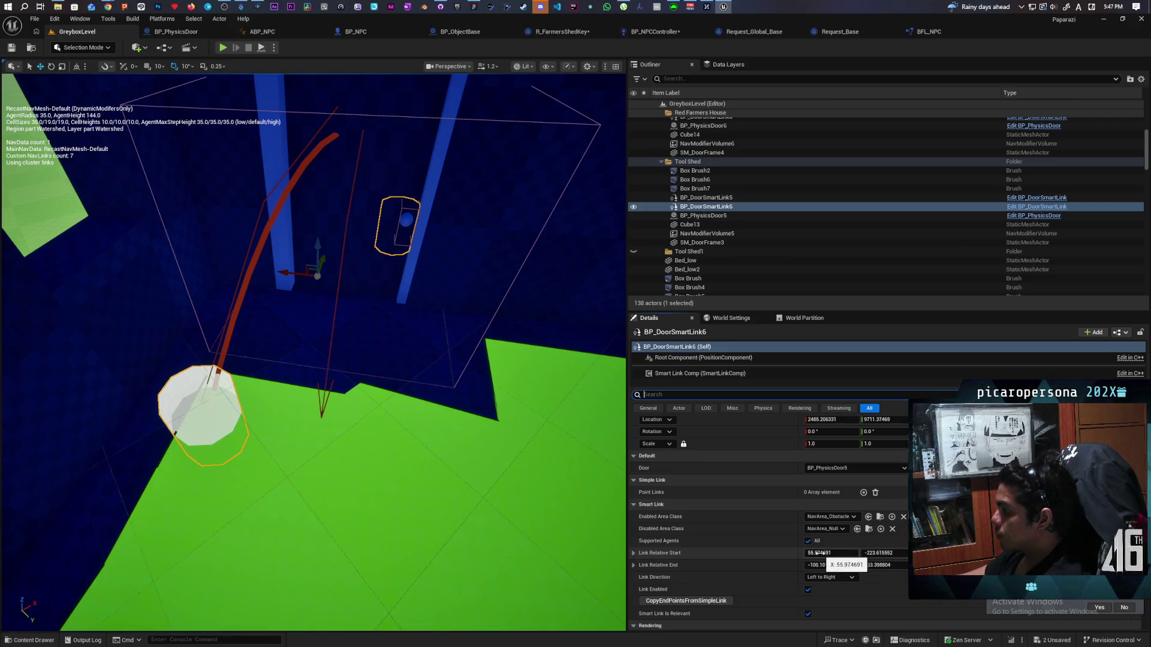
mouse_move(818, 552)
mouse_down()
mouse_move(767, 552)
mouse_move(783, 553)
mouse_up()
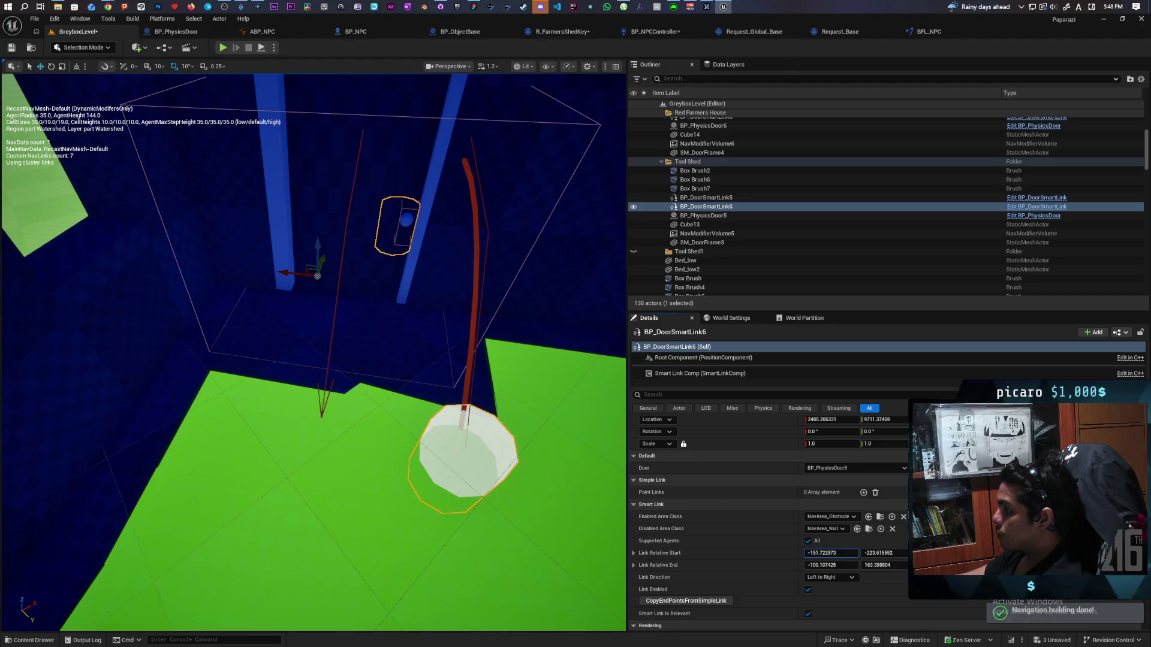
drag(783, 552, 828, 557)
Drag Link Relative End X to about 21.1, check the shed corner, and start a play test.
mouse_move(614, 477)
mouse_down()
mouse_move(575, 455)
mouse_move(543, 482)
mouse_up()
drag(817, 564, 859, 565)
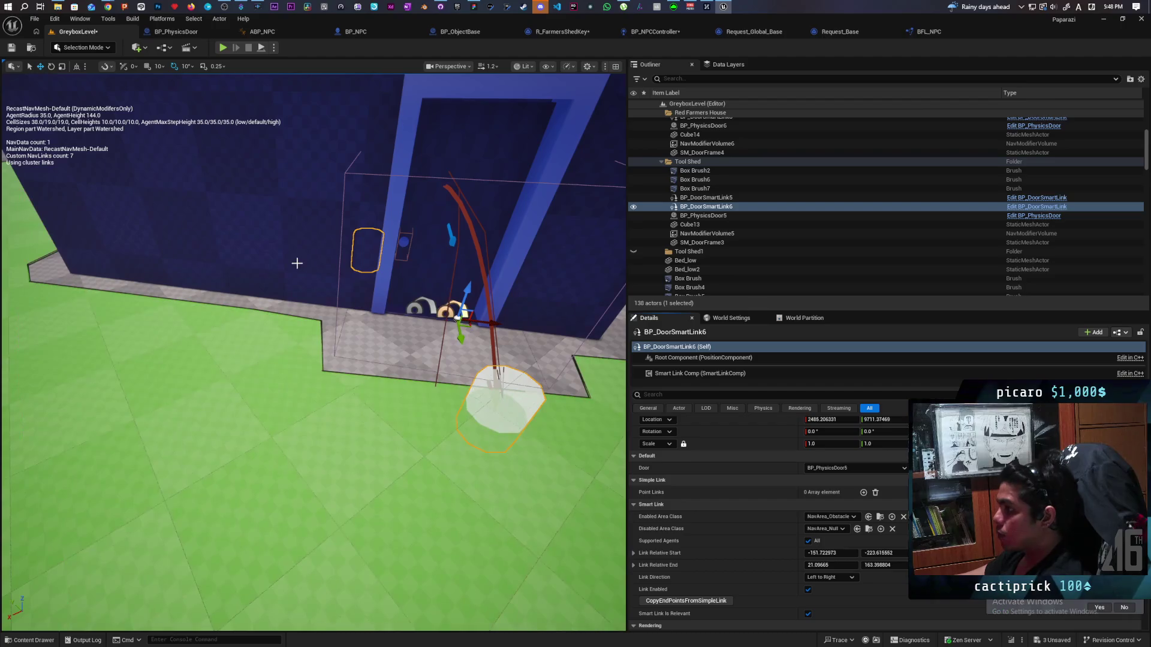
mouse_move(420, 359)
mouse_down()
mouse_move(378, 282)
mouse_move(312, 215)
mouse_up()
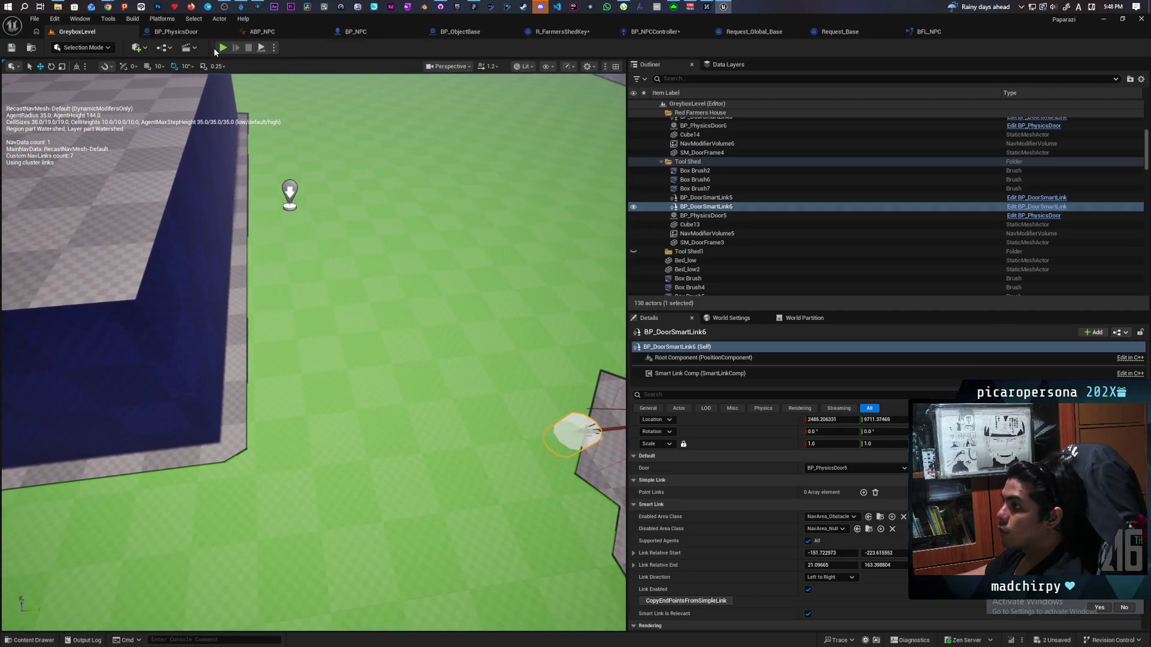
click(223, 48)
key(w)
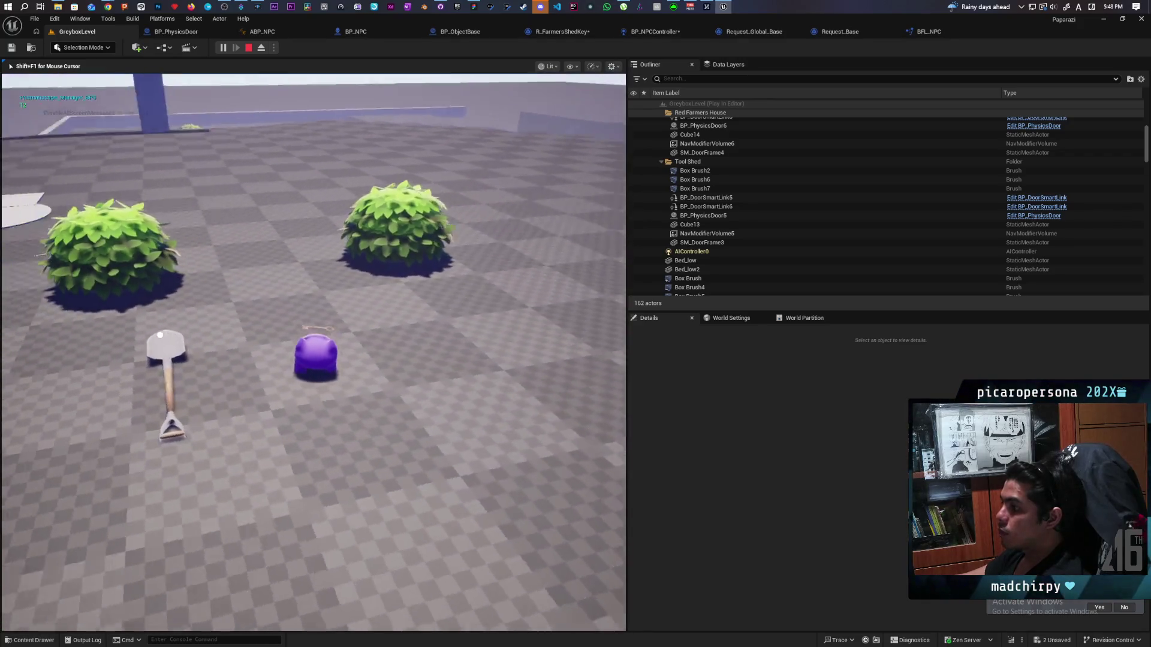
key(w)
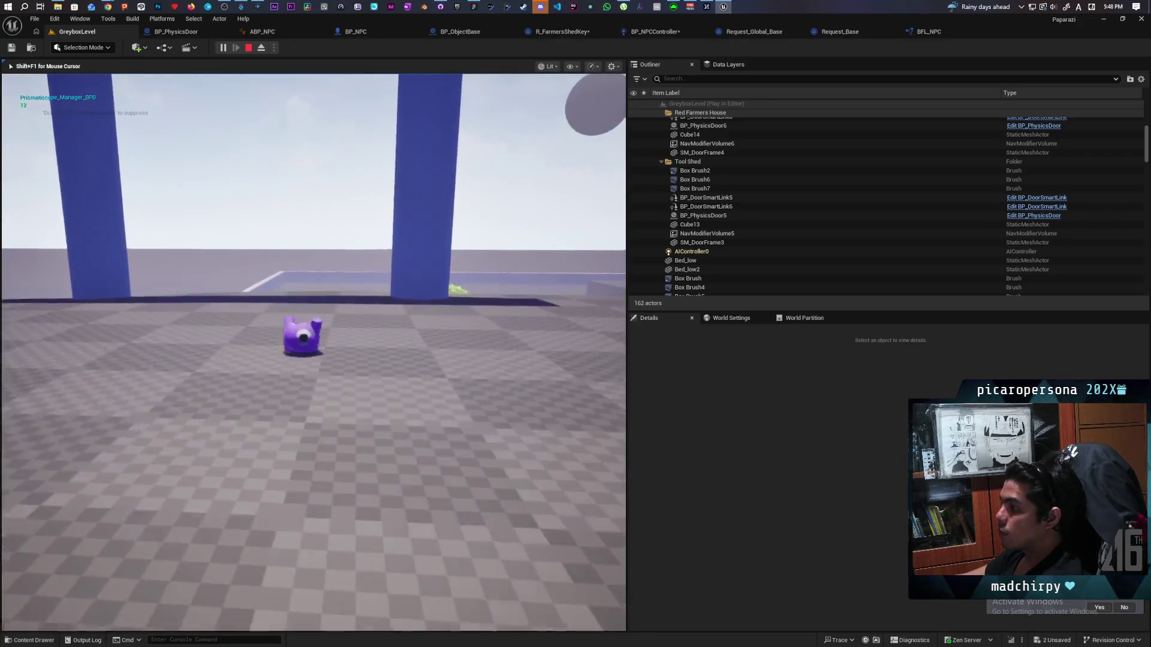
key(w)
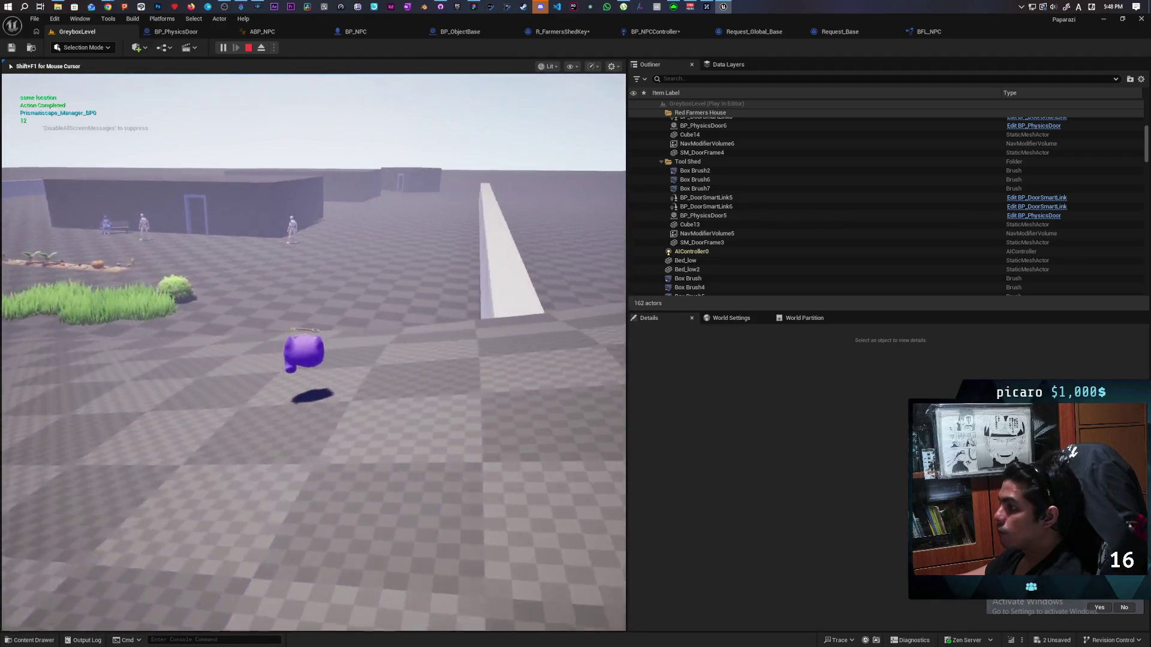
key(w)
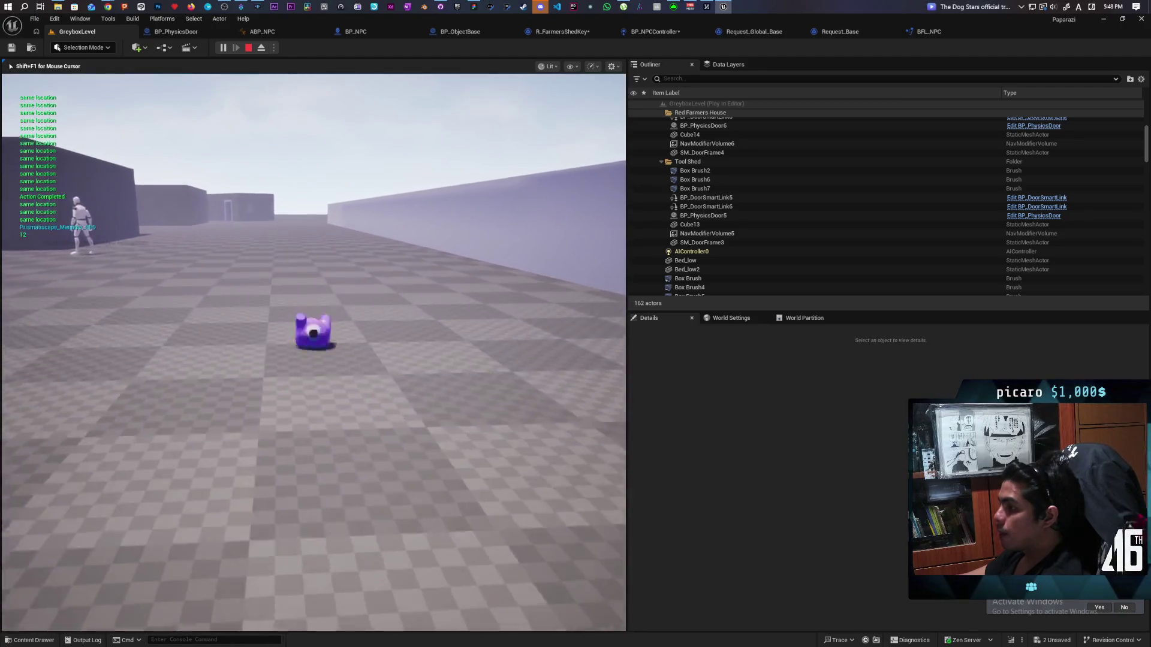
key(w)
key(w)
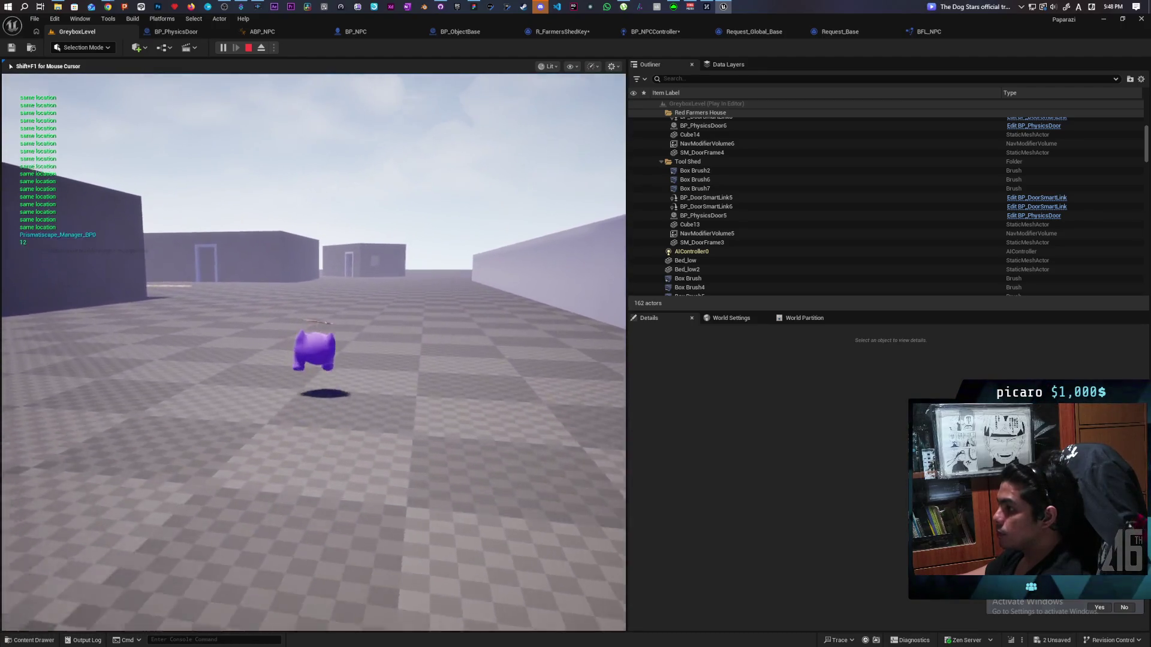
key(w)
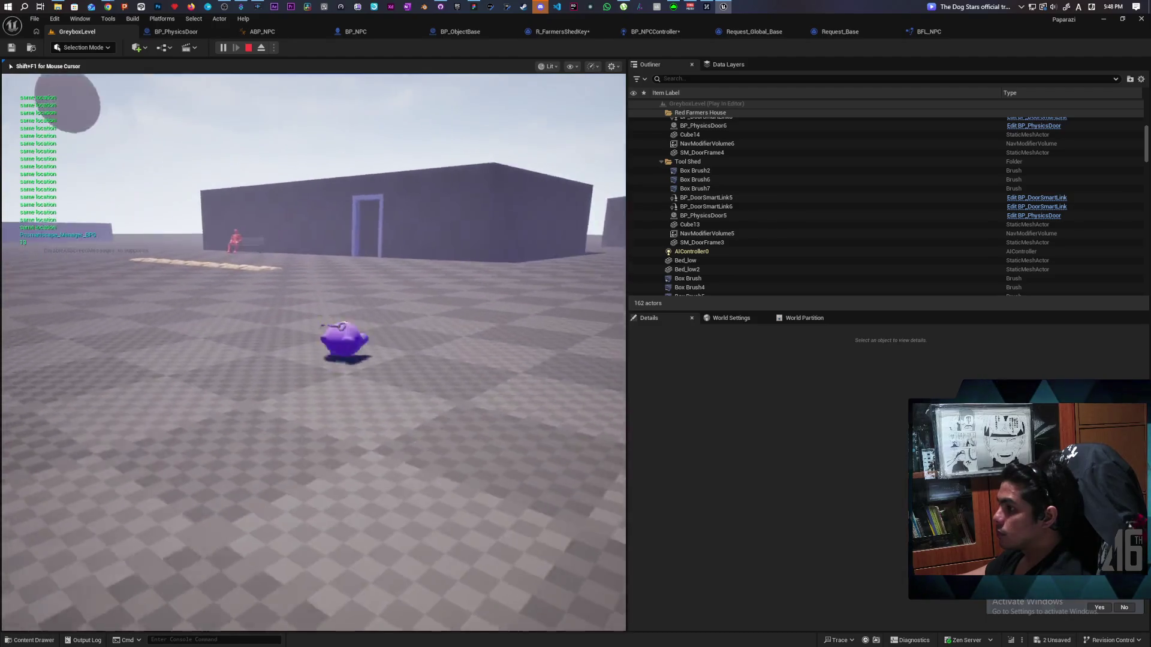
key(w)
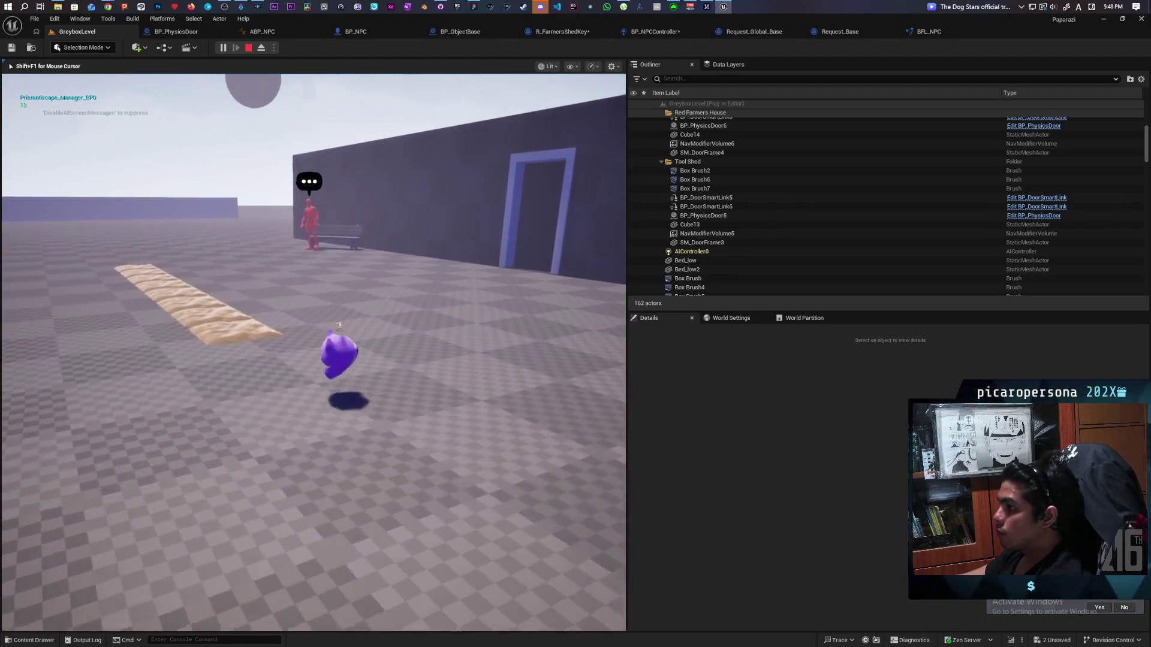
key(w)
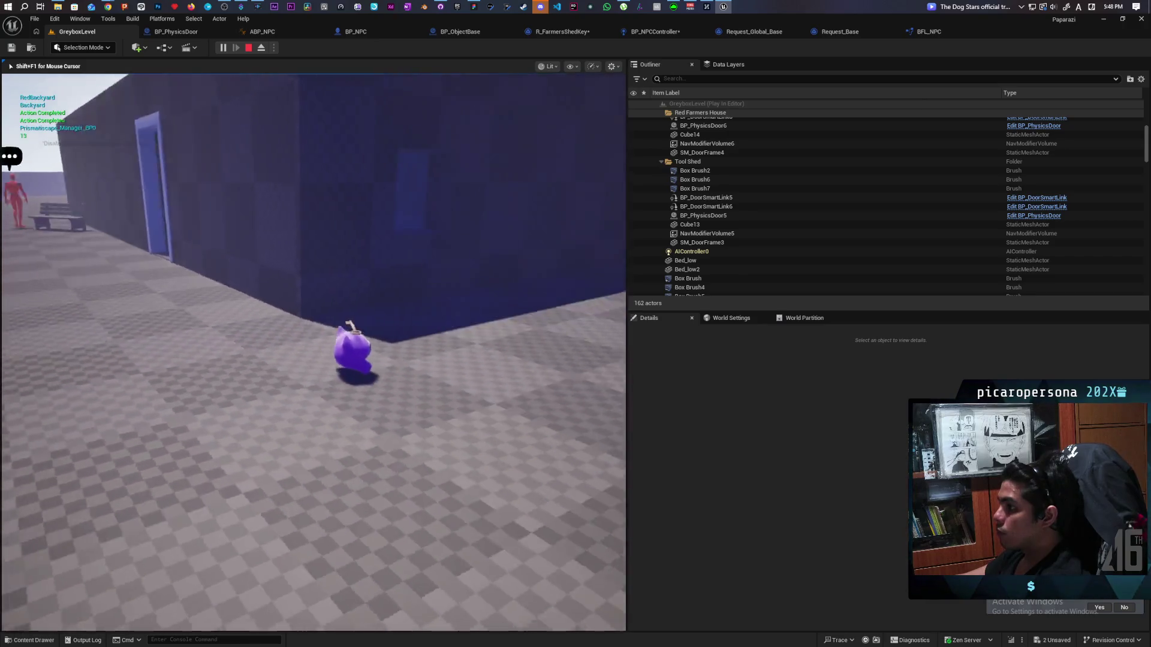
key(w)
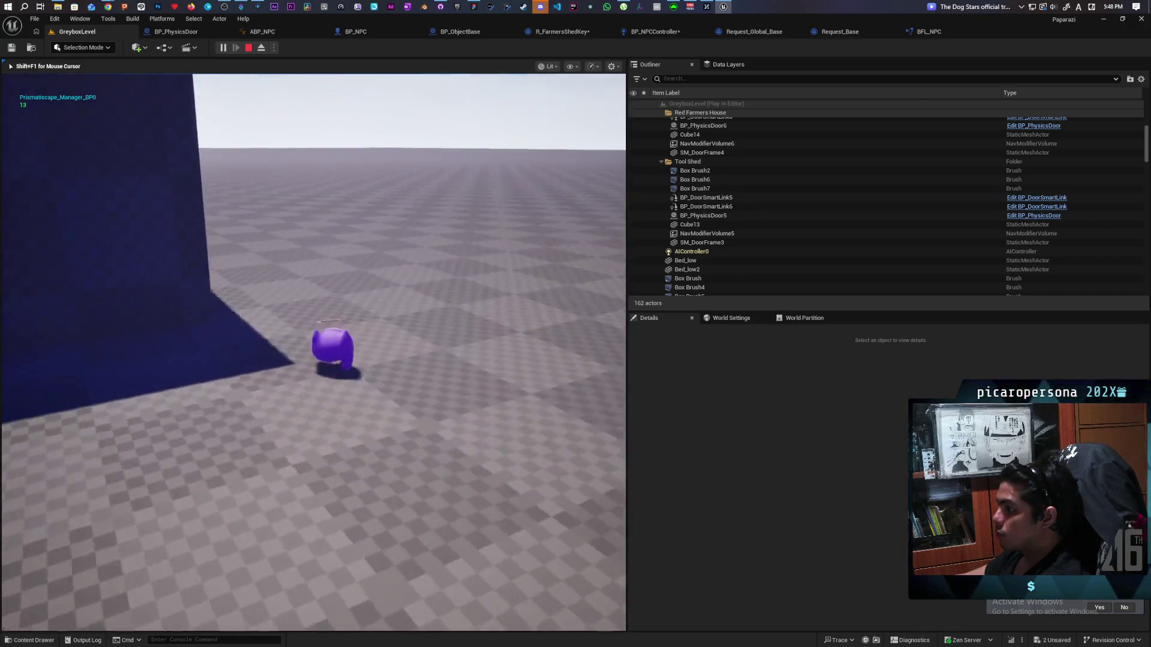
key(space)
key(w)
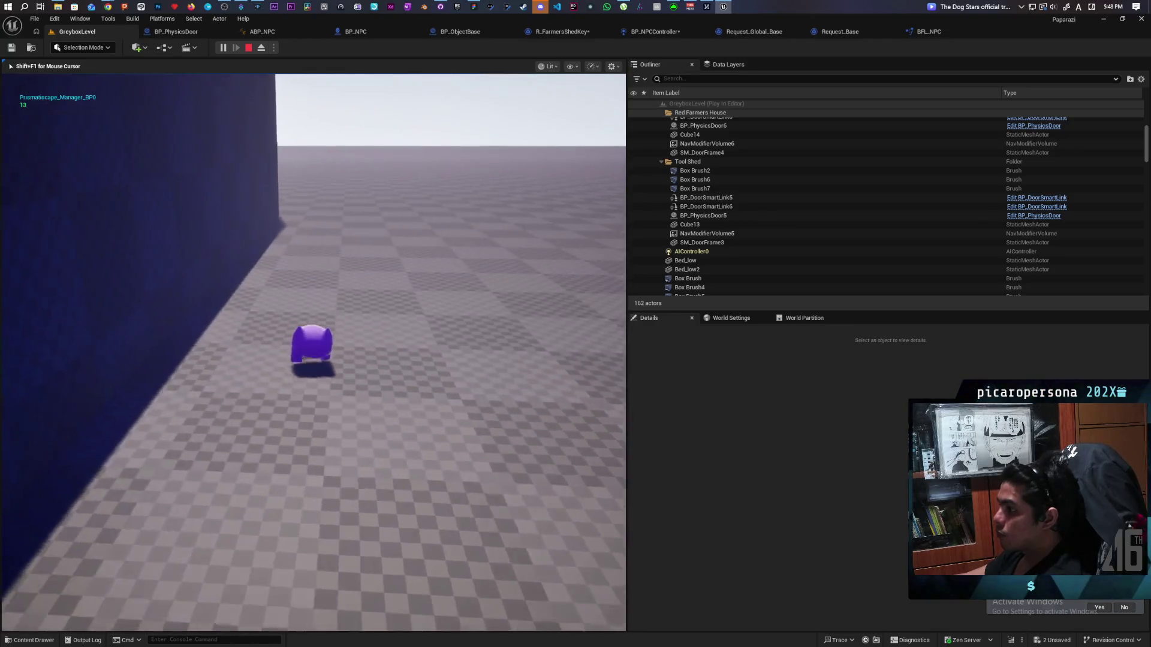
key(w)
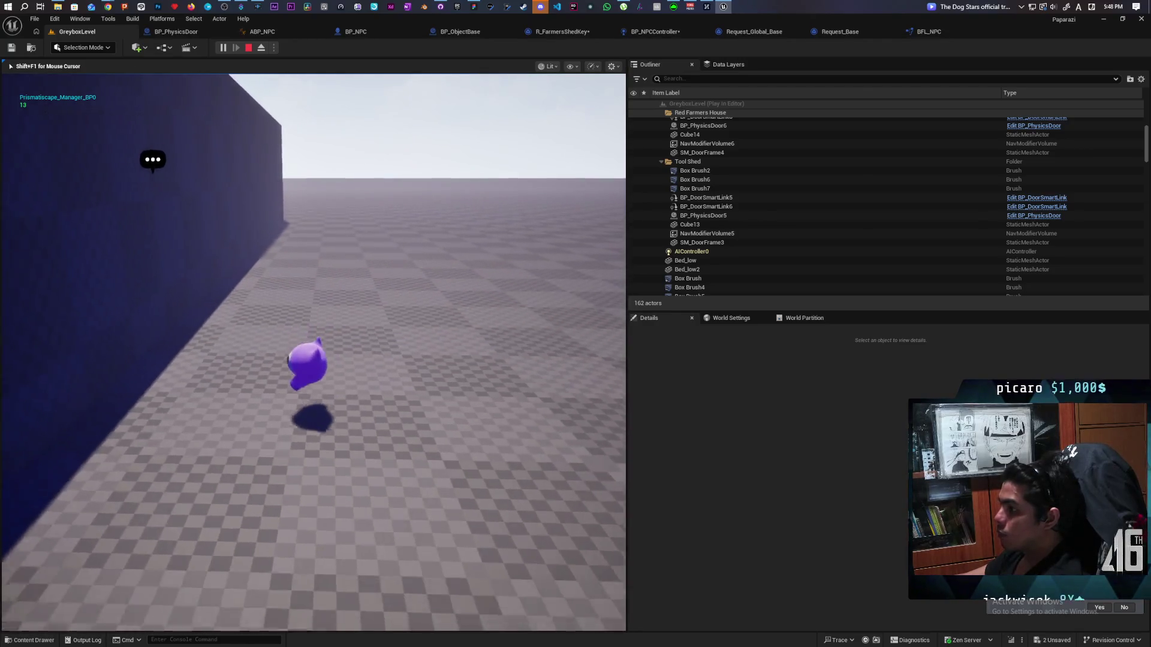
key(w)
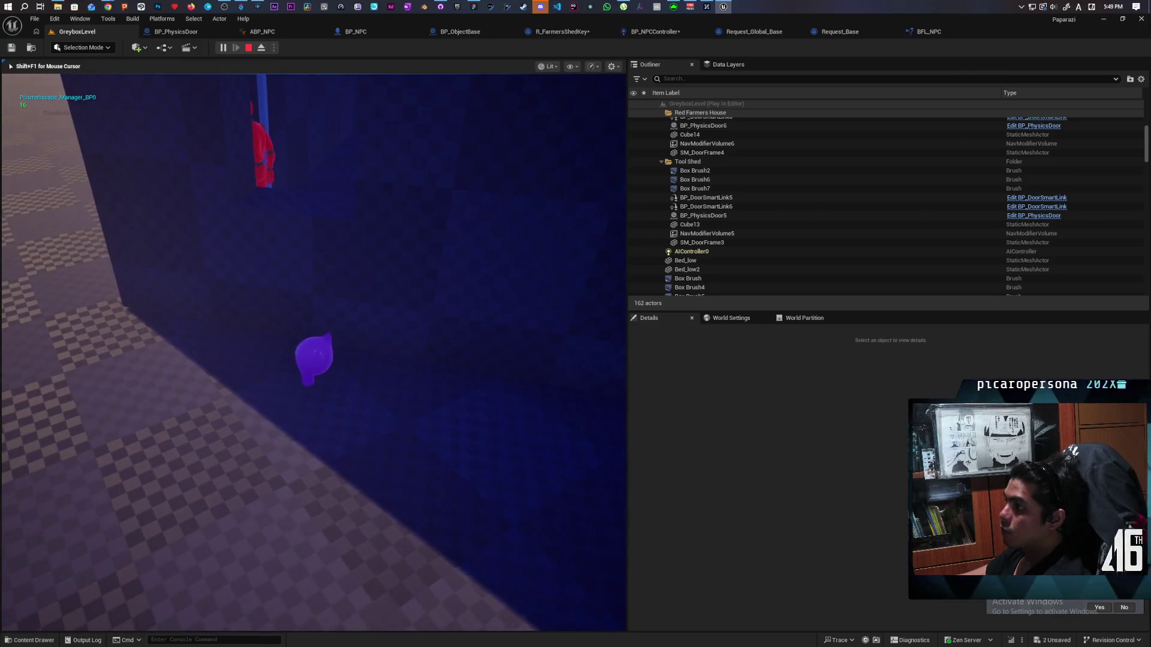
key(Escape)
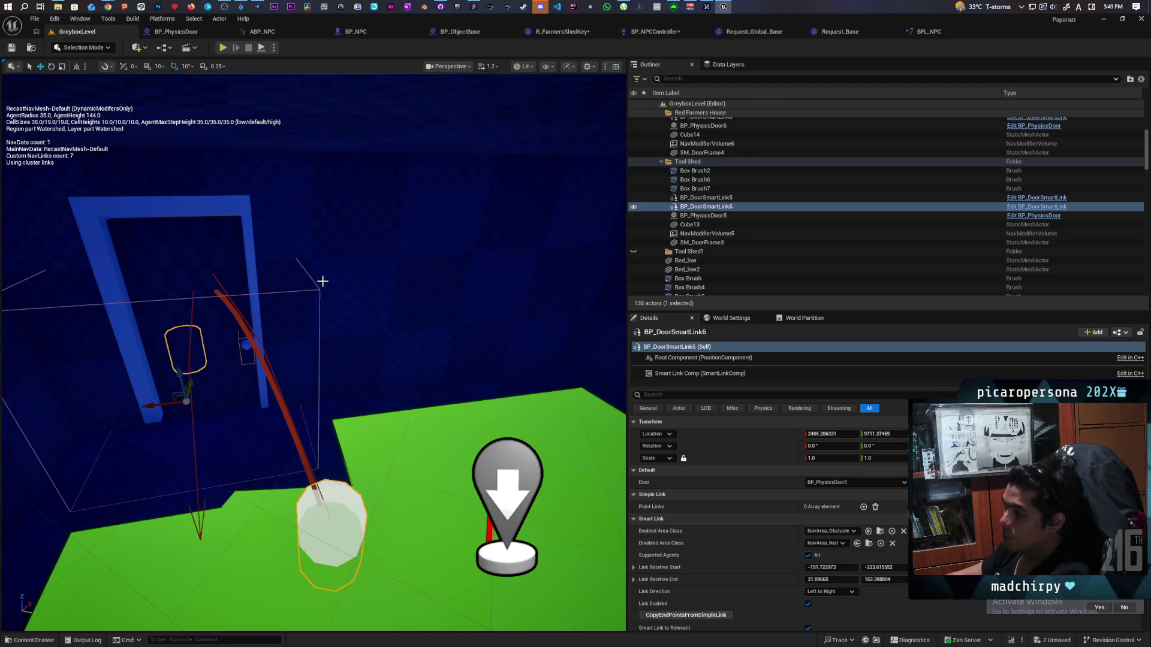
Move BP_DoorSmartLink6's Link Relative Start to X -232.13, Y -140.28, save, and replay.
mouse_move(389, 349)
mouse_down()
mouse_move(324, 344)
mouse_move(316, 426)
mouse_up()
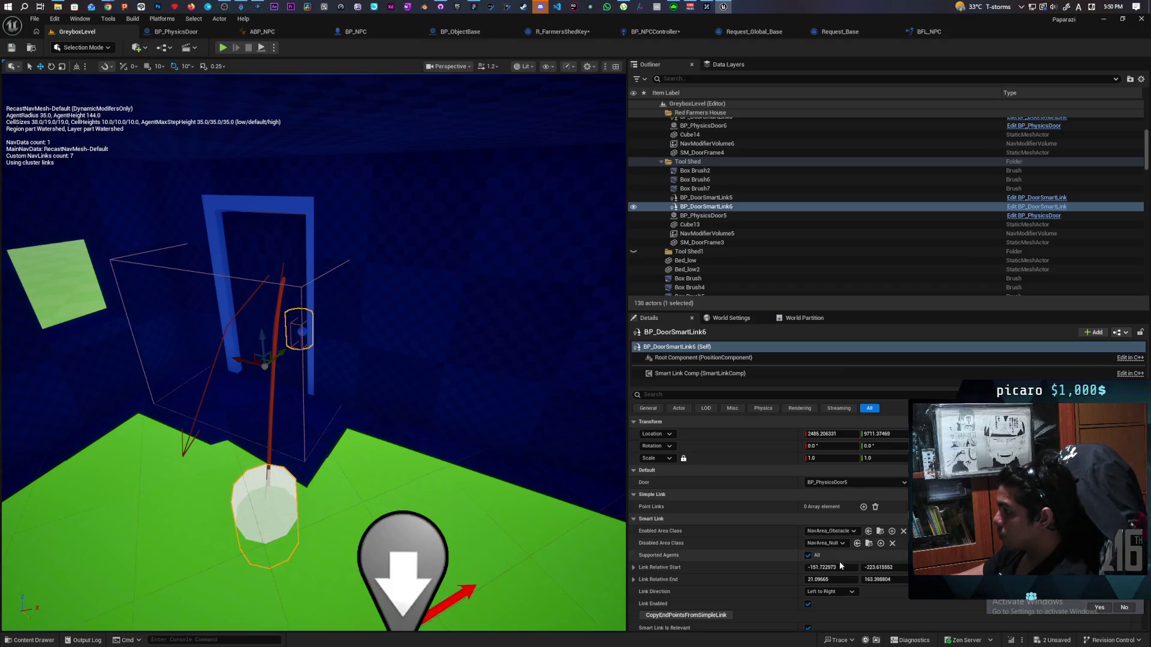
drag(818, 567, 794, 568)
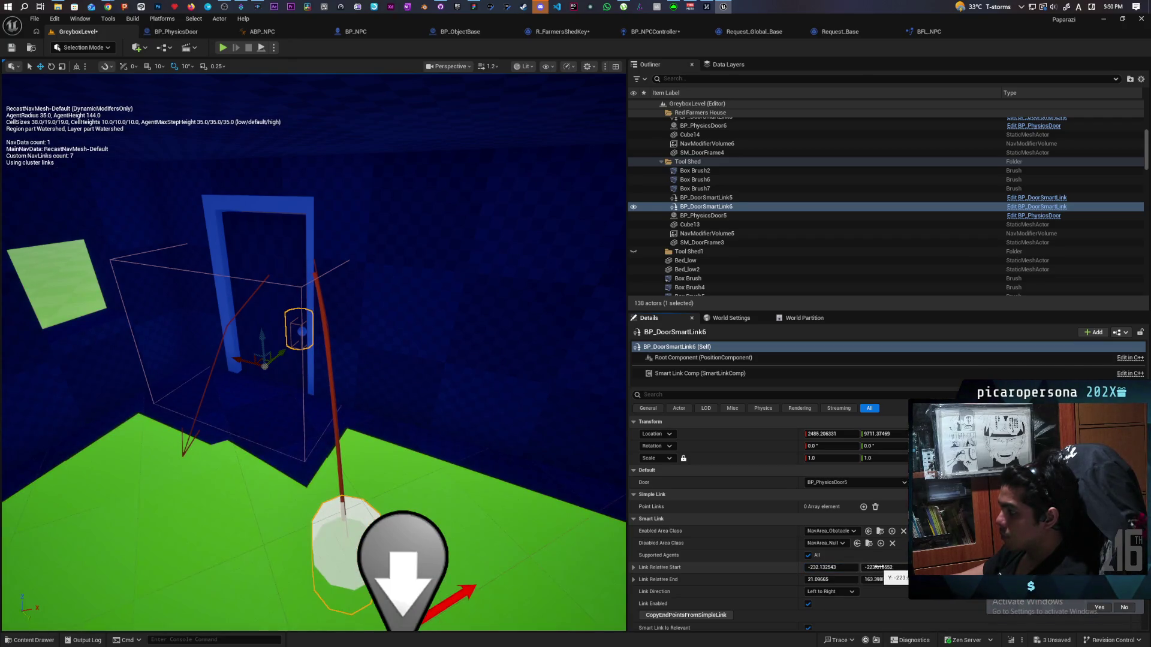
drag(879, 567, 905, 567)
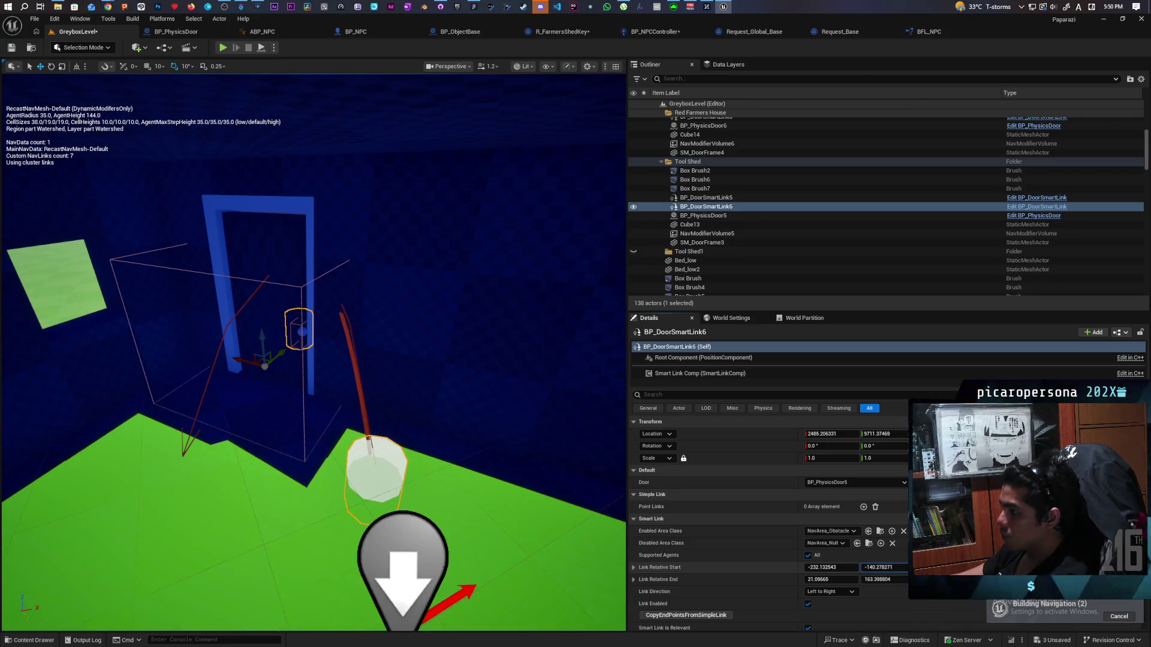
click(10, 48)
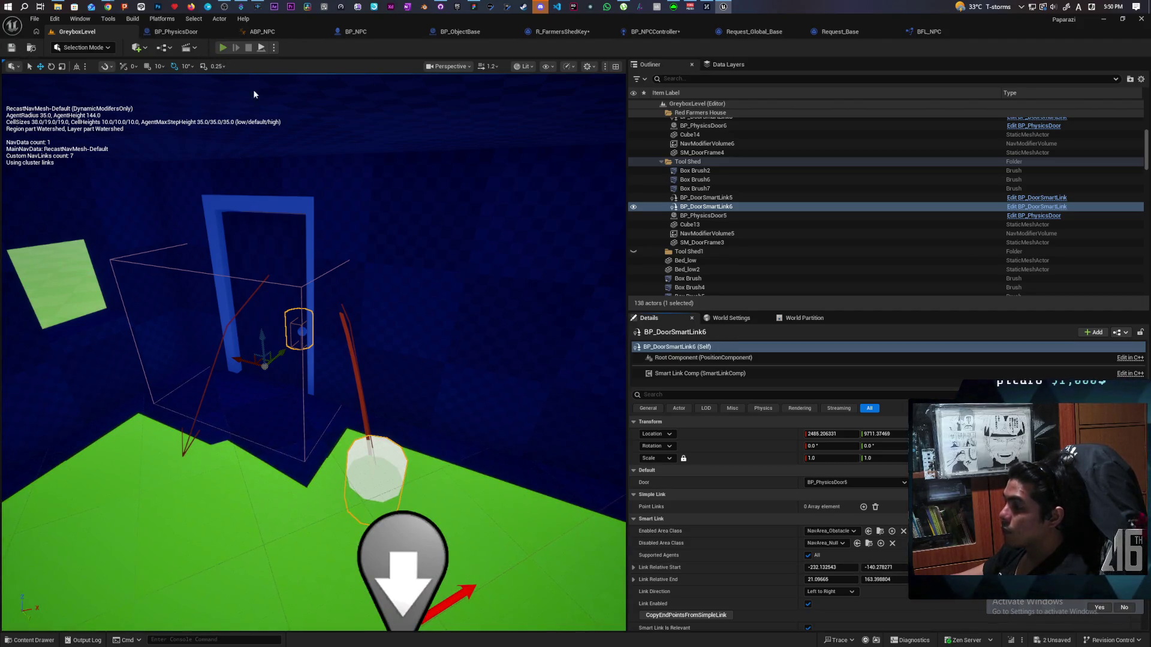
key(alt+p)
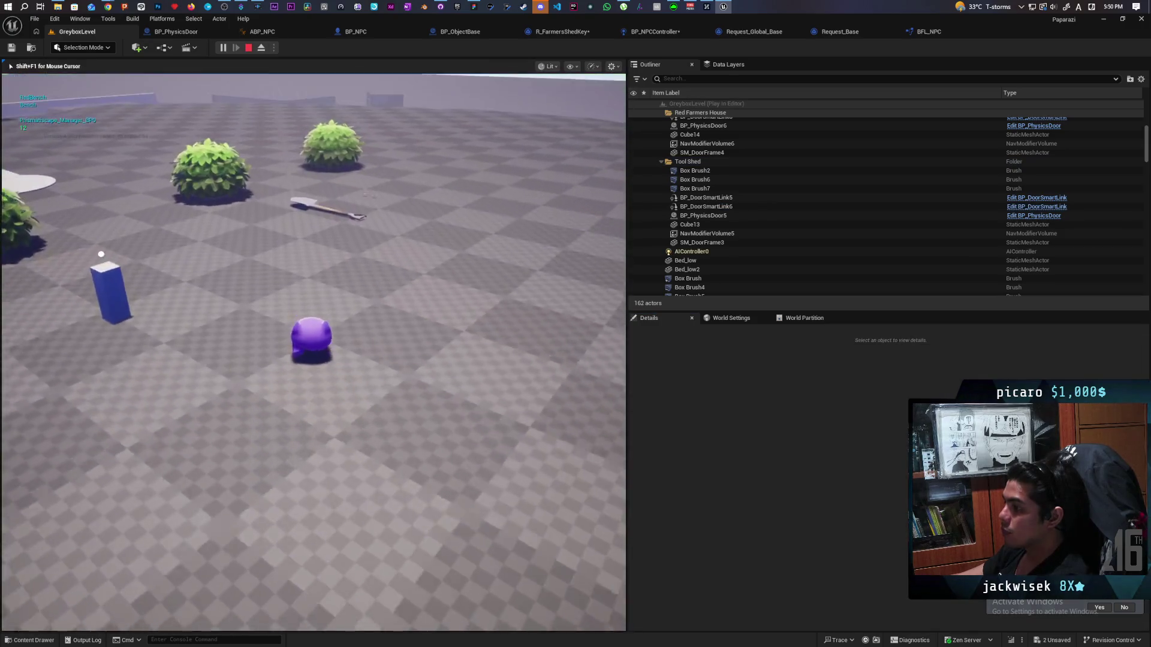
Walk the character past the shovel, pillars and ramp toward the two sheds.
key(w)
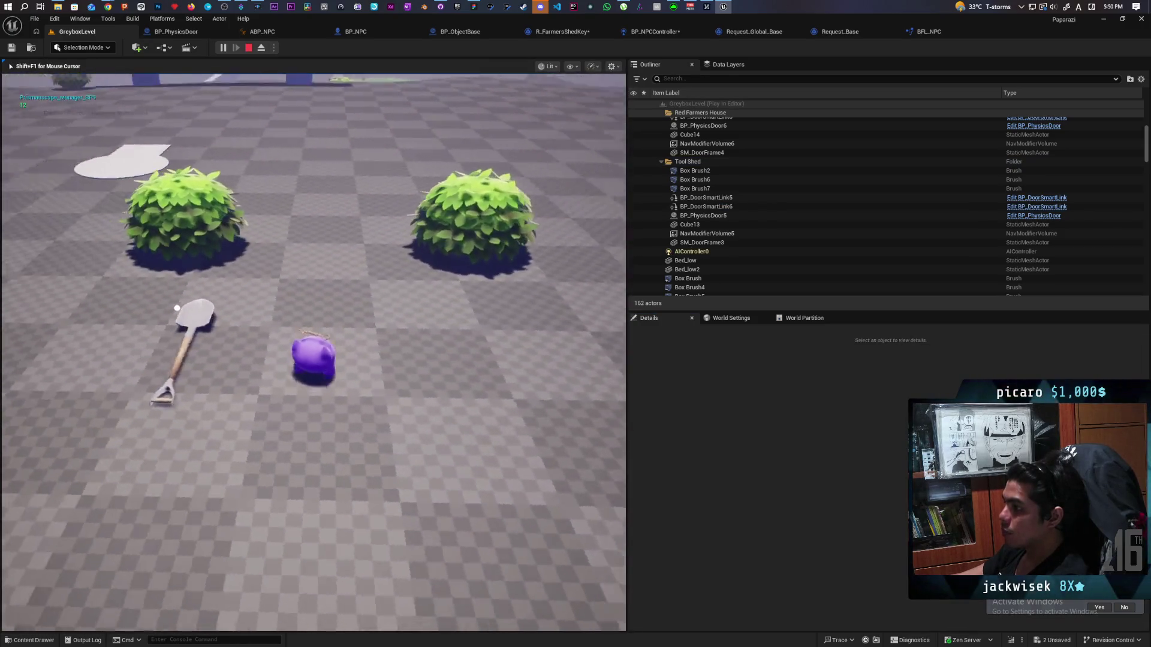
key(w)
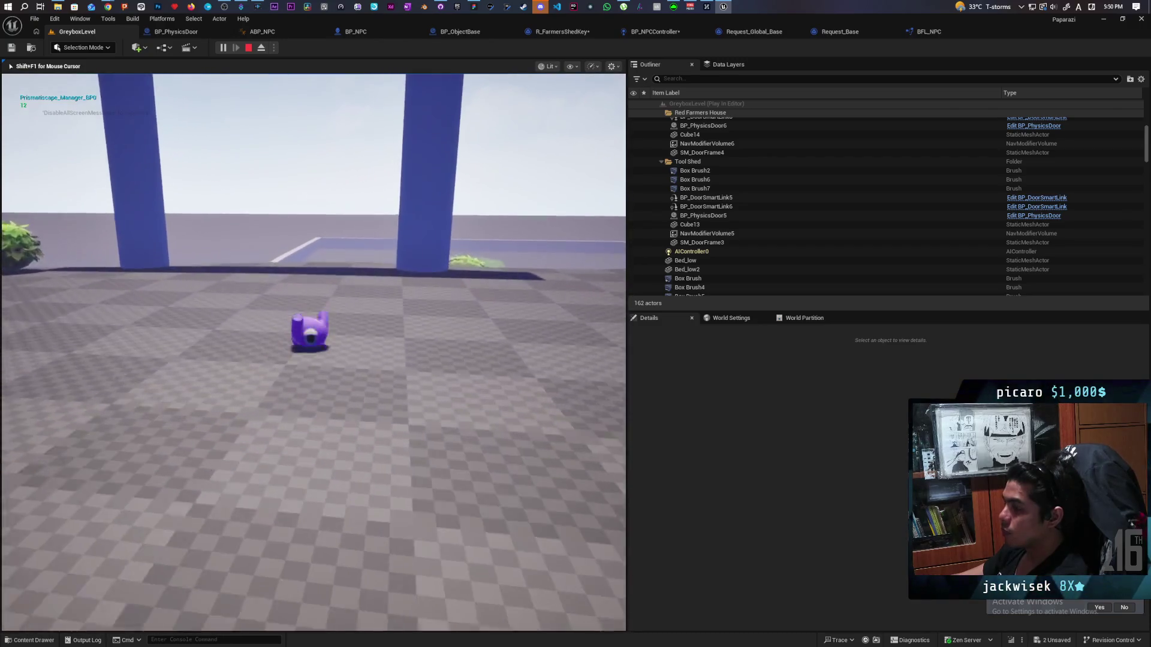
key(w)
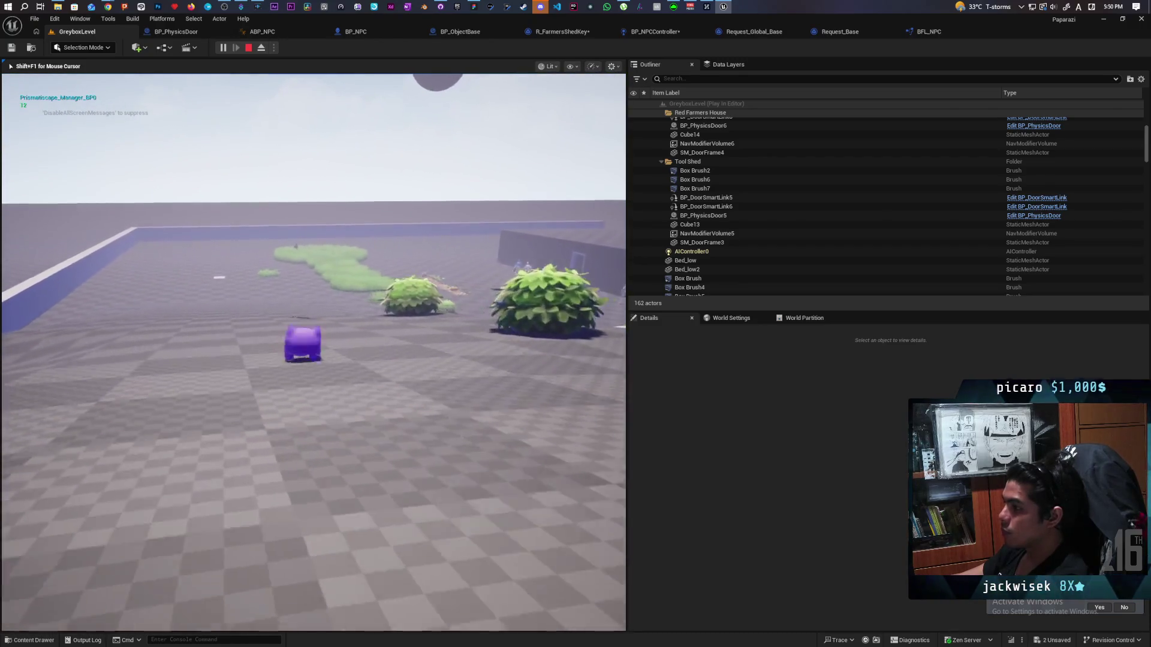
key(w)
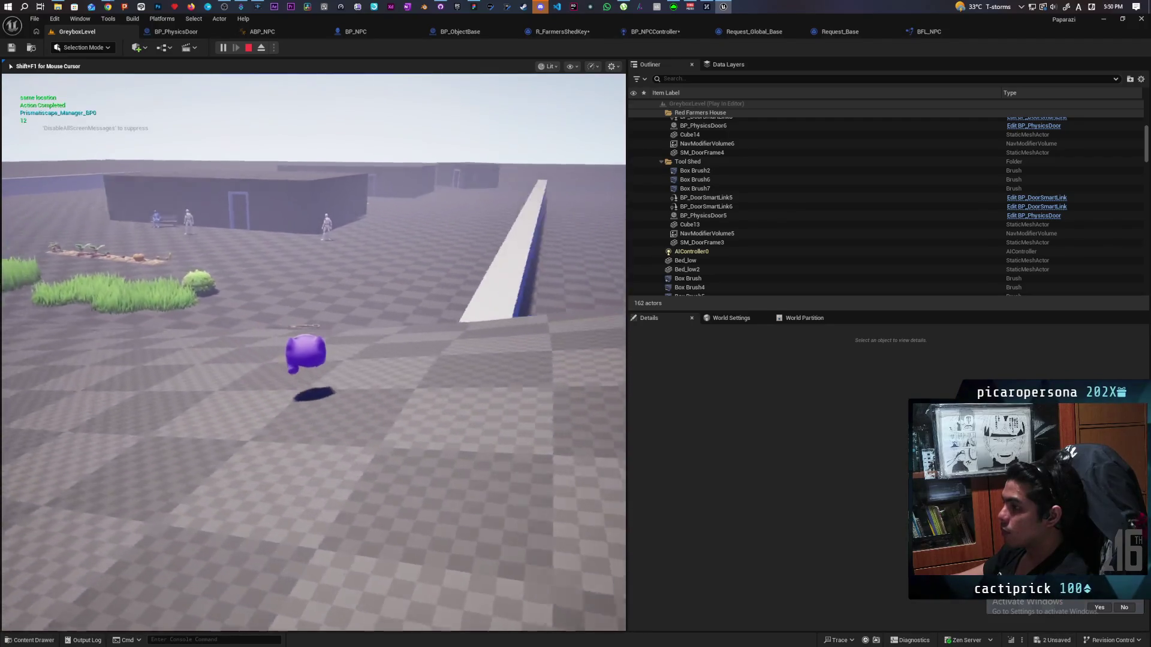
key(w)
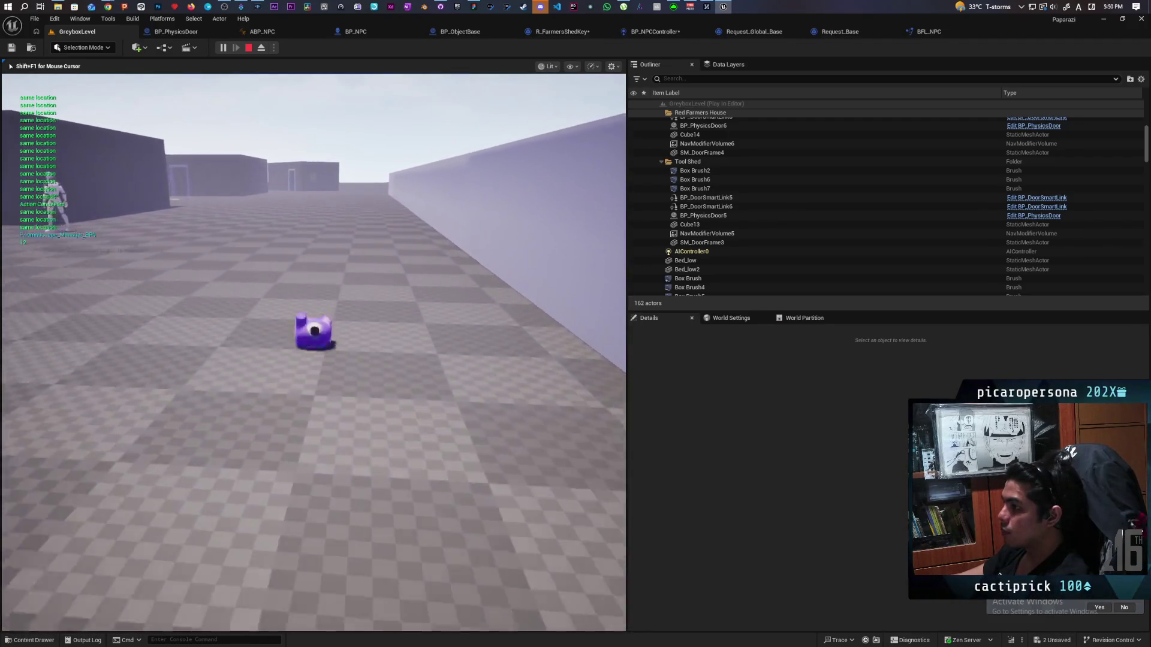
key(w)
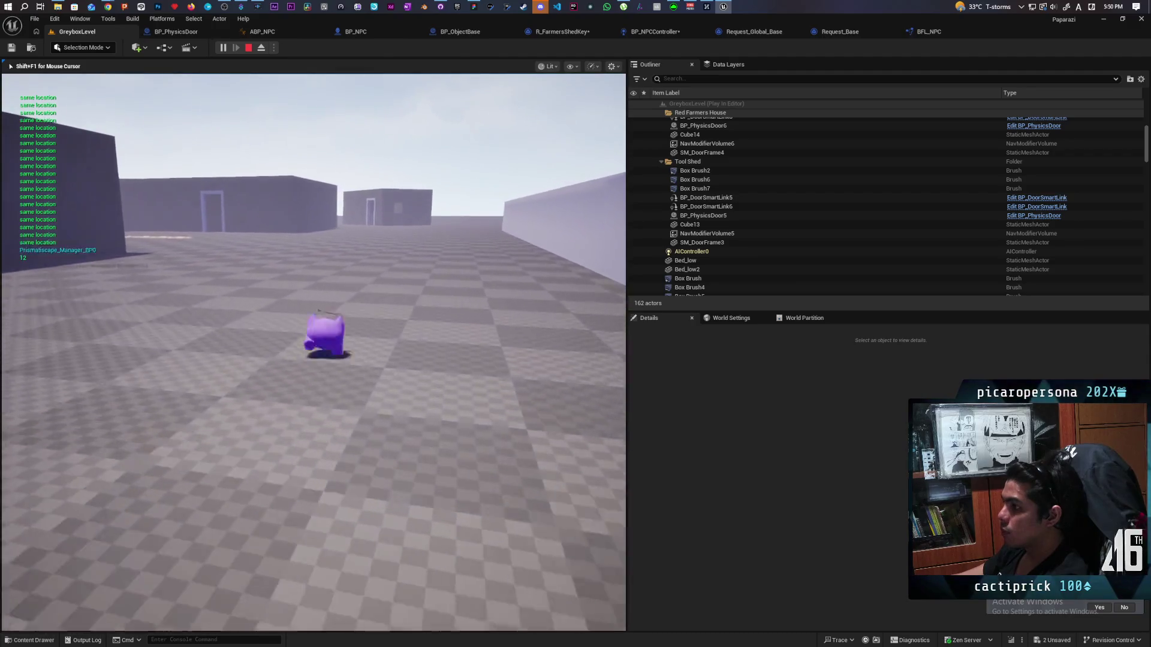
key(w)
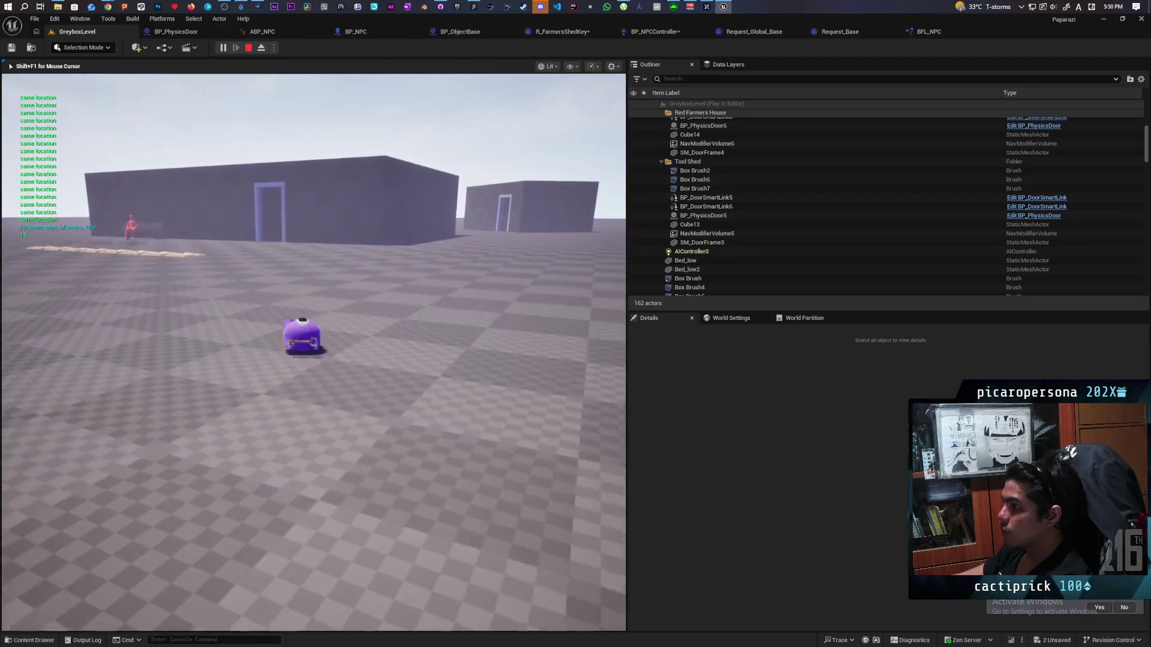
Walk the character into the shed, end the test, and bring up the Request_Base blueprint.
key(w)
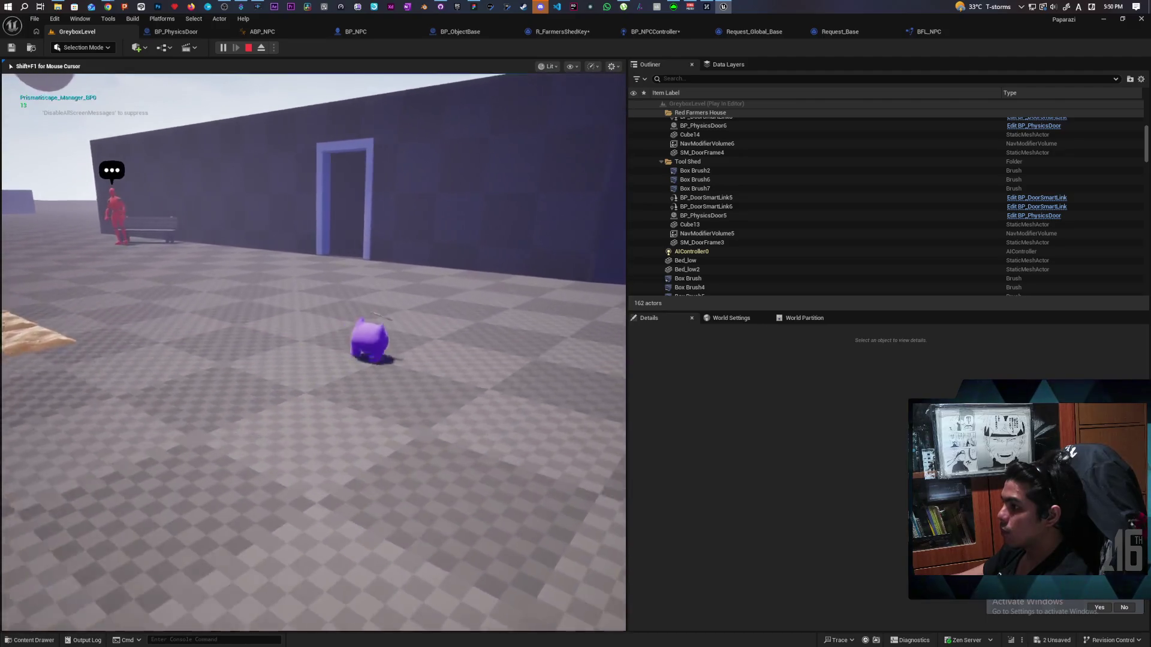
key(w)
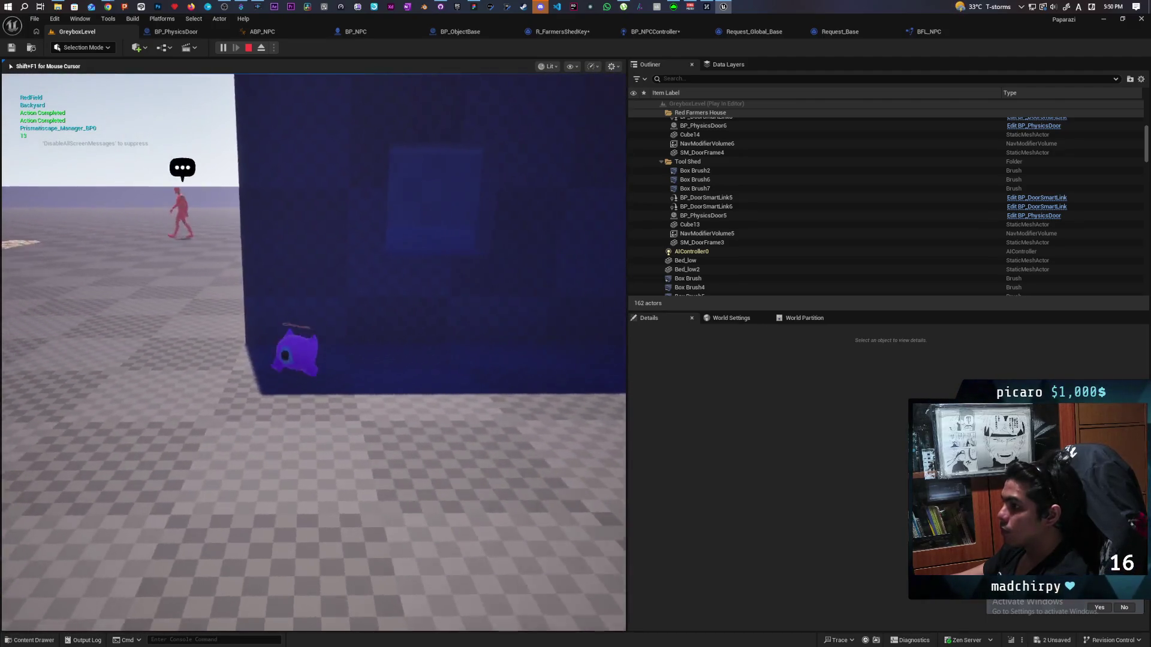
key(a)
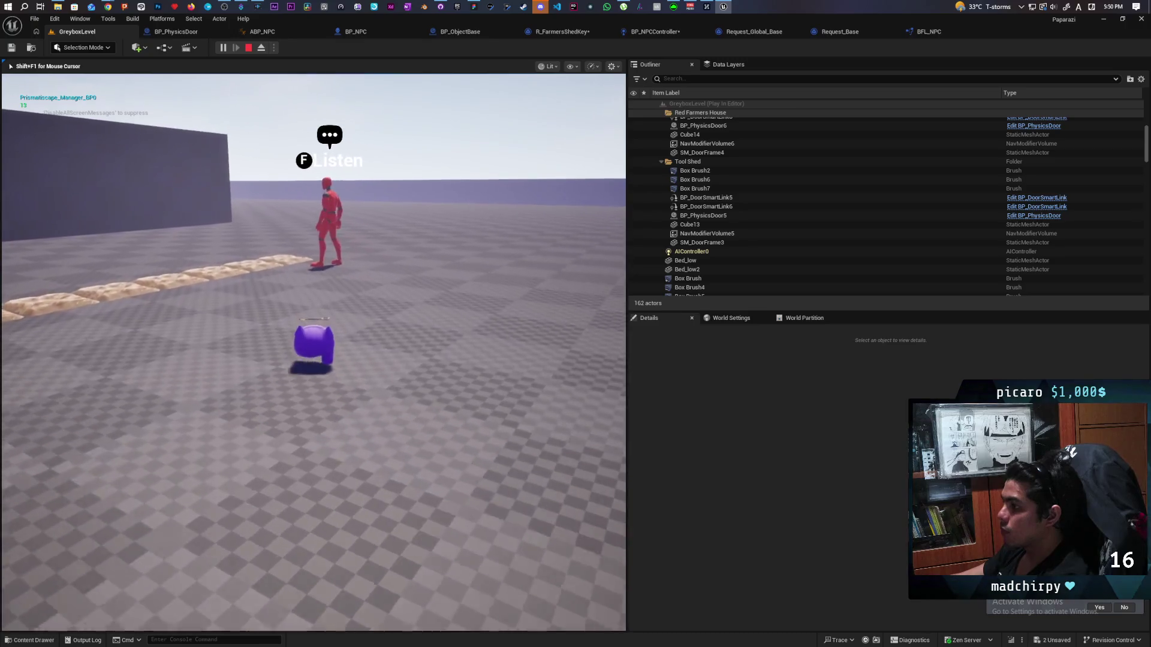
key(w)
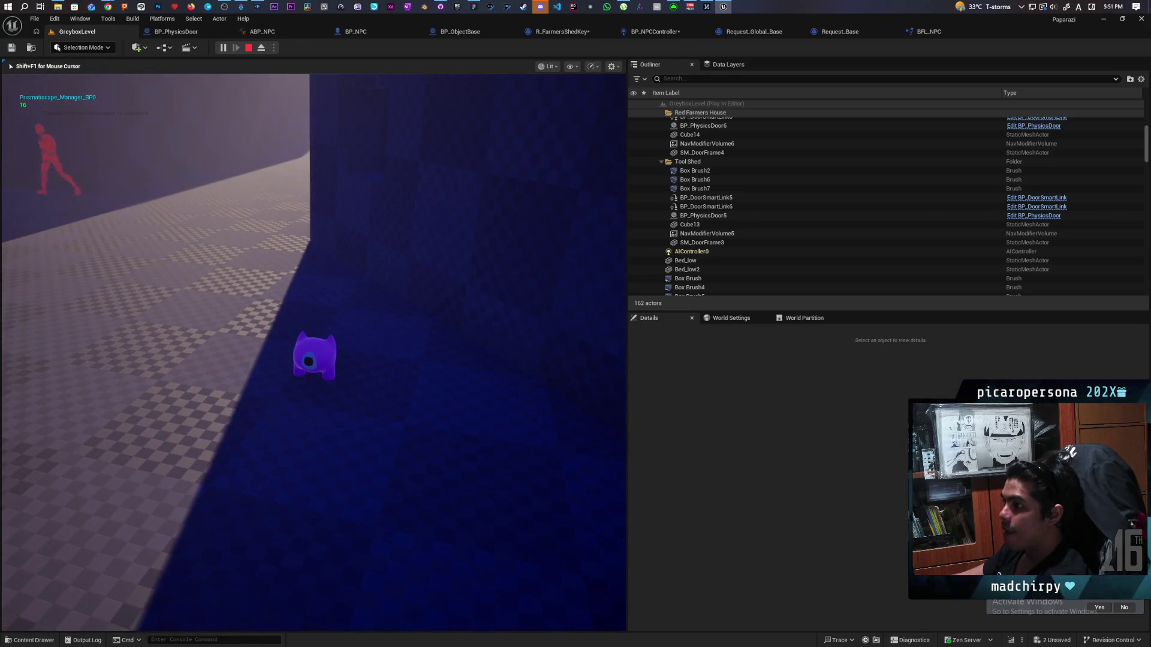
key(Escape)
click(920, 33)
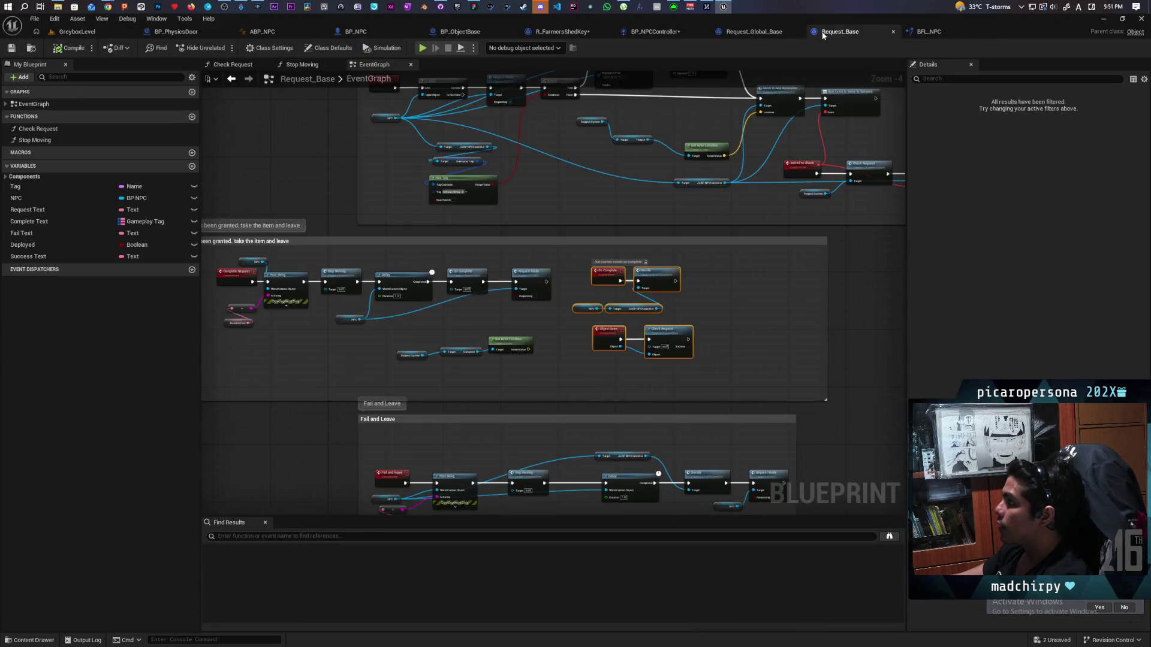
Inspect the Parent: On Complete node in R_FarmersShedKey's graph and open the add-node menu.
click(749, 35)
click(539, 31)
scroll(720, 310, up, 1)
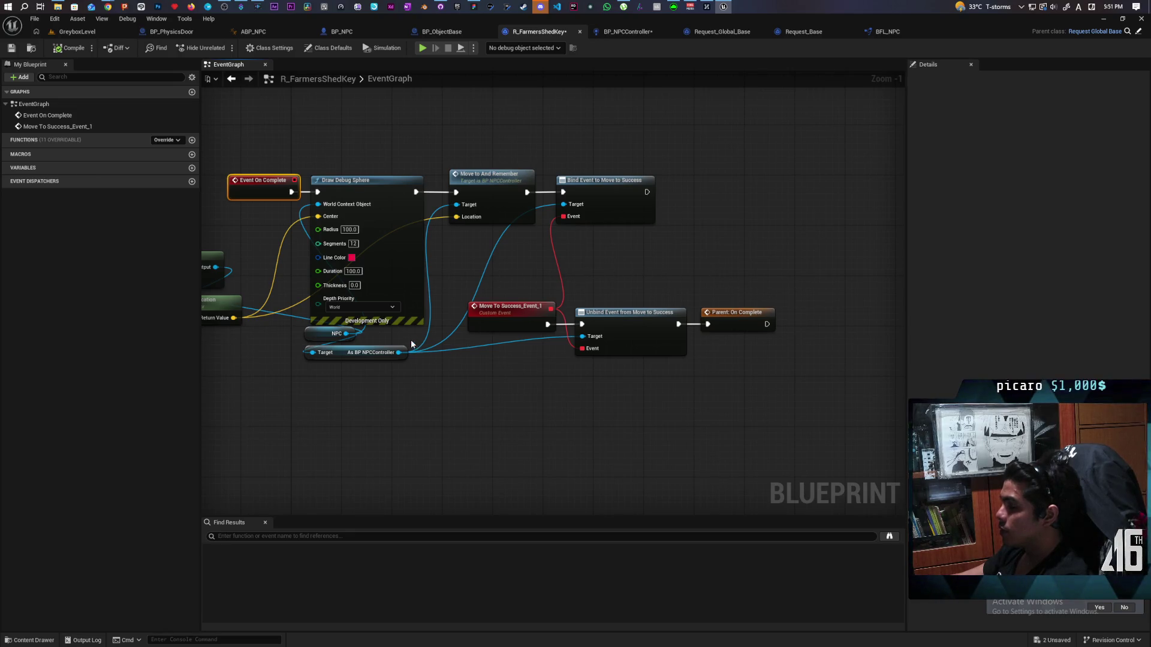
mouse_move(803, 333)
mouse_down()
mouse_move(643, 330)
mouse_move(736, 322)
mouse_up()
click(575, 314)
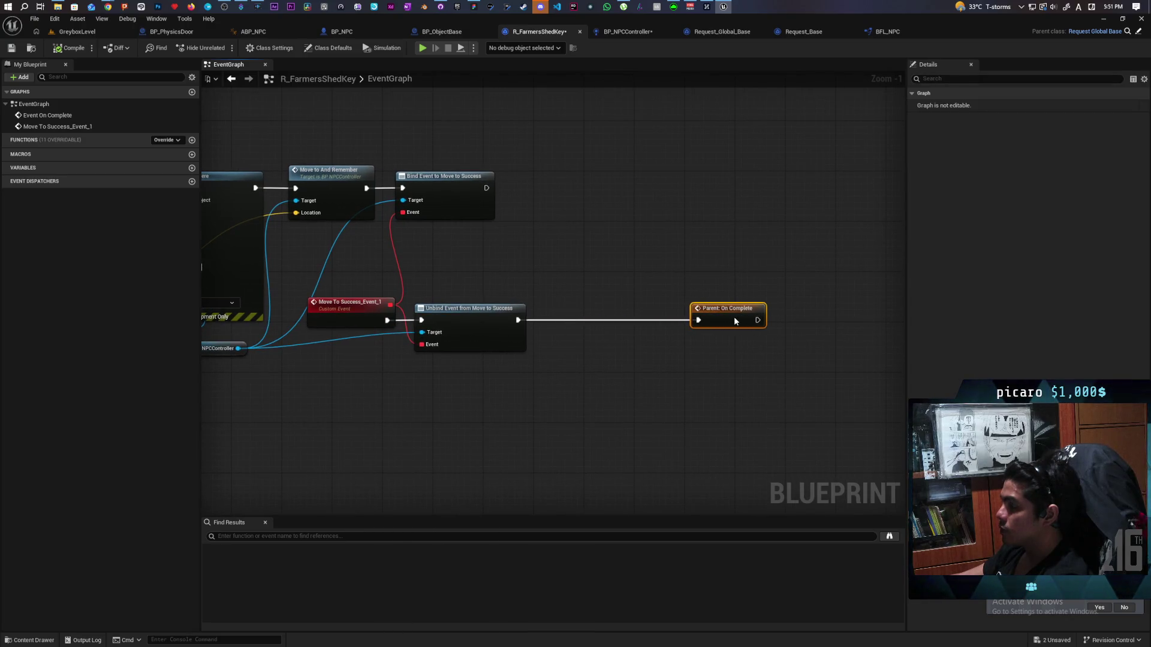
click(621, 362)
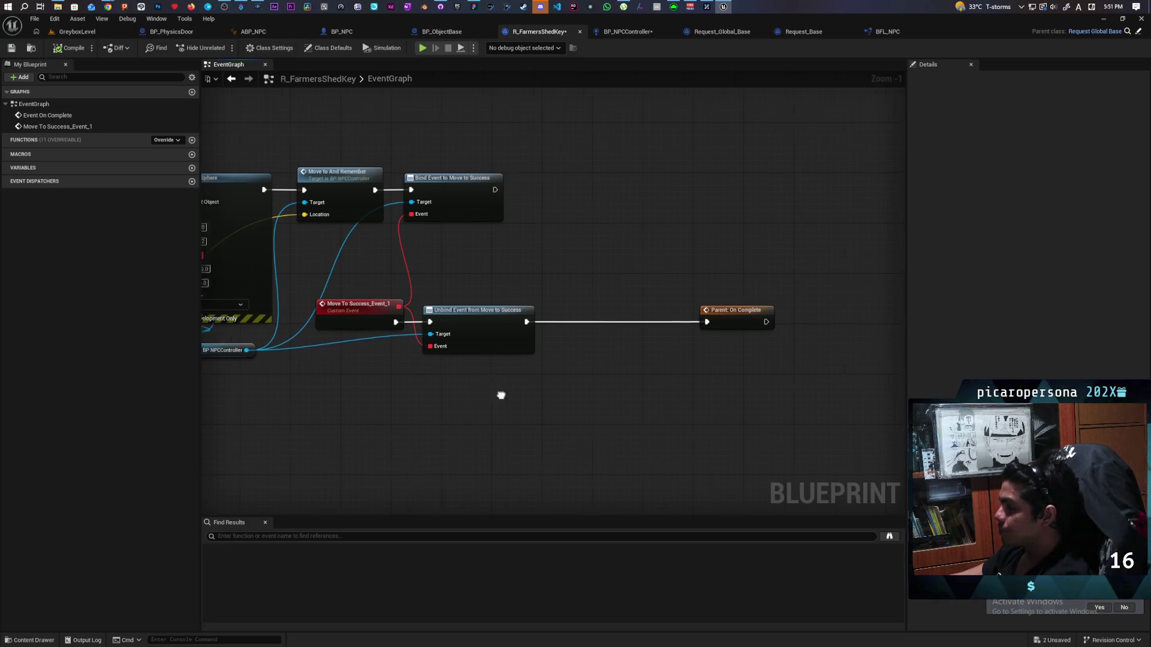
right_click(689, 384)
Add a Stop Moving node after Unbind Event in the Move To Success chain.
text(stop mo)
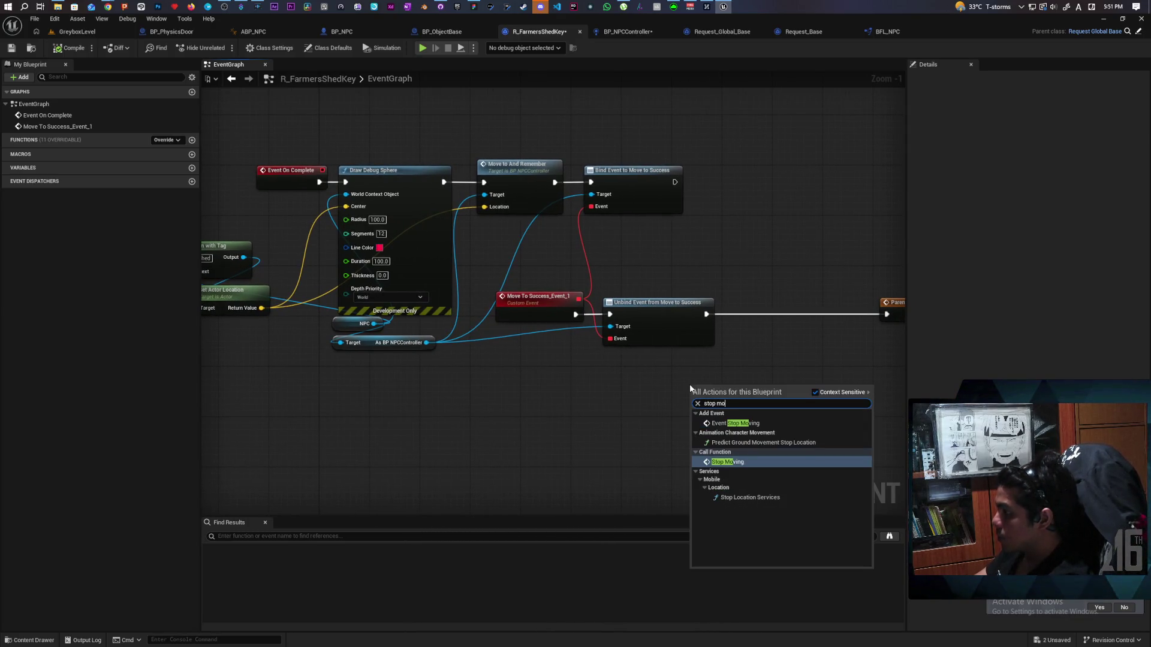
key(Return)
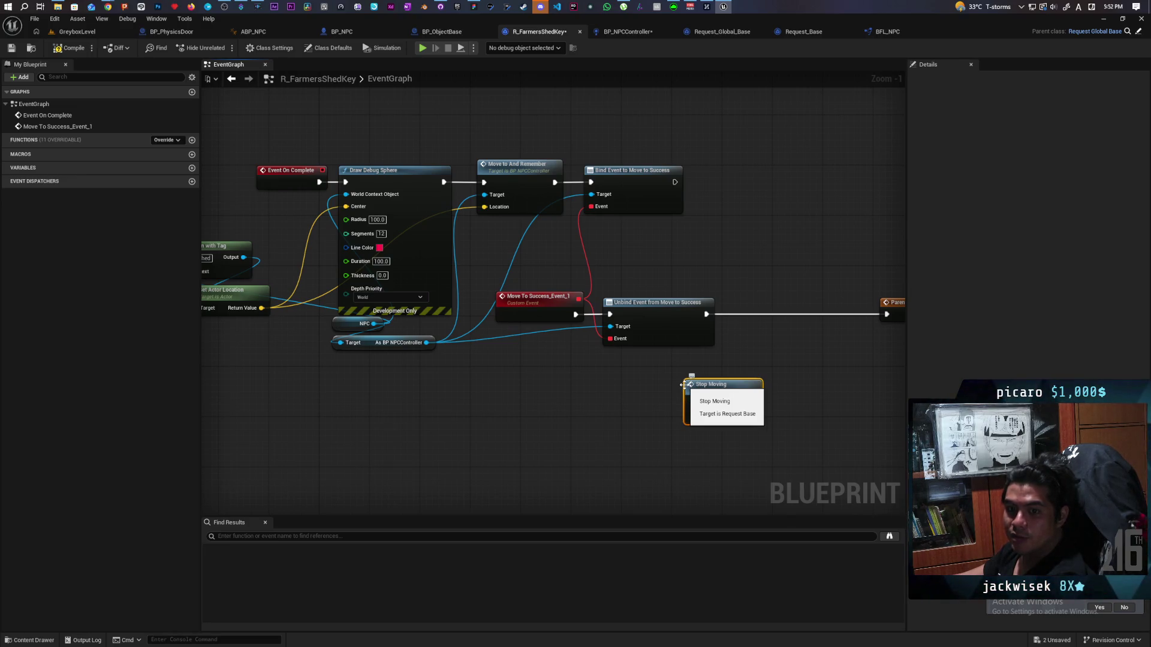
mouse_move(674, 365)
mouse_down()
mouse_move(504, 390)
mouse_move(554, 383)
mouse_up()
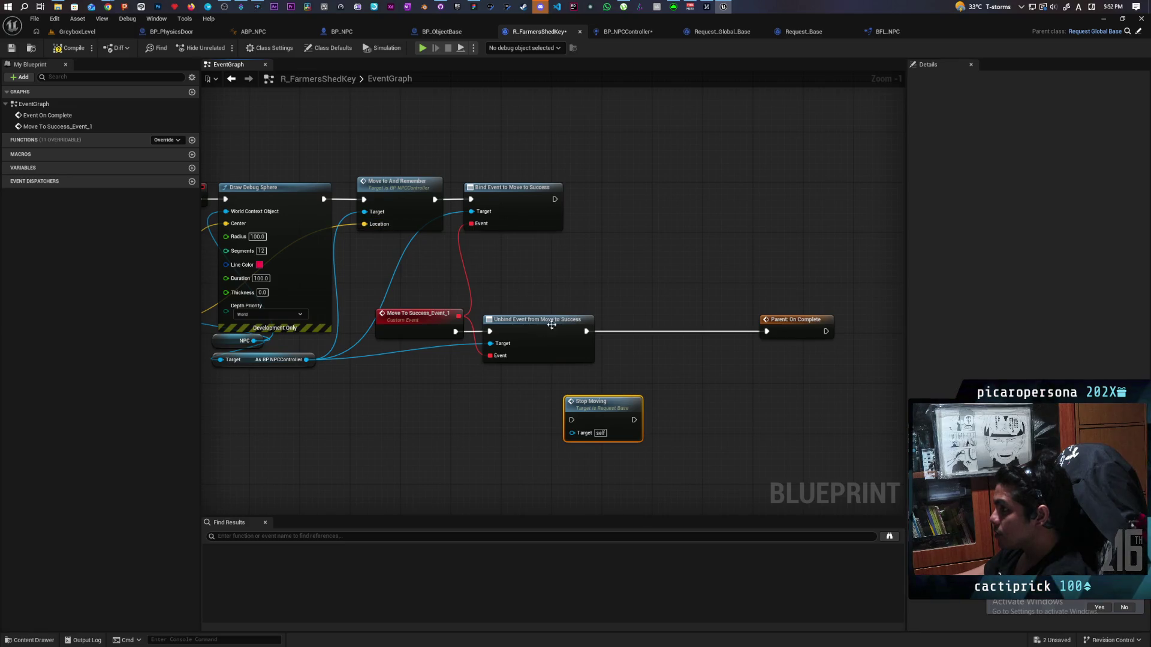
drag(605, 412, 646, 321)
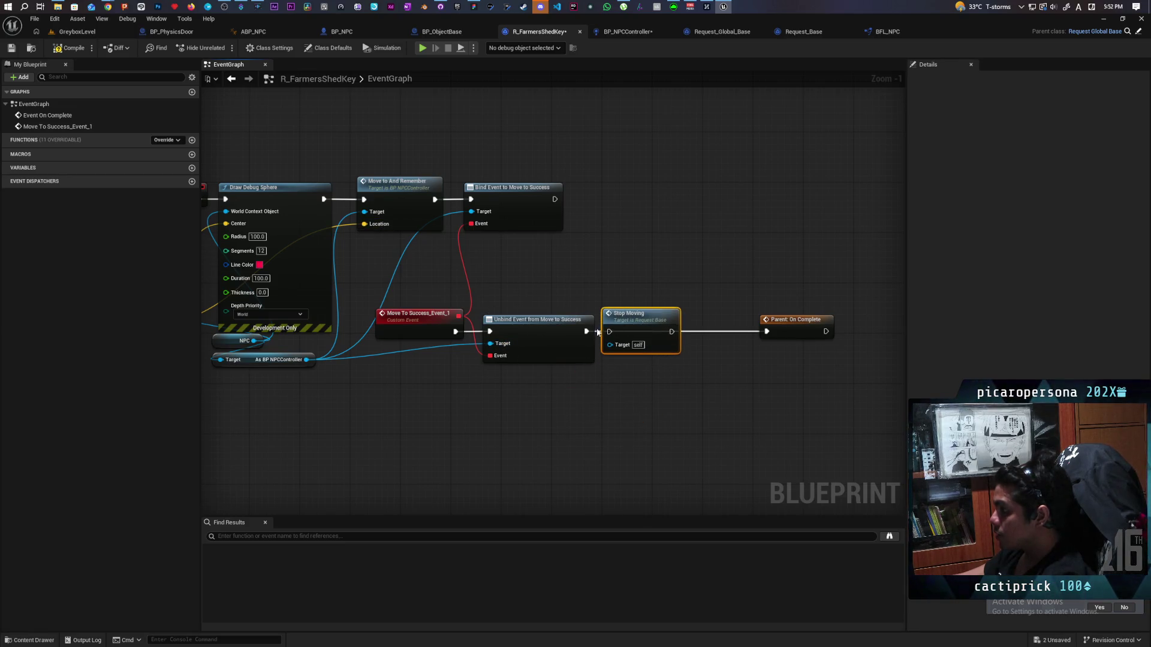
Insert a 2-second Delay between Stop Moving and Parent: On Complete.
click(586, 397)
drag(452, 437, 678, 408)
mouse_move(481, 311)
mouse_down()
mouse_move(756, 354)
mouse_move(817, 395)
mouse_move(650, 401)
mouse_move(607, 346)
mouse_move(682, 346)
mouse_up()
click(496, 360)
mouse_move(460, 419)
mouse_down()
mouse_move(592, 331)
mouse_move(554, 327)
mouse_up()
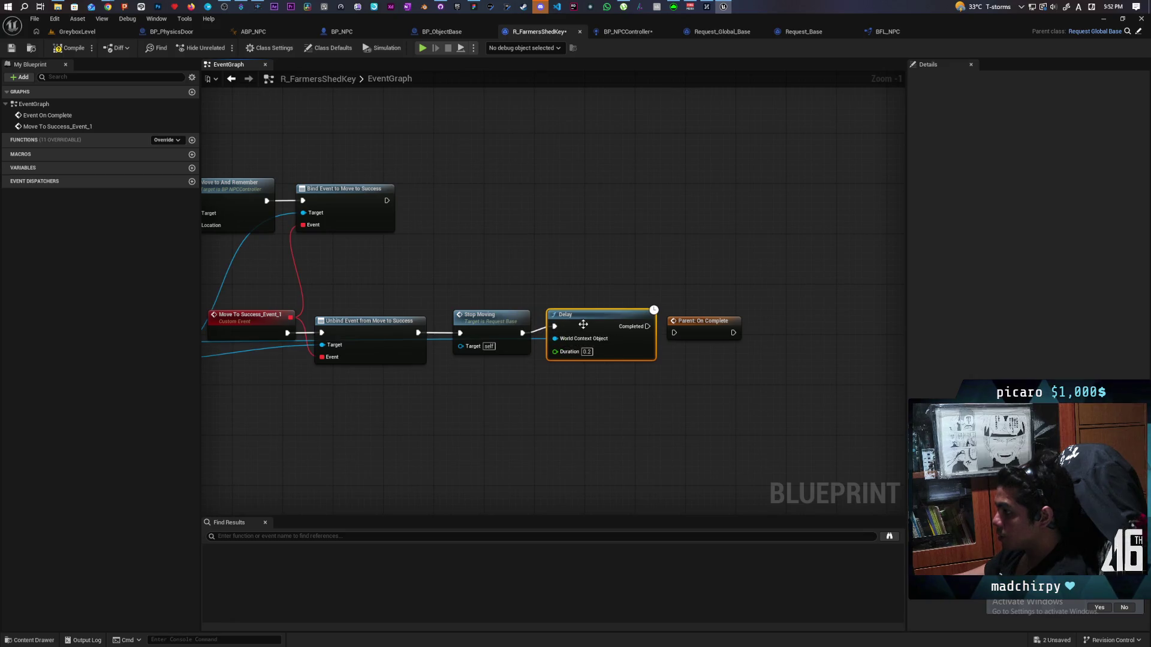
key(q)
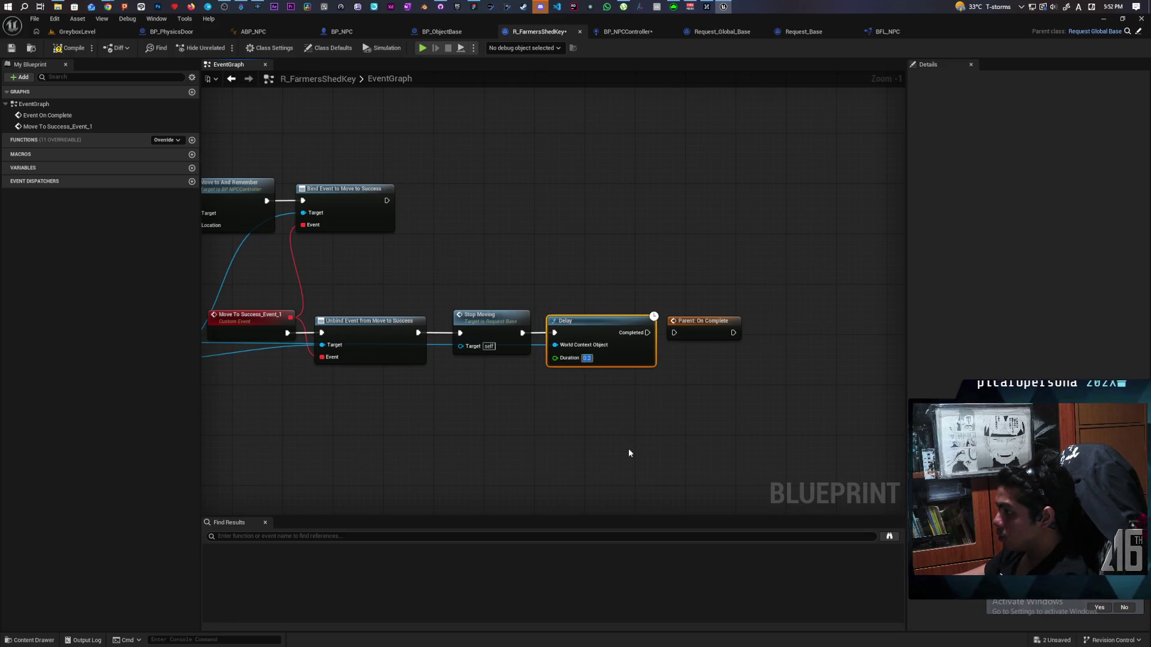
text(2)
drag(613, 454, 492, 480)
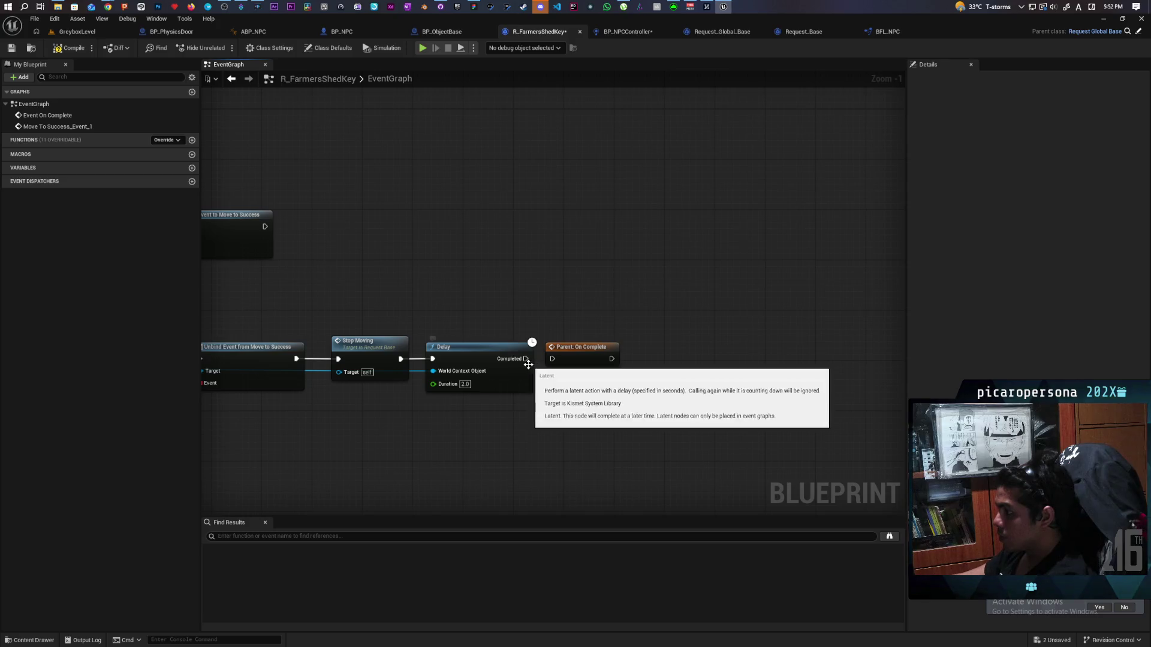
drag(528, 359, 552, 358)
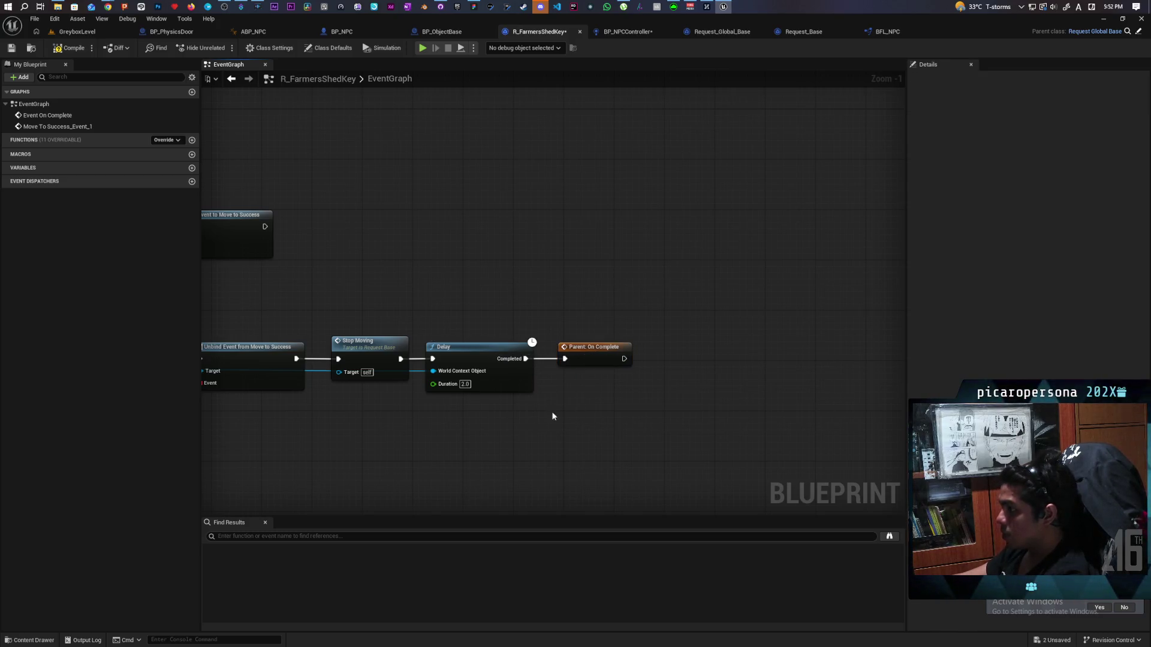
Rearrange the Event On Complete and Draw Debug Sphere nodes, then duplicate Stop Moving.
scroll(434, 290, down, 2)
mouse_move(435, 290)
mouse_down()
mouse_move(604, 283)
mouse_move(729, 260)
mouse_move(774, 268)
mouse_move(879, 211)
mouse_move(709, 251)
mouse_move(871, 275)
mouse_up()
mouse_move(480, 176)
mouse_down()
mouse_move(604, 216)
mouse_move(569, 210)
mouse_move(594, 210)
mouse_up()
drag(893, 305, 780, 300)
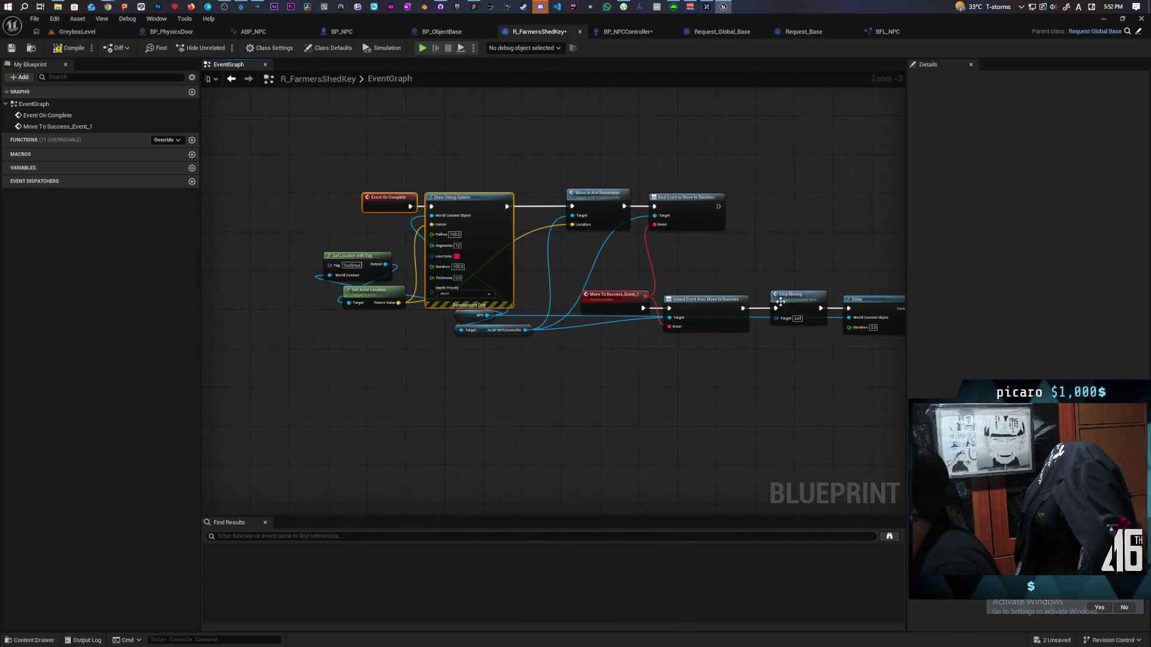
key(ctrl+c)
key(ctrl+v)
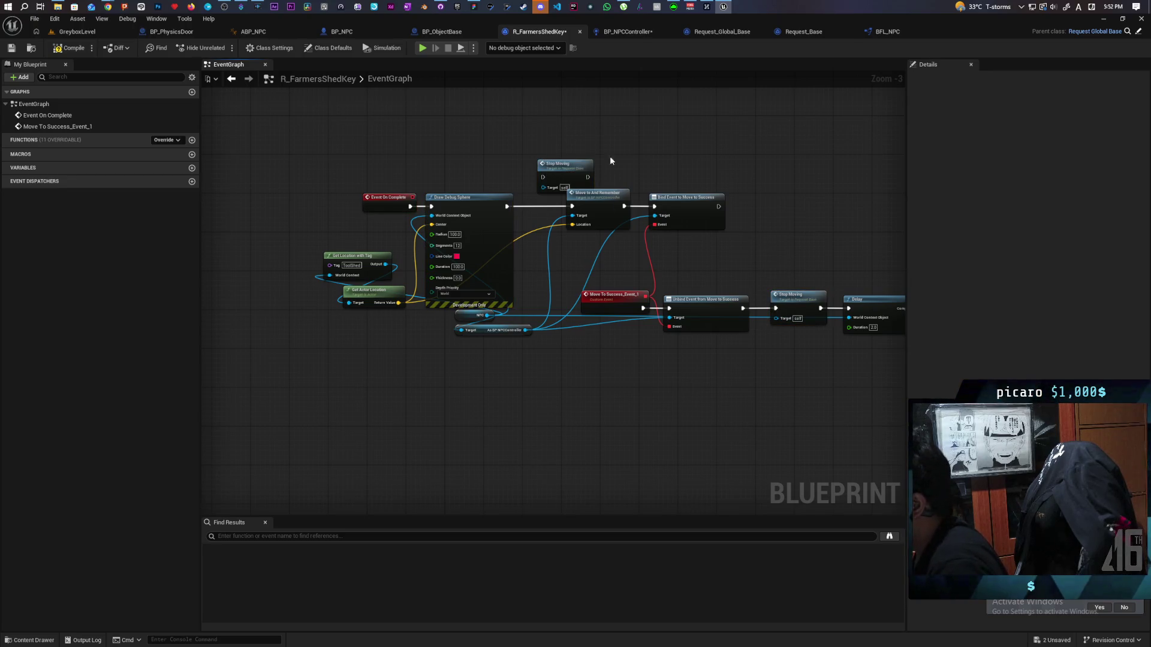
Place the Stop Moving copy between Draw Debug Sphere and Move to And Remember.
drag(725, 243, 722, 240)
drag(607, 195, 659, 195)
mouse_move(576, 172)
mouse_down()
mouse_move(561, 206)
mouse_move(539, 211)
mouse_move(626, 207)
mouse_up()
key(Escape)
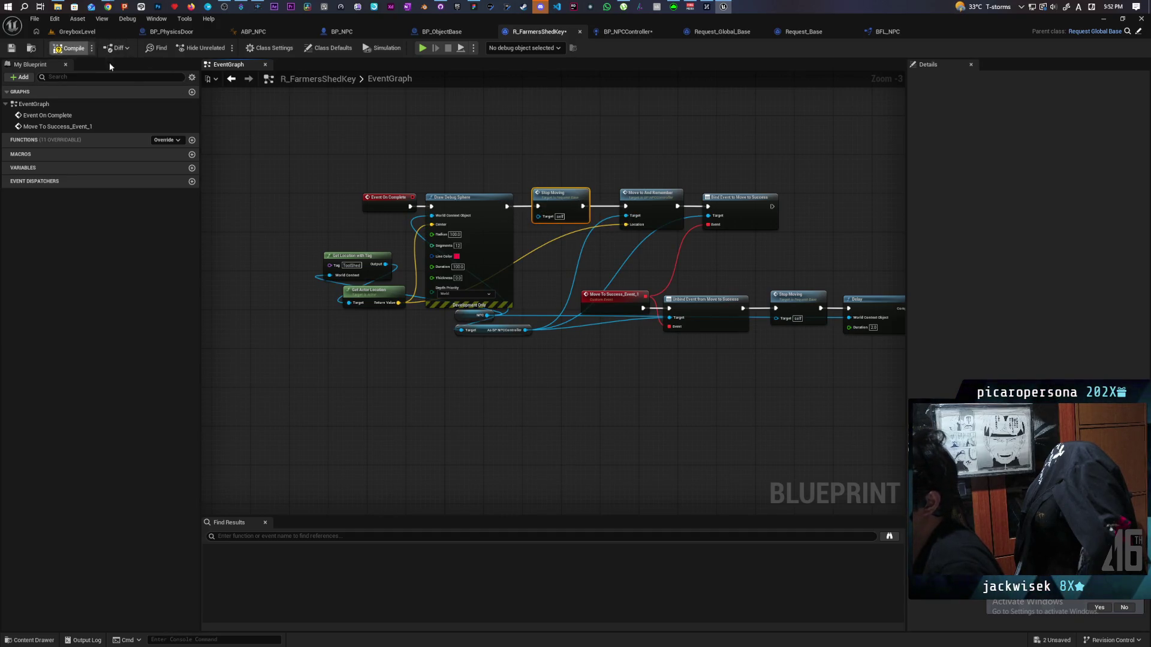
Save all modified blueprints, review the chain, and return to GreyboxLevel.
key(ctrl+shift+s)
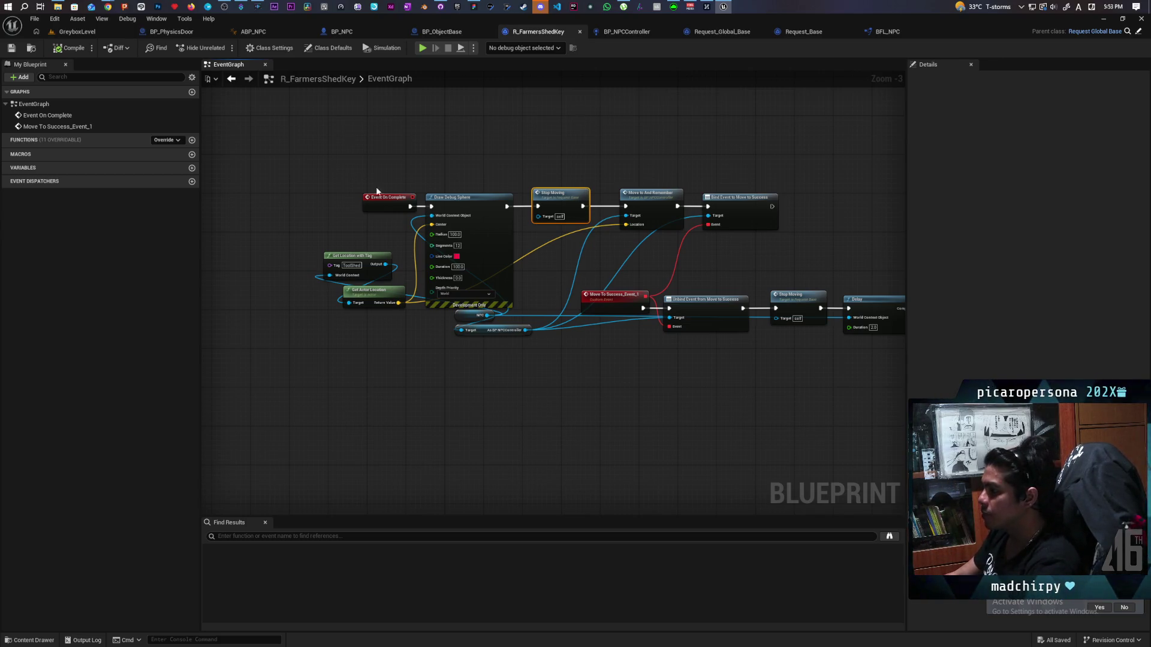
mouse_move(763, 273)
mouse_down()
mouse_move(655, 270)
mouse_move(663, 314)
mouse_move(399, 223)
mouse_up()
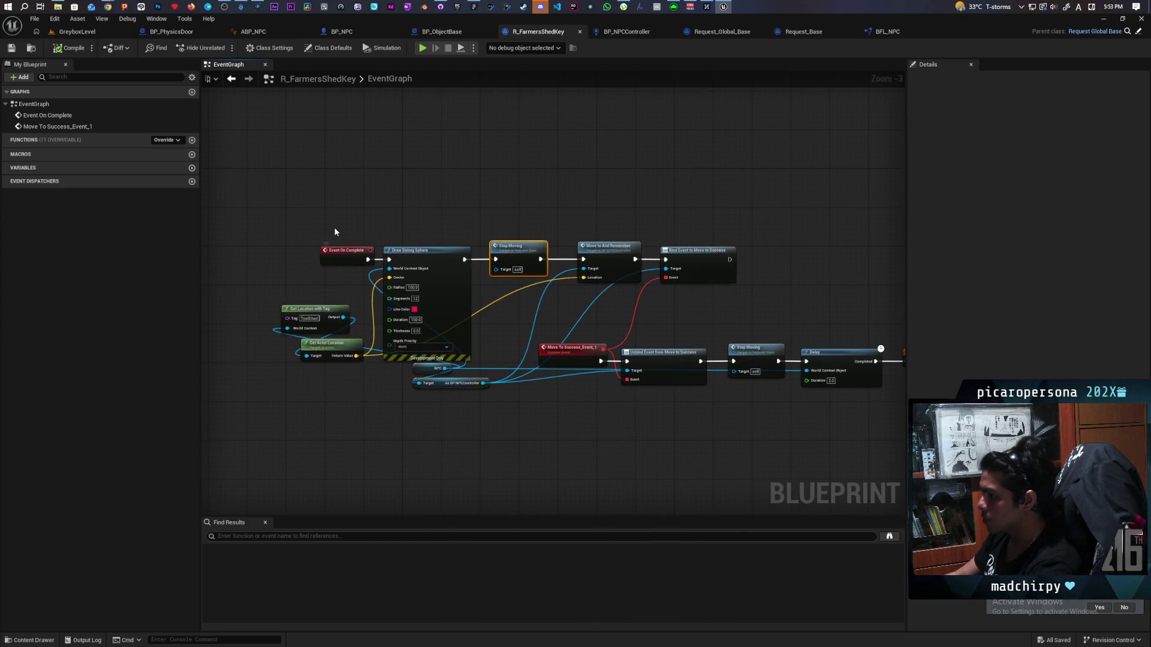
click(409, 217)
mouse_move(414, 198)
mouse_down()
mouse_move(445, 190)
mouse_move(410, 184)
mouse_up()
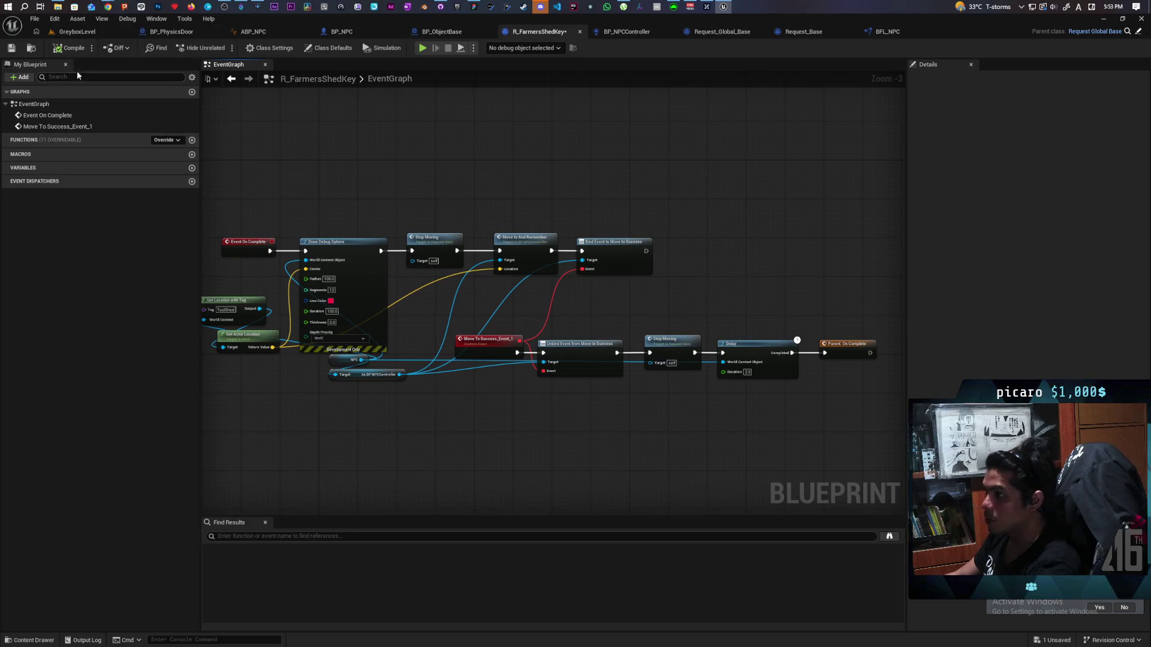
click(73, 35)
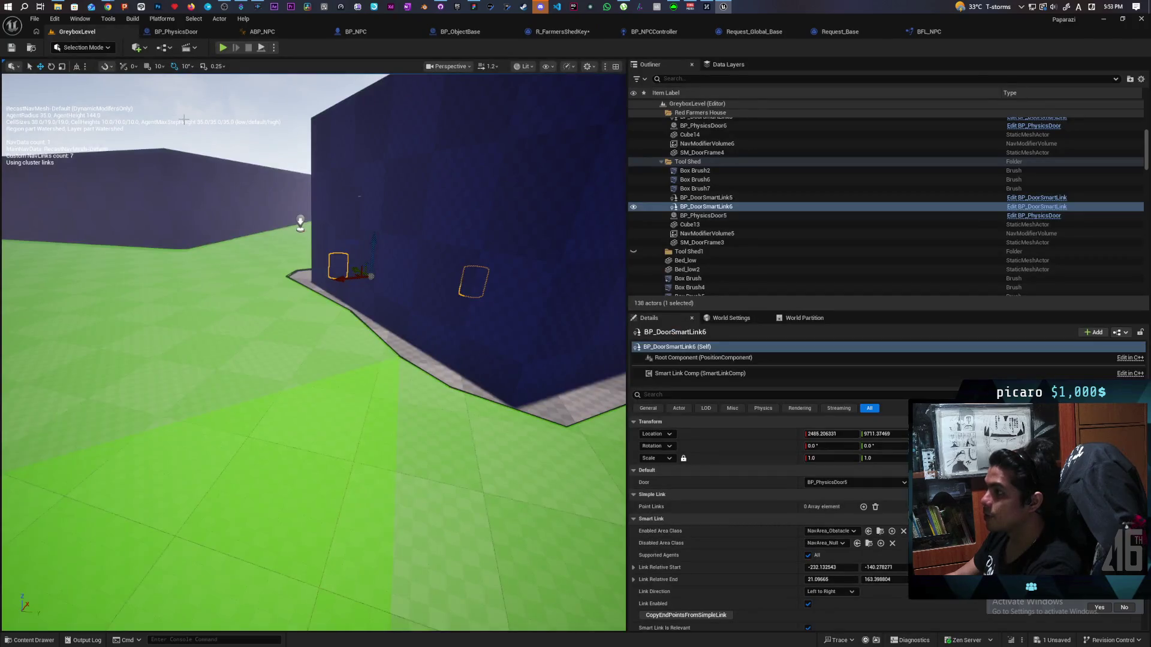
Hide the navigation overlay and playtest by walking the character to the NPC and into the shed.
click(272, 320)
key(p)
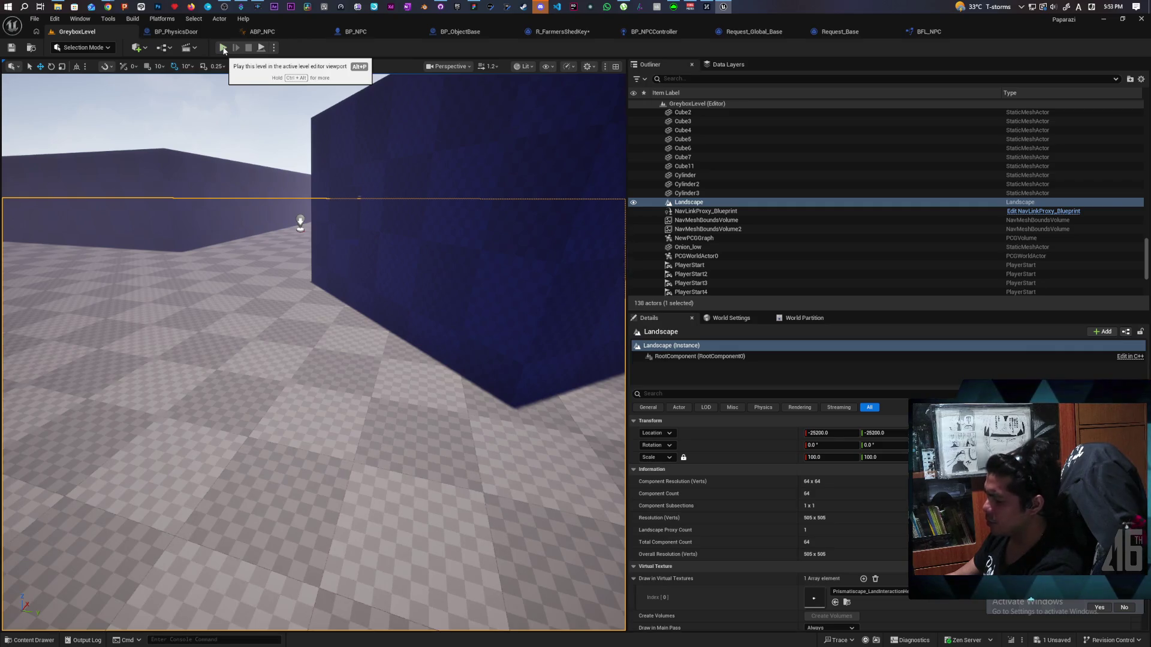
click(223, 48)
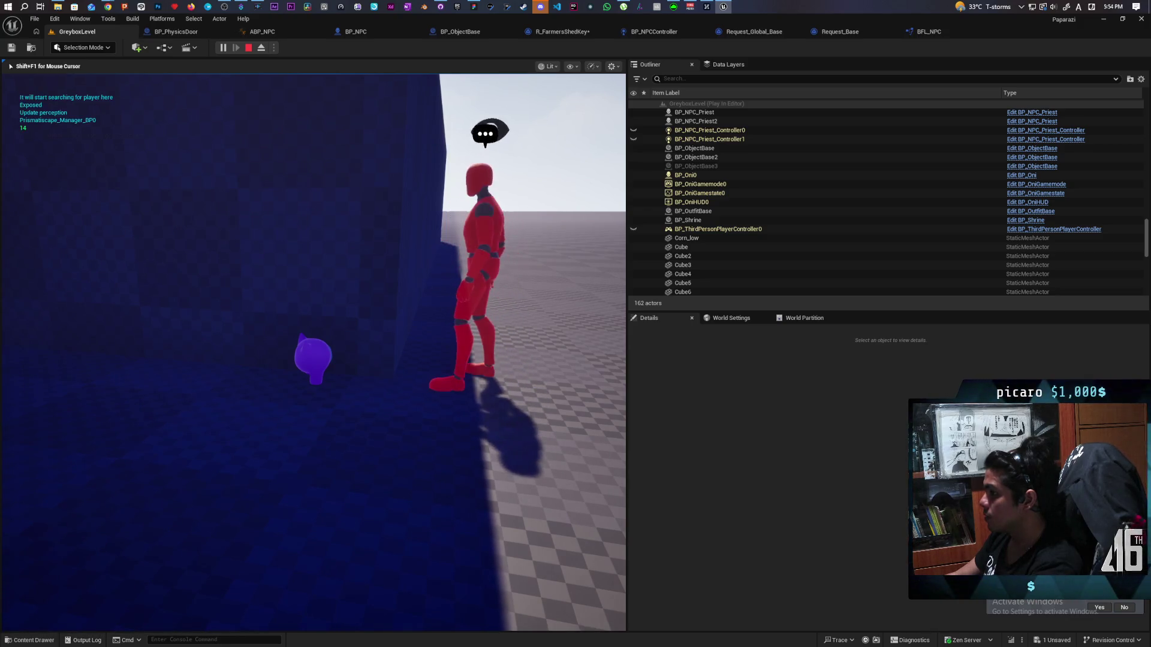
key(s)
key(w)
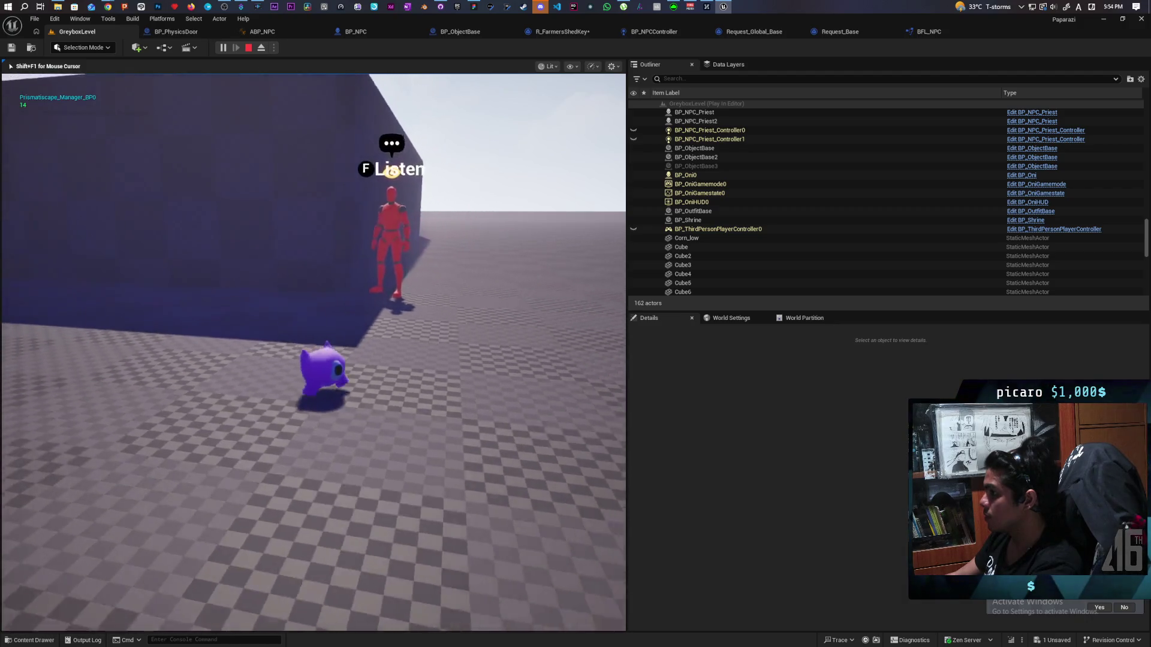
key(w)
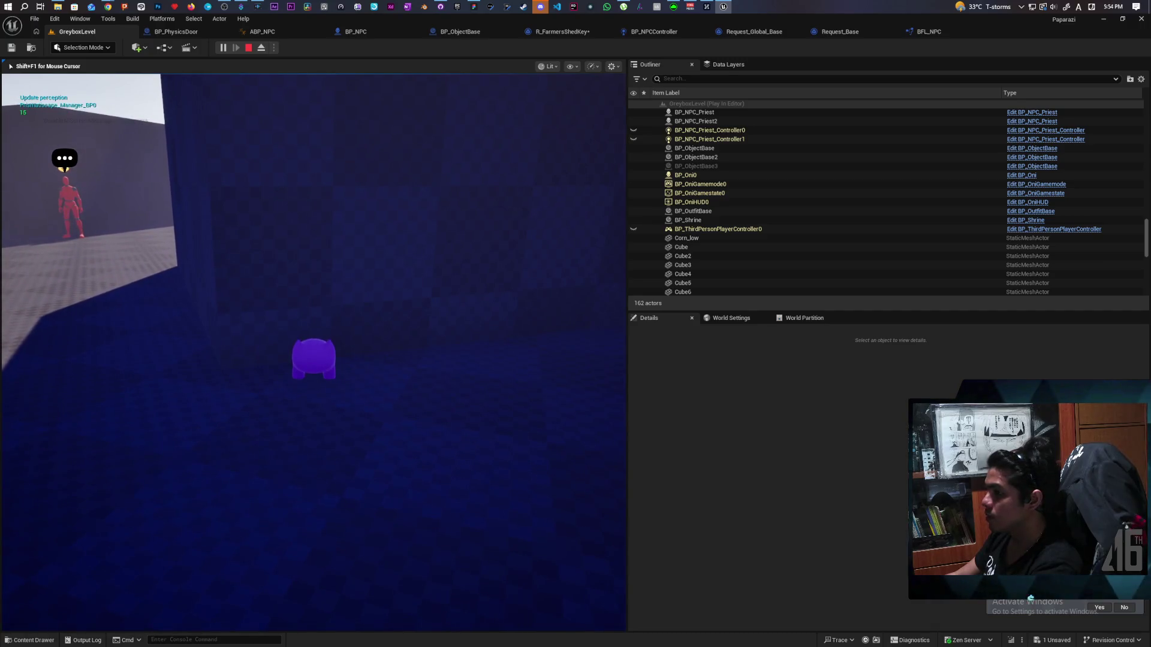
key(Escape)
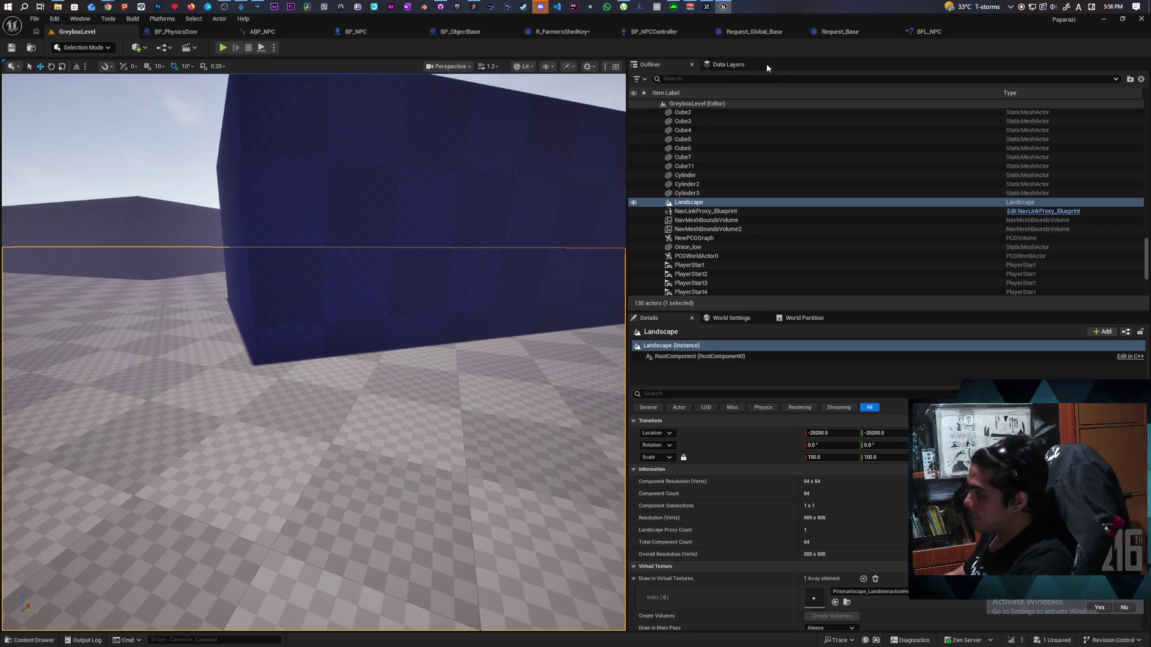
Look through the open blueprints, ending on R_FarmersShedKey.
click(913, 35)
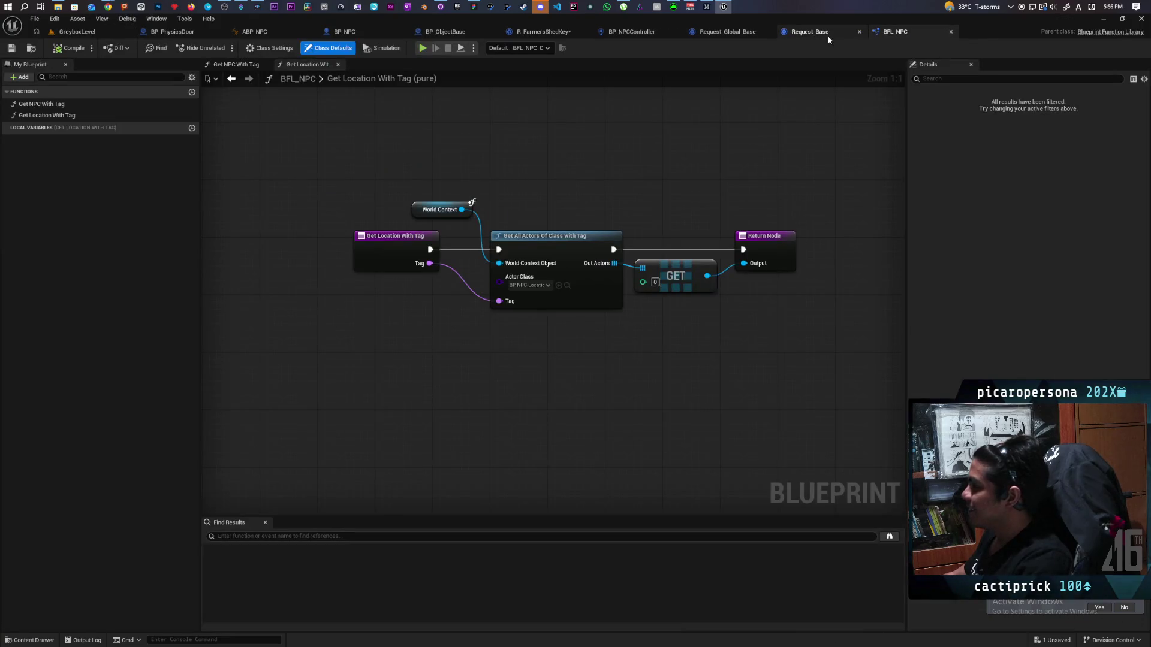
click(816, 35)
click(722, 36)
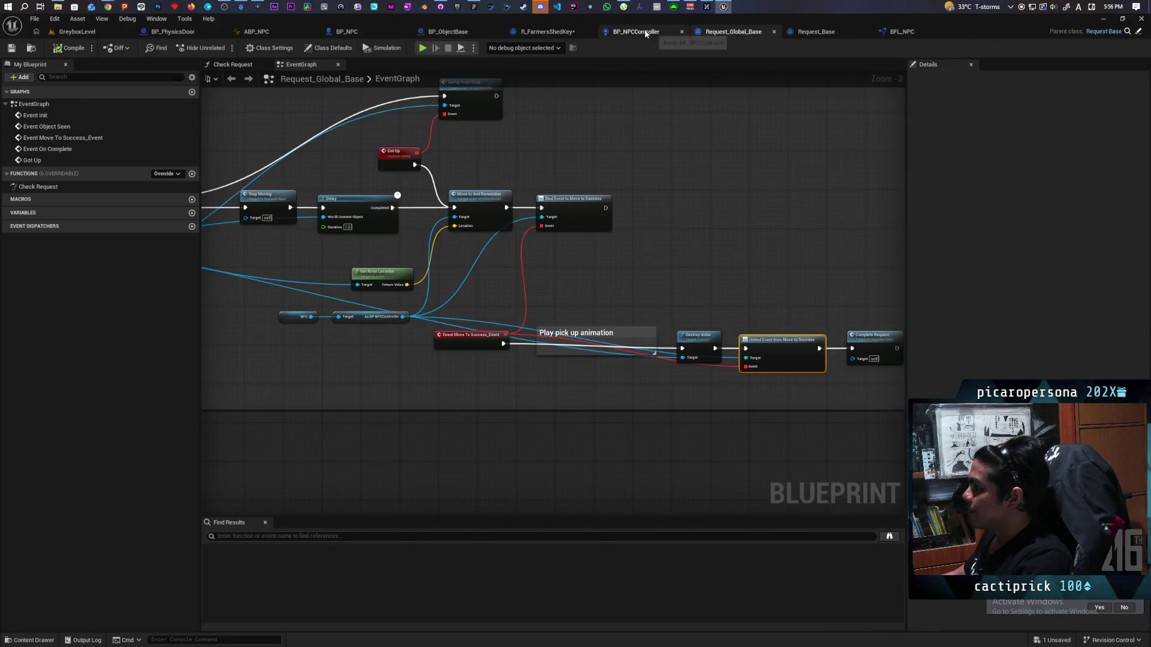
click(669, 31)
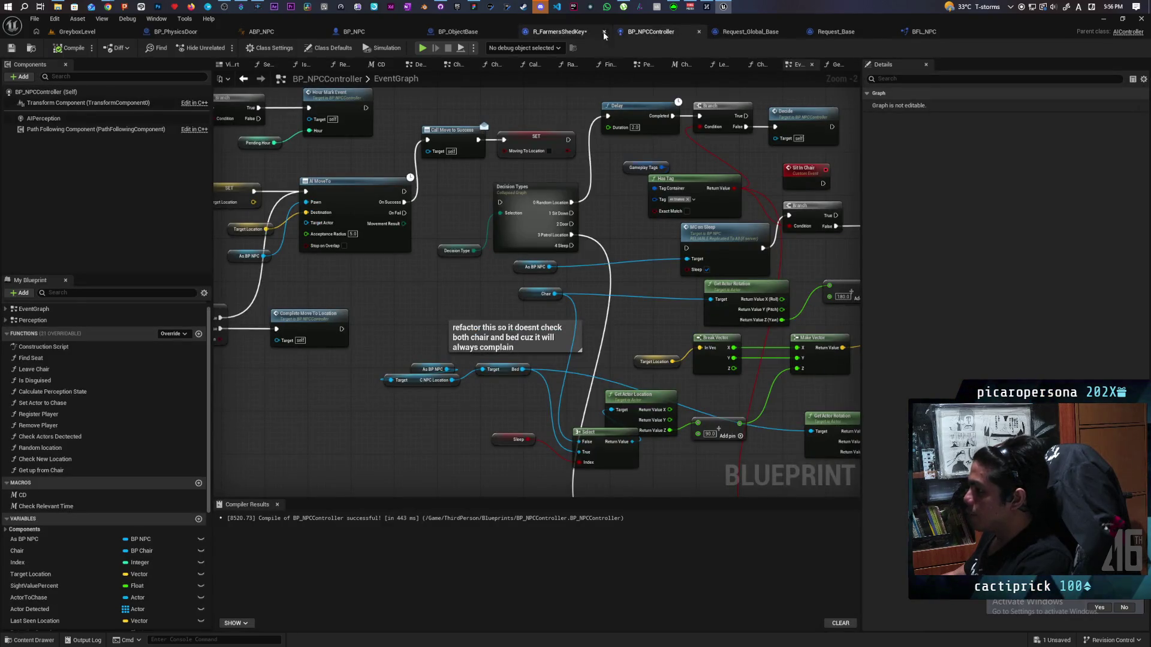
click(570, 32)
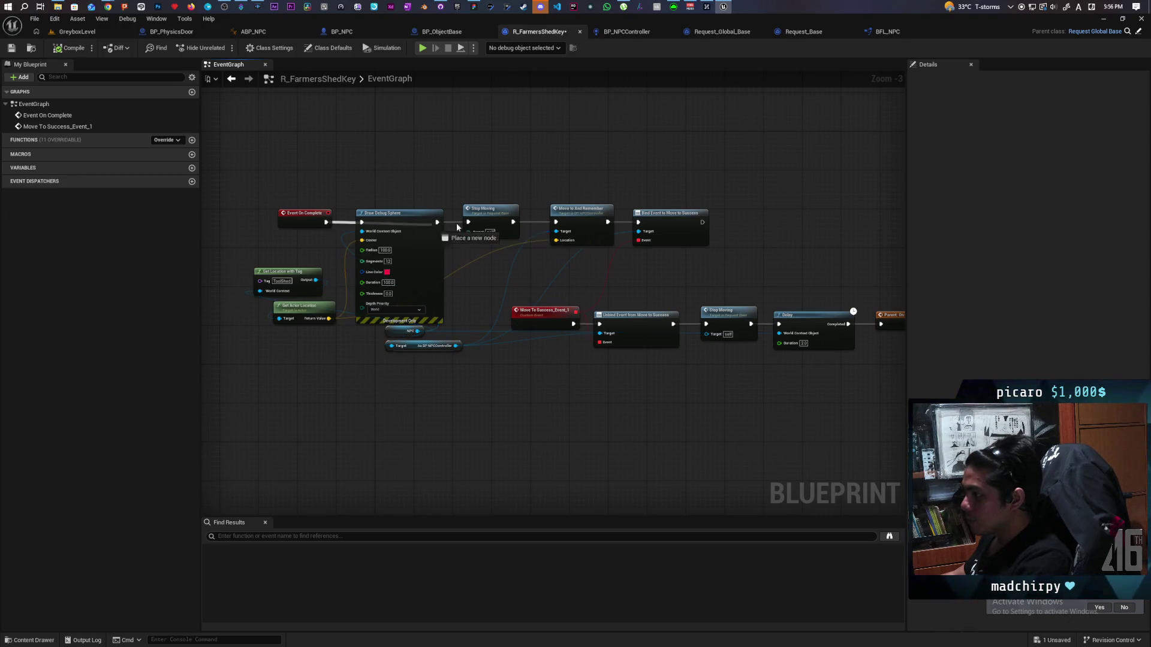
Delete Draw Debug Sphere and move Stop Moving beside Event On Complete.
click(415, 225)
key(Delete)
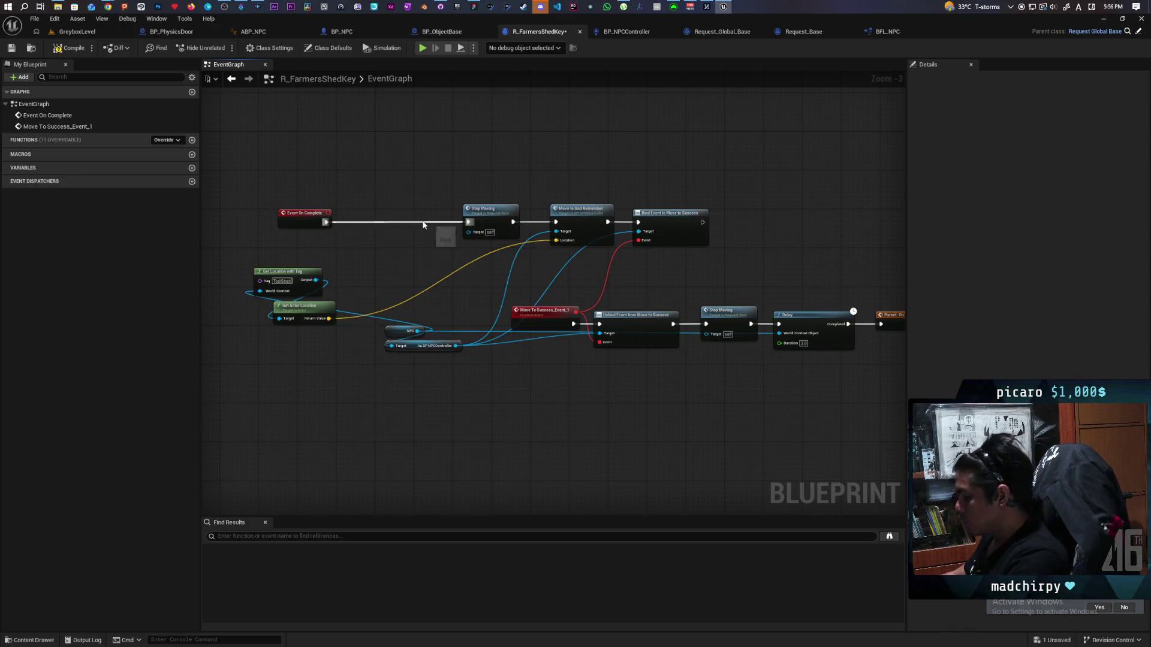
drag(490, 210, 397, 211)
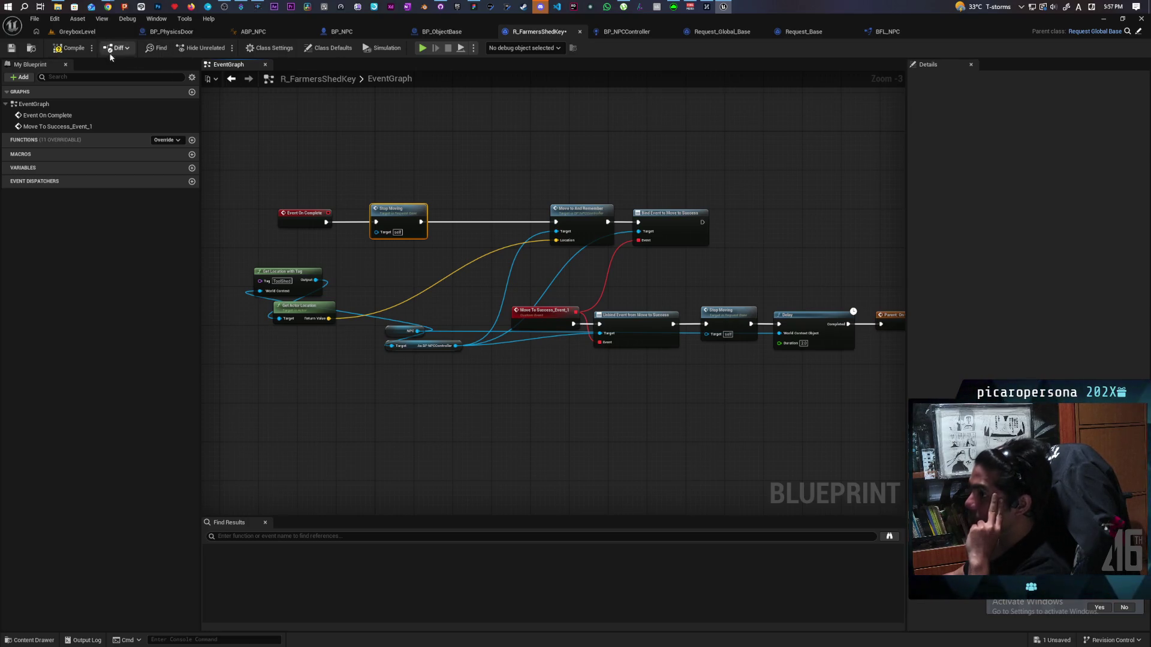
click(626, 31)
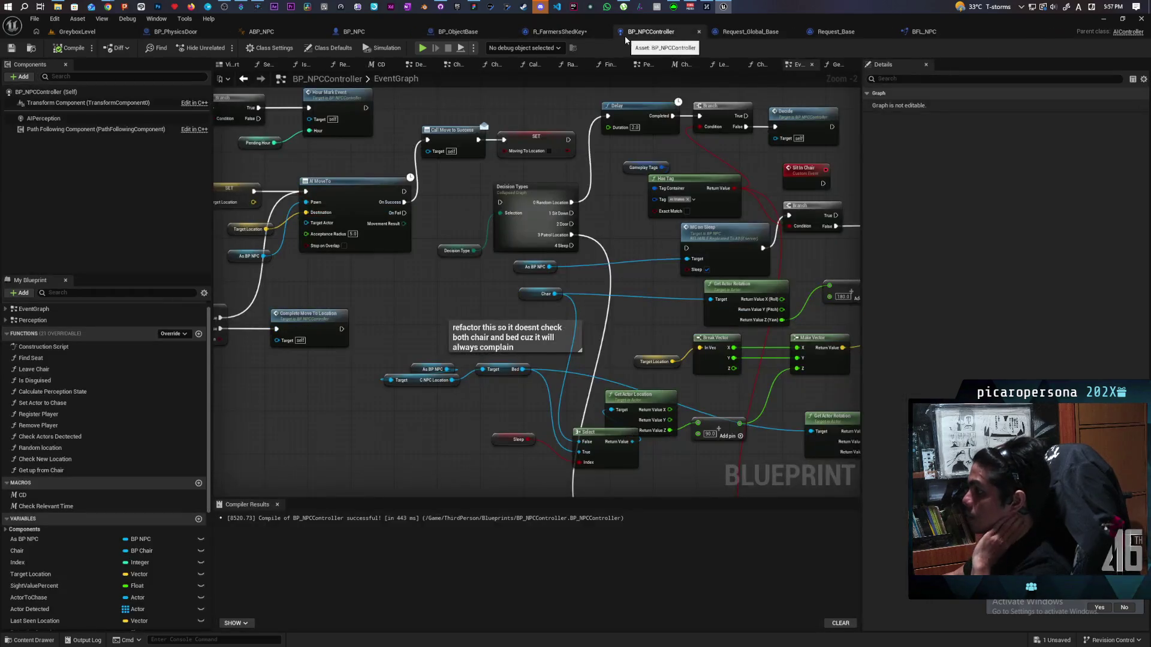
Review the Request_Global_Base event graph around the Stop and pick up object comment.
click(742, 33)
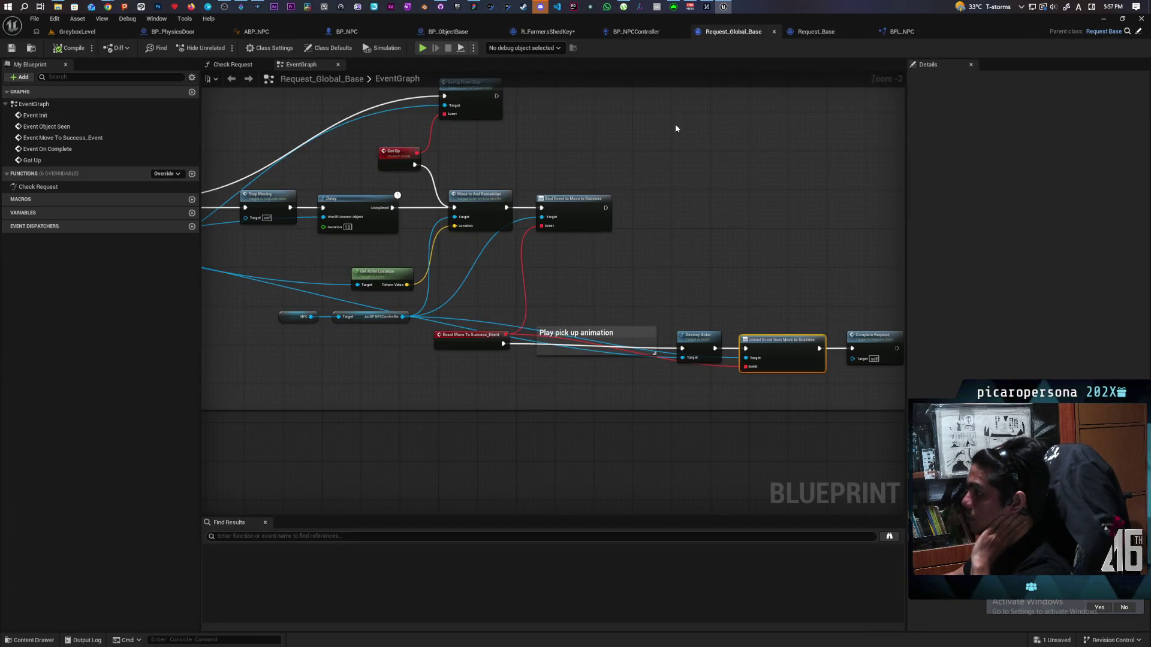
scroll(675, 123, down, 2)
drag(621, 168, 900, 180)
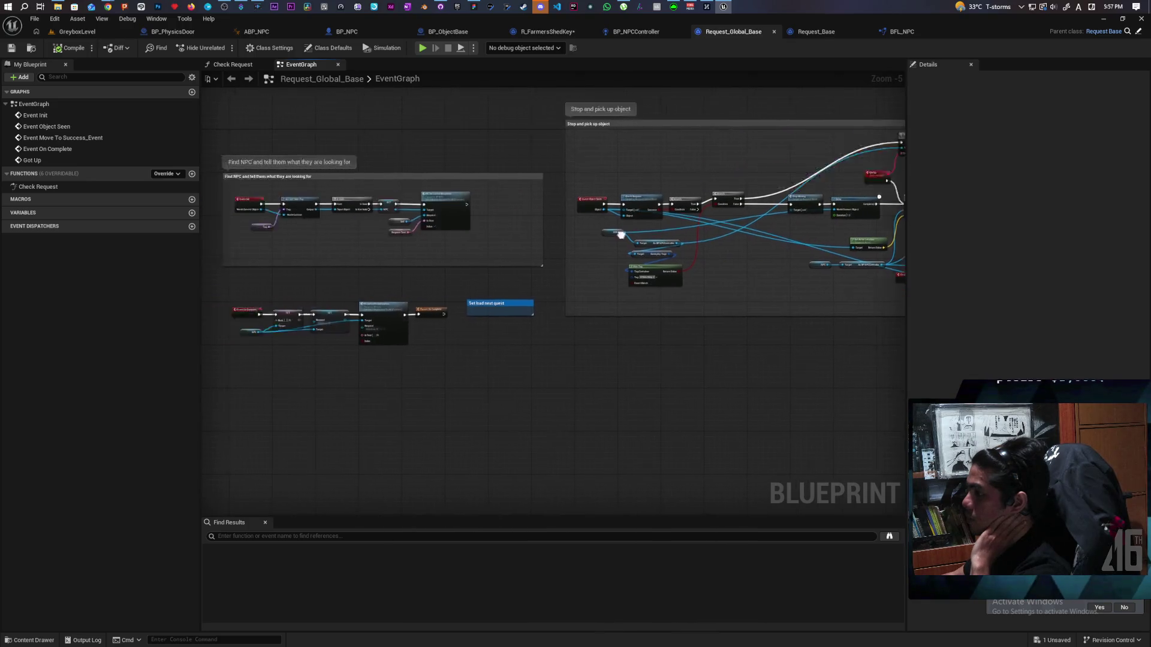
scroll(492, 312, up, 3)
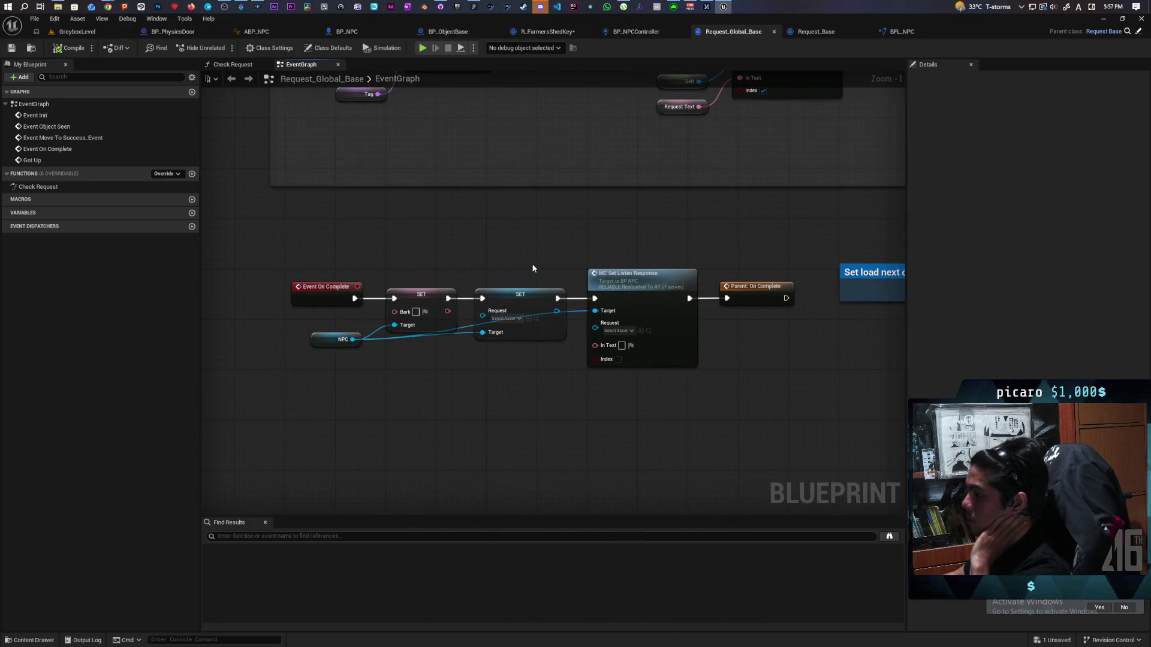
drag(532, 267, 442, 268)
scroll(708, 274, down, 6)
scroll(708, 274, up, 7)
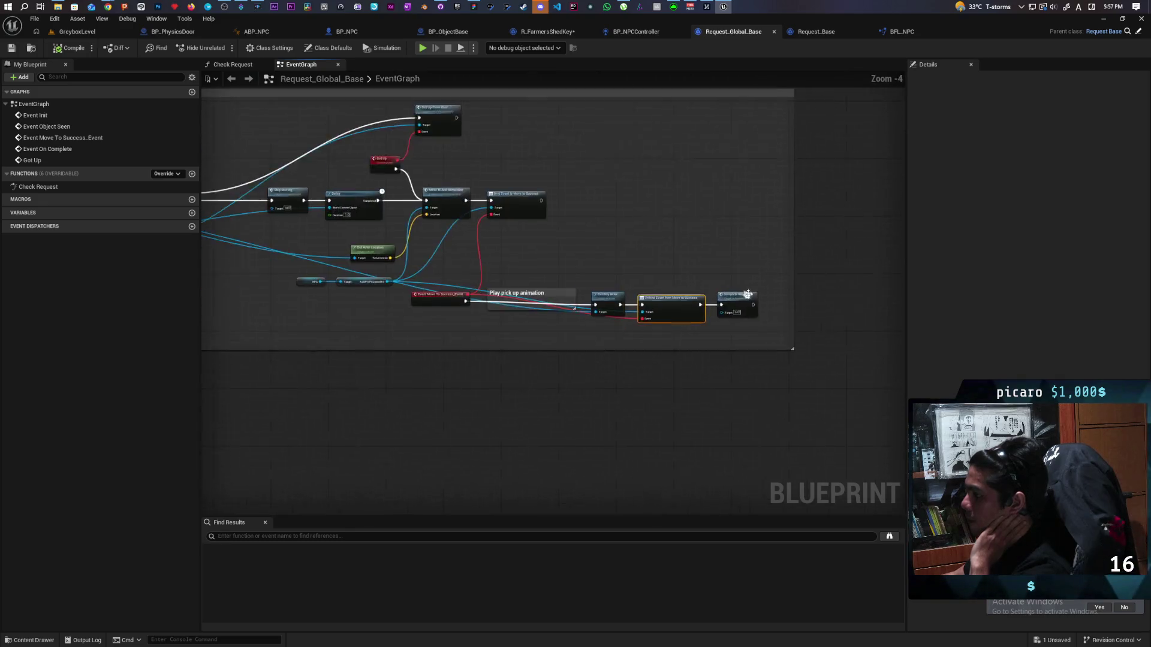
scroll(515, 218, down, 1)
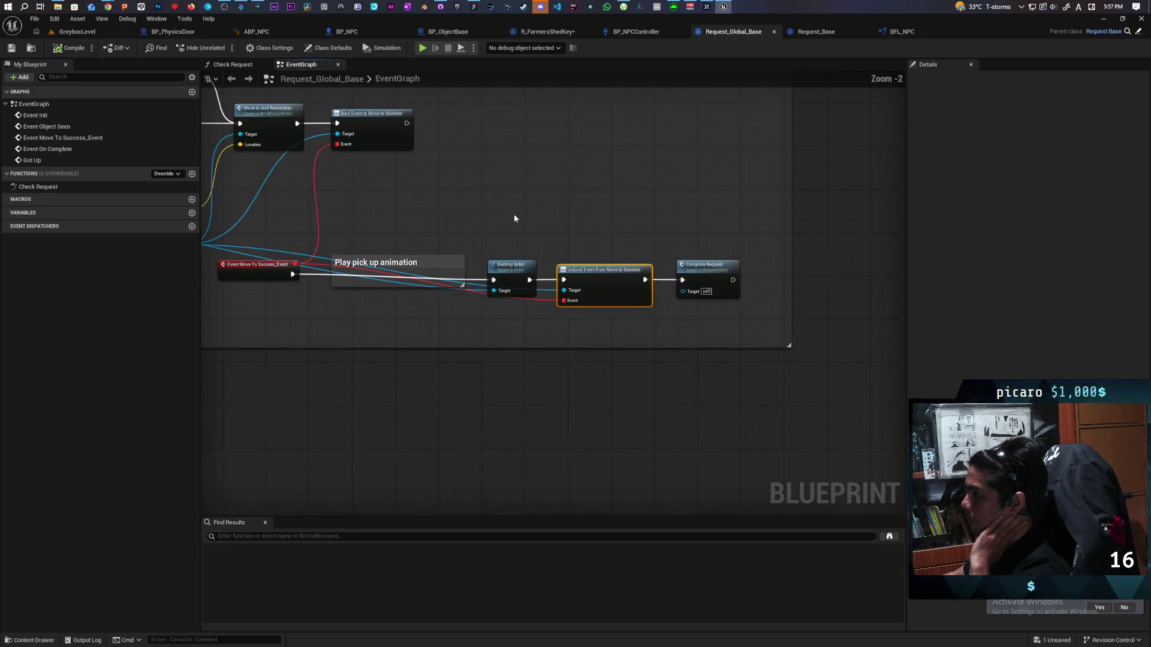
Open Complete Request in Request_Base and move Success Text and its reroute beside Print String.
double_click(702, 269)
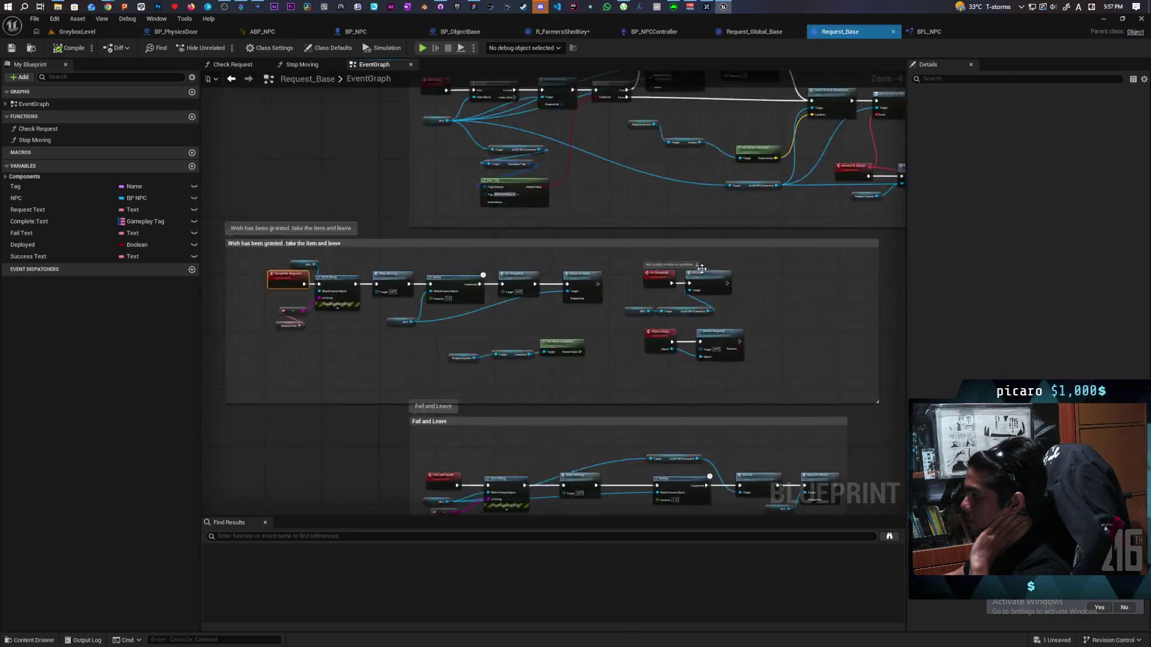
mouse_move(483, 257)
mouse_down()
mouse_move(382, 251)
mouse_move(476, 245)
mouse_move(451, 246)
mouse_up()
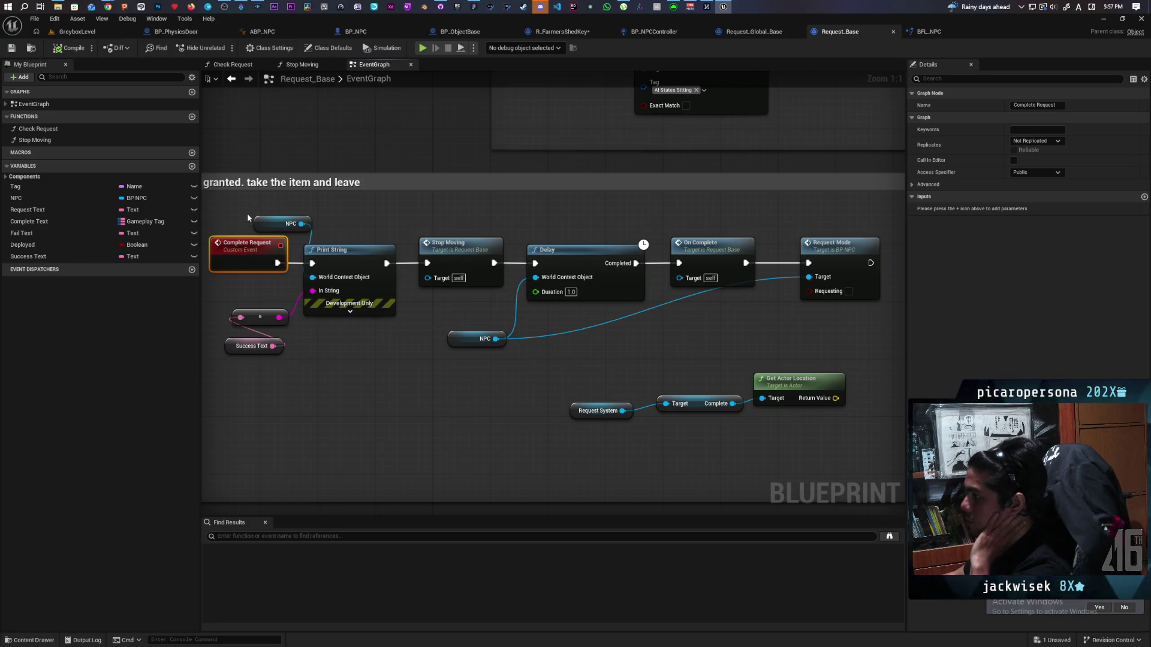
mouse_move(245, 214)
mouse_down()
mouse_move(462, 398)
mouse_move(562, 380)
mouse_up()
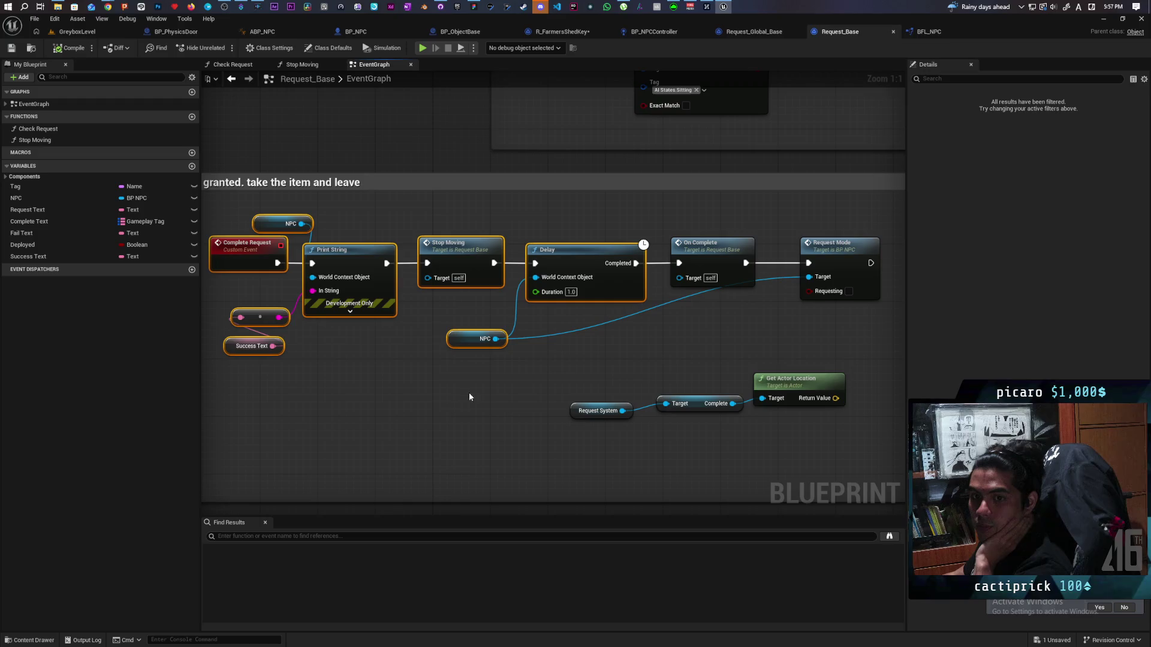
click(431, 403)
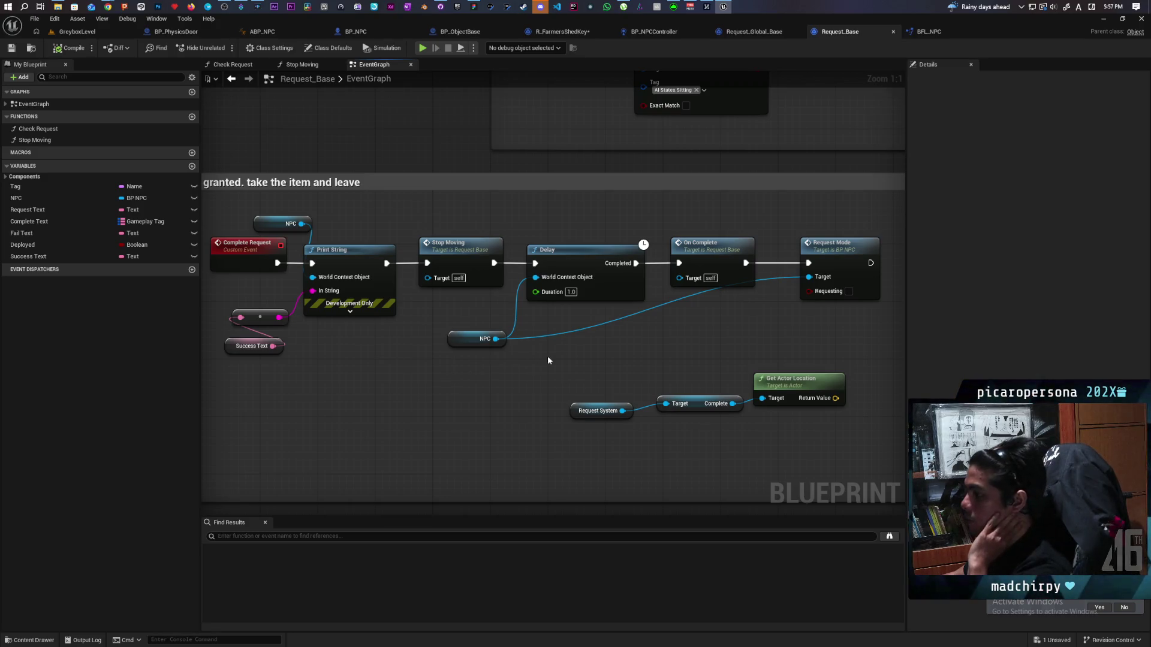
mouse_move(685, 348)
mouse_down()
mouse_move(591, 346)
mouse_move(740, 341)
mouse_move(711, 348)
mouse_up()
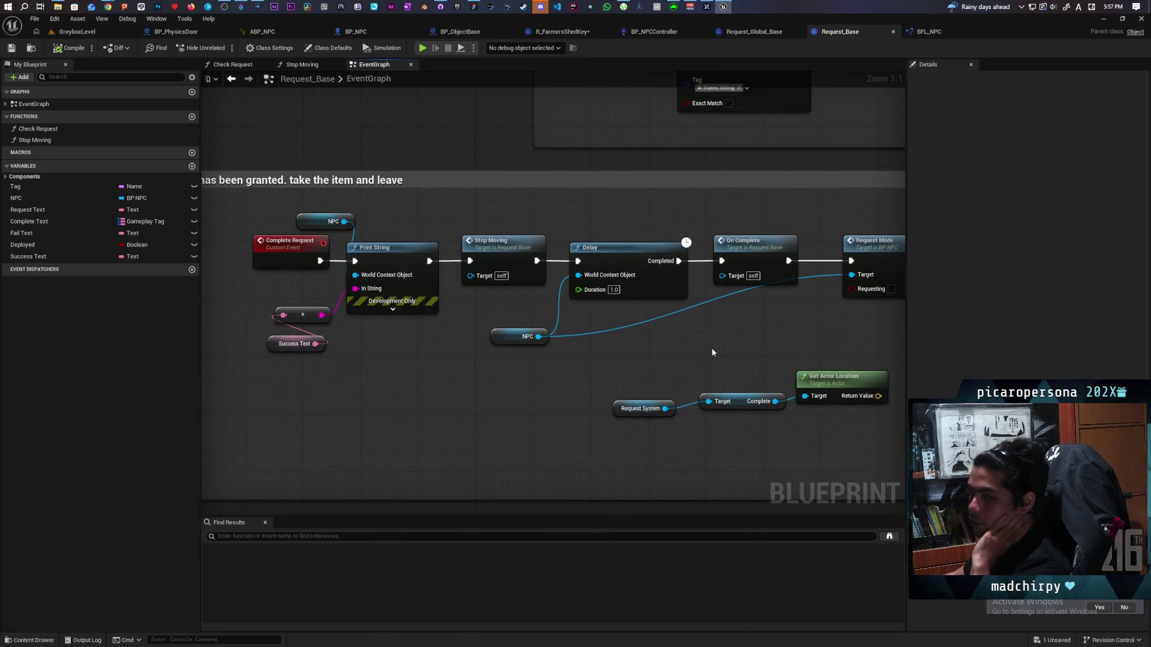
mouse_move(313, 365)
mouse_down()
mouse_move(273, 303)
mouse_move(344, 350)
mouse_move(388, 329)
mouse_up()
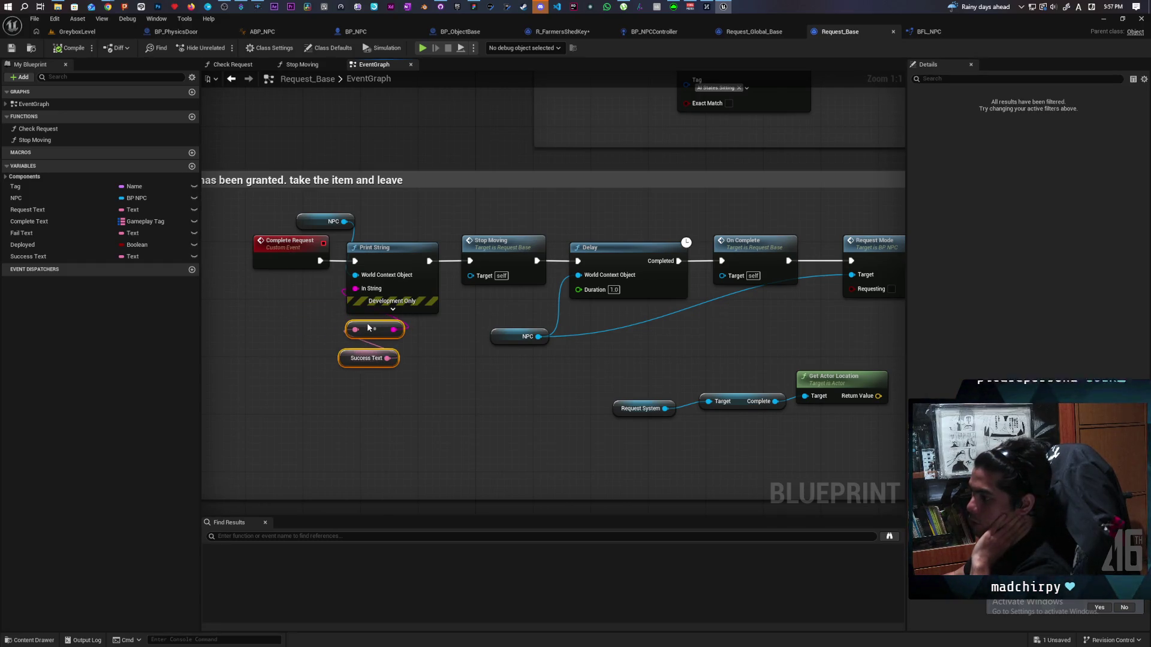
click(308, 323)
Move the NPC getter above Print String, then open BP_NPC's Request Mode event.
mouse_move(311, 222)
mouse_down()
mouse_move(362, 234)
mouse_move(362, 222)
mouse_up()
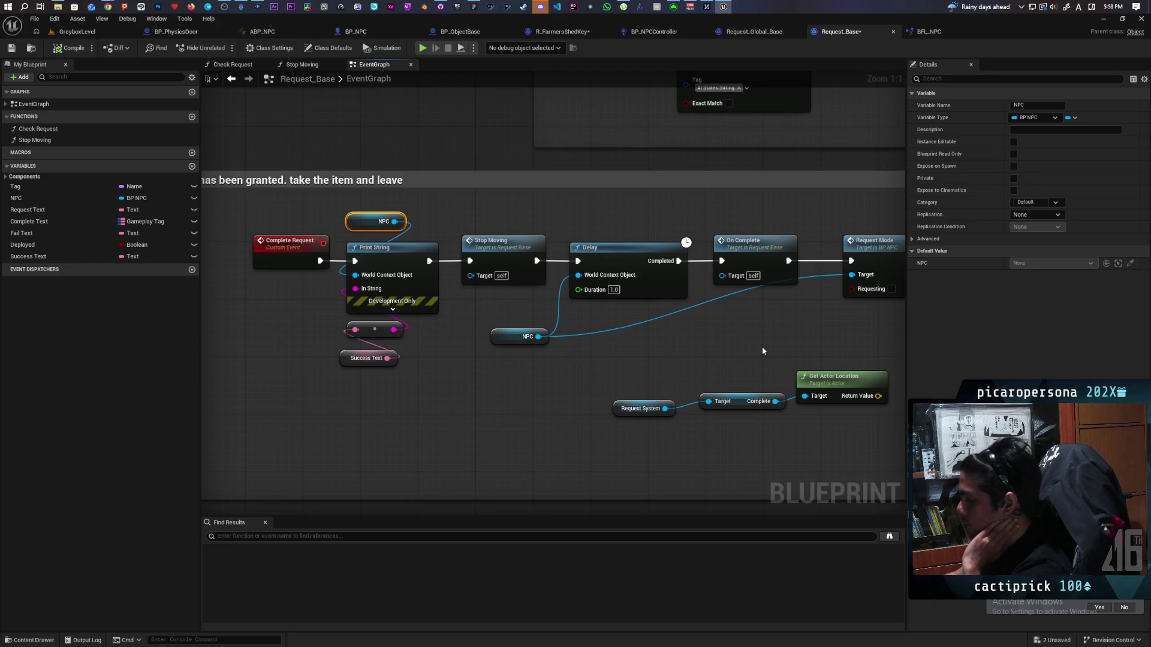
drag(763, 350, 594, 351)
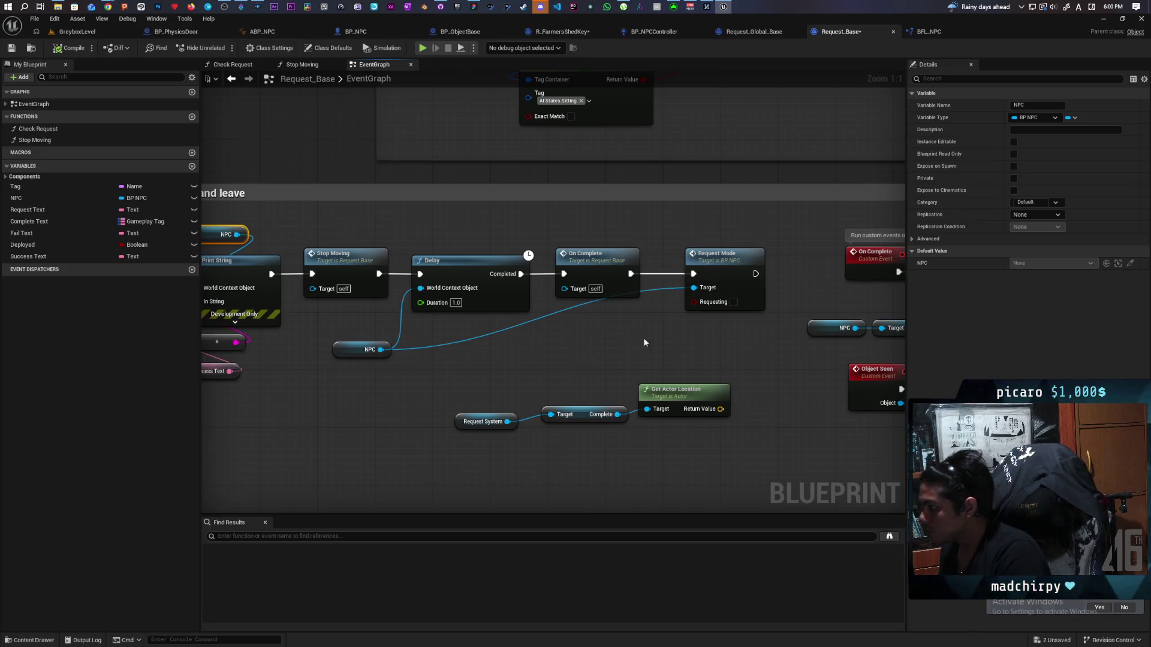
double_click(719, 263)
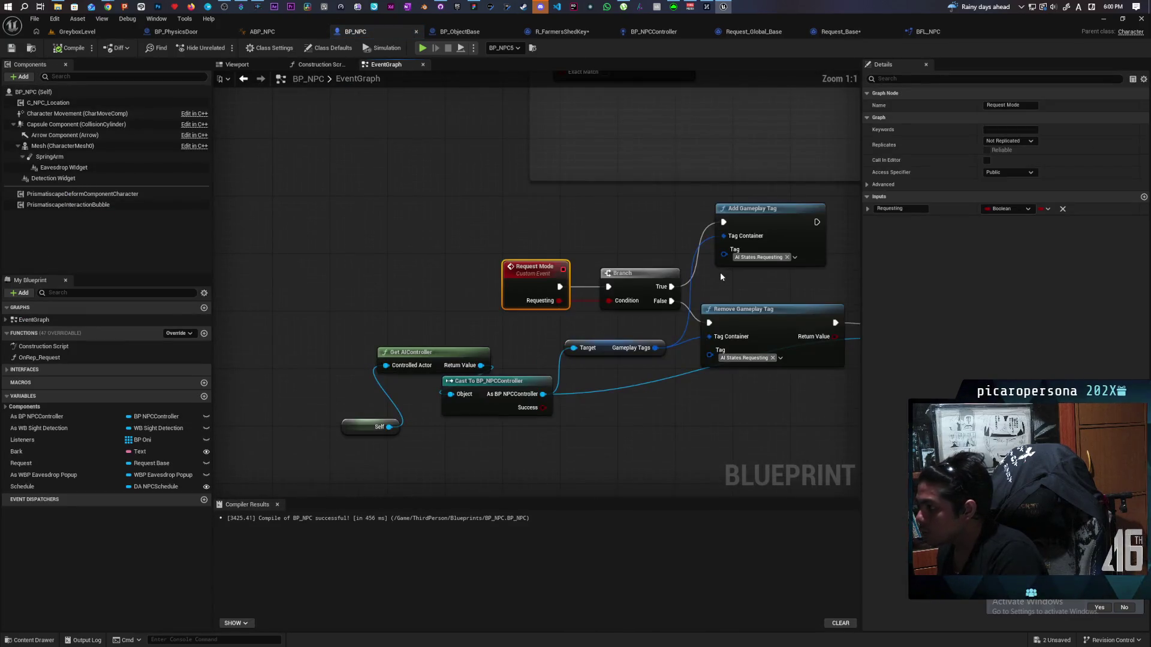
Disconnect the Decide node from the Request Mode chain, then compile and save BP_NPC.
mouse_move(720, 272)
mouse_down()
mouse_move(345, 396)
mouse_move(587, 382)
mouse_move(560, 408)
mouse_move(659, 369)
mouse_up()
mouse_move(259, 161)
mouse_down()
mouse_move(771, 393)
mouse_move(666, 425)
mouse_up()
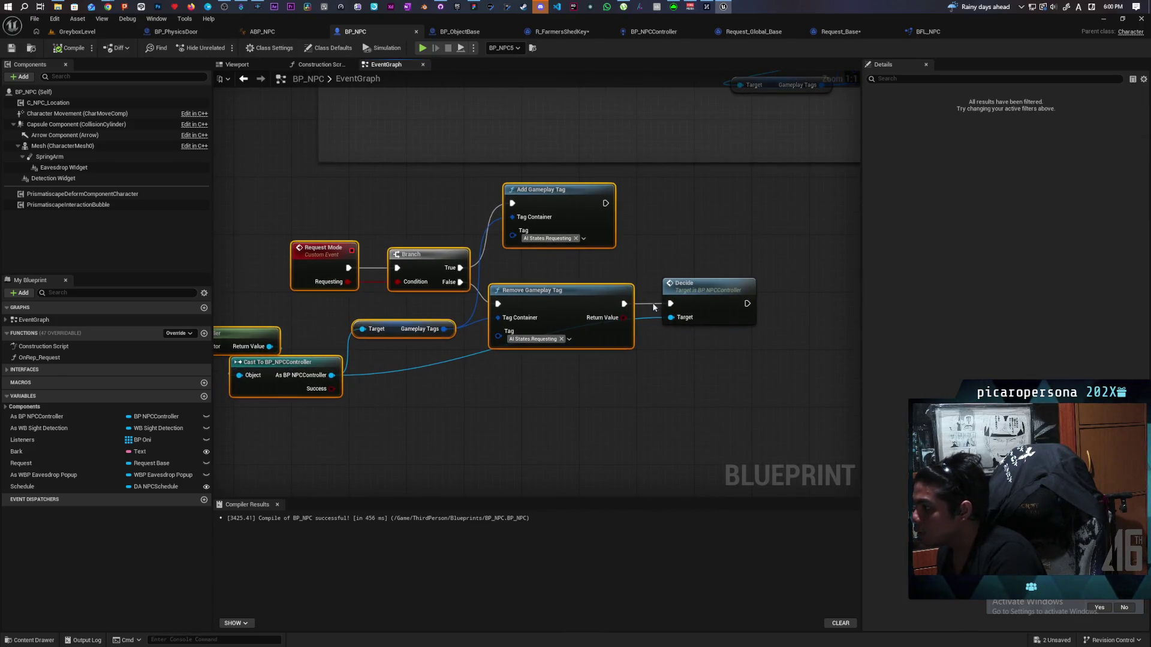
alt+click(648, 325)
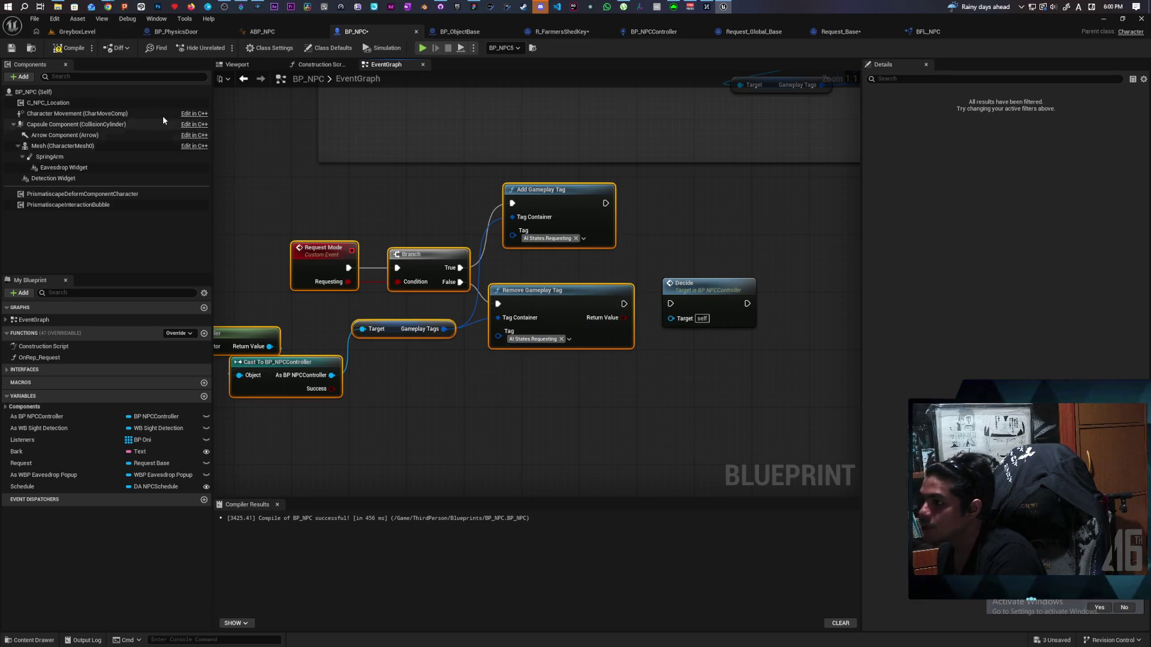
key(F7)
key(ctrl+shift+s)
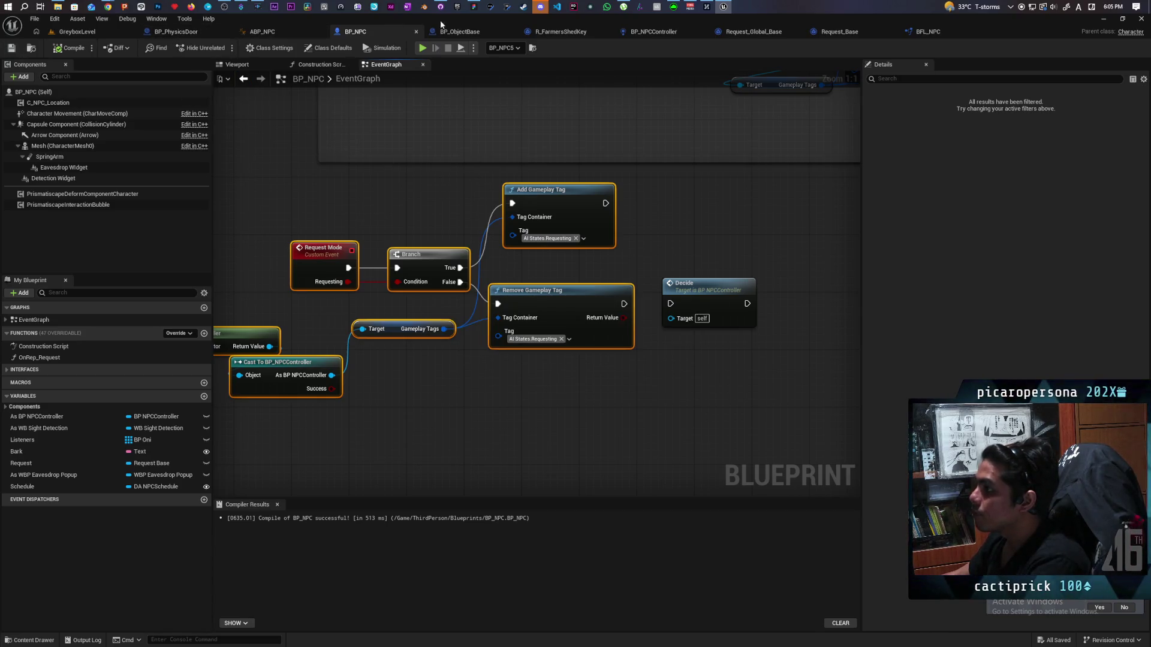
click(483, 34)
Delete the leftover Stop Moving and Delay, wiring Unbind Event straight to Parent: On Complete.
click(576, 35)
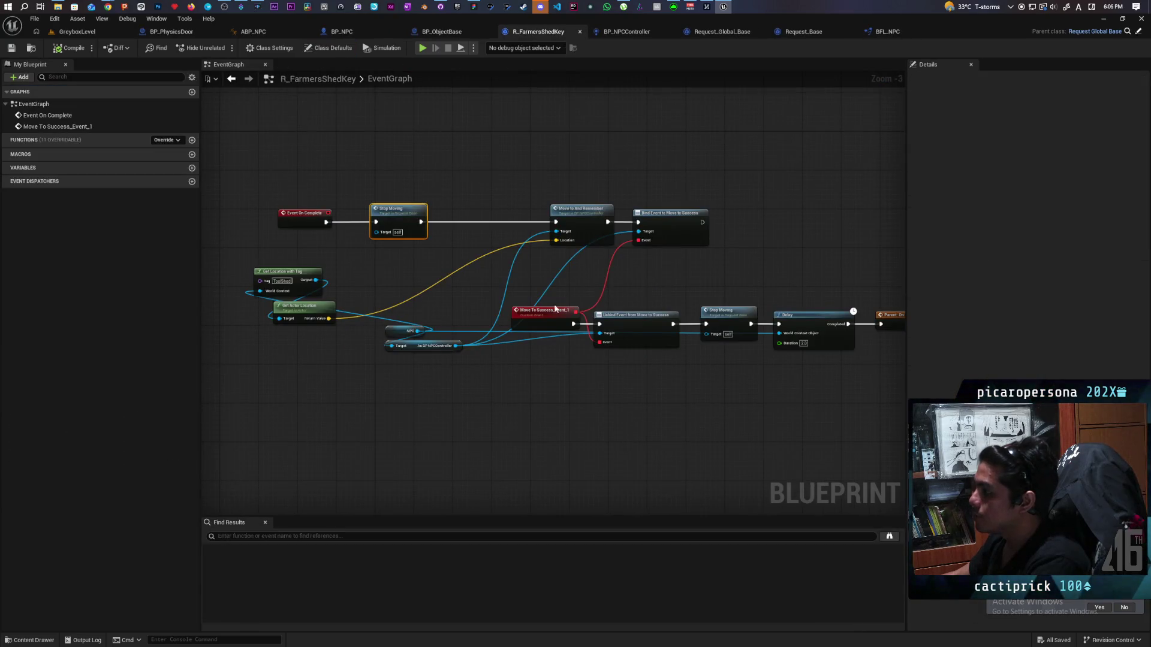
drag(655, 365, 553, 354)
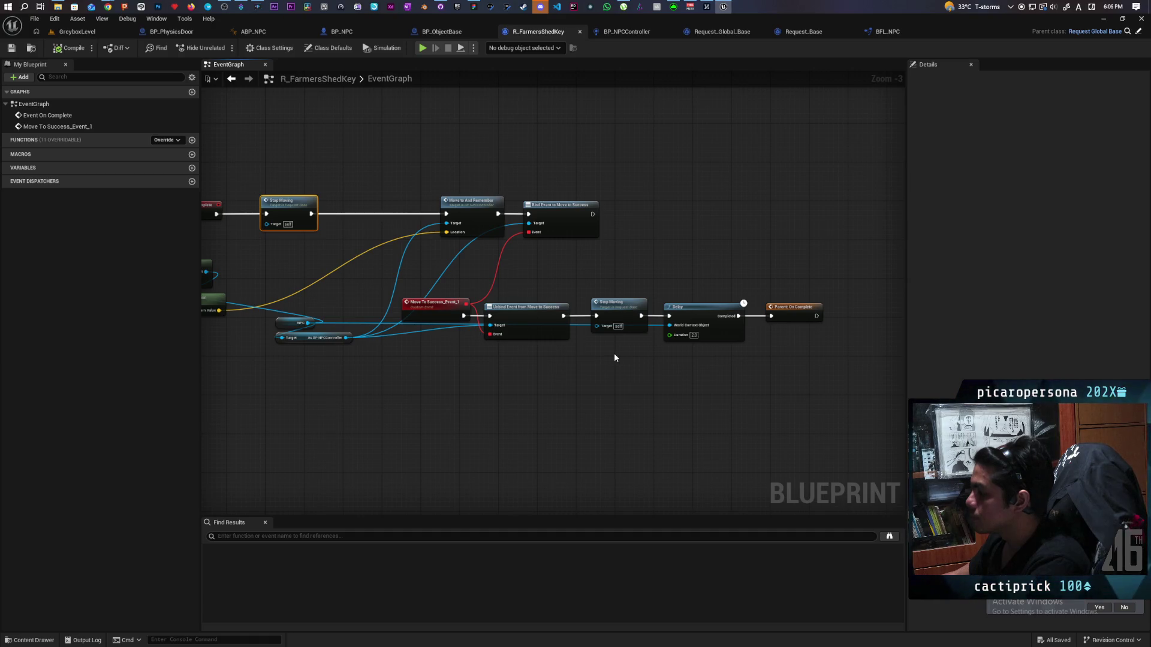
drag(584, 294, 696, 362)
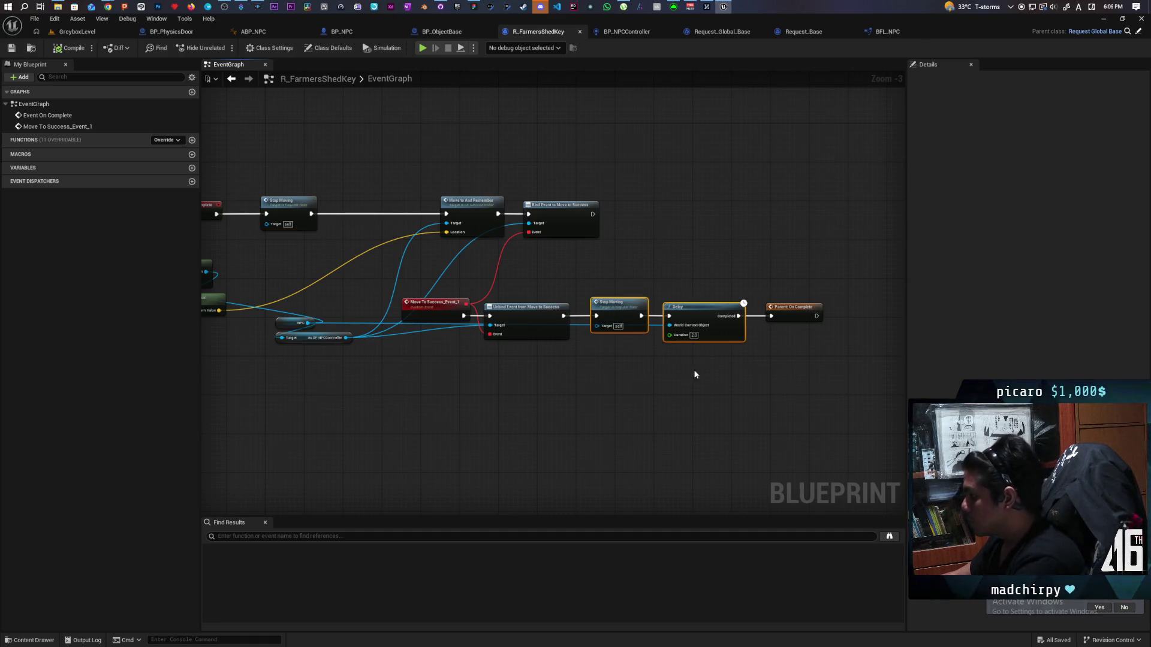
key(Delete)
mouse_move(562, 315)
mouse_down()
mouse_move(771, 316)
mouse_move(621, 316)
mouse_up()
key(Home)
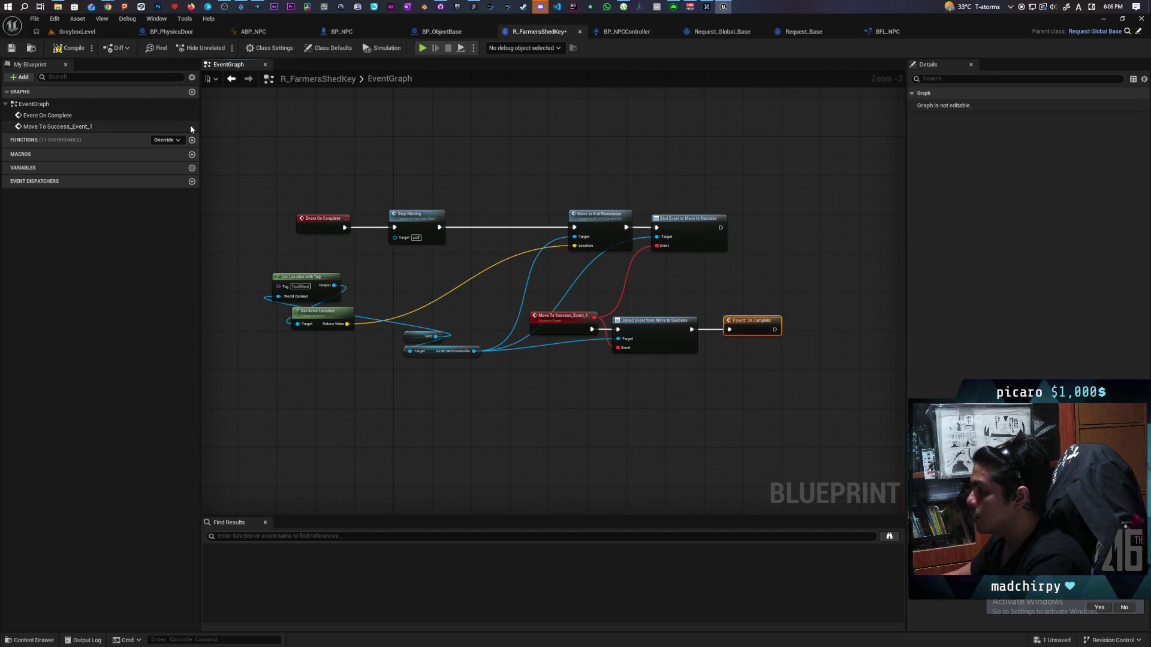
Save all assets and start a play-in-editor test in GreyboxLevel.
click(117, 31)
key(ctrl+shift+s)
key(alt+p)
key(w)
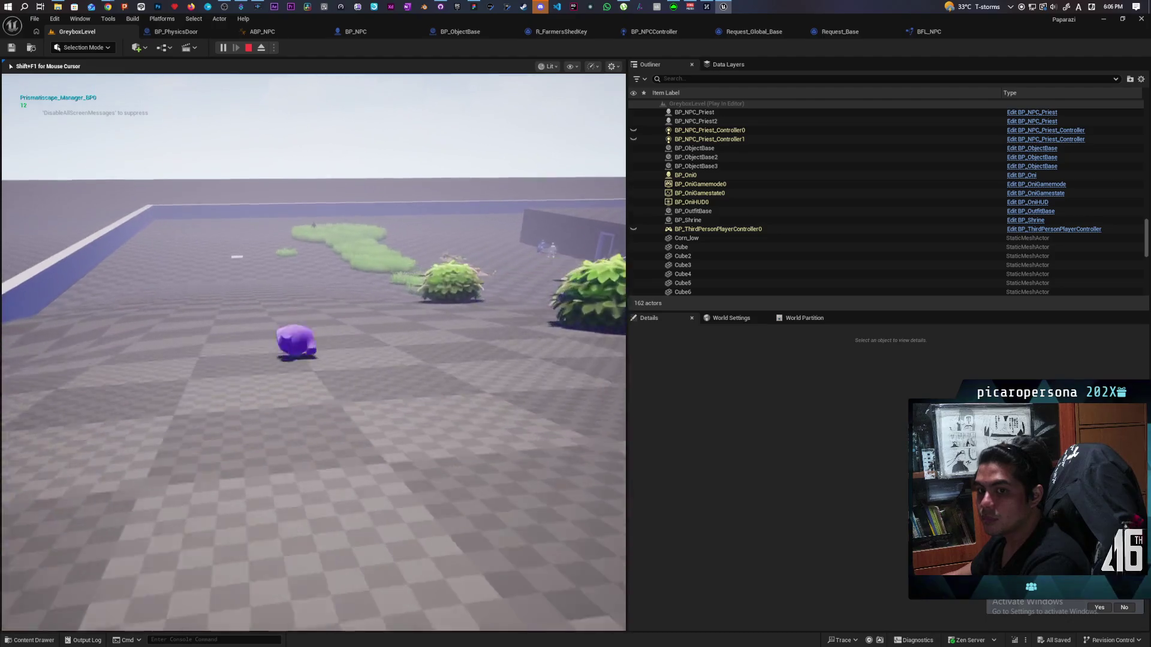
key(space)
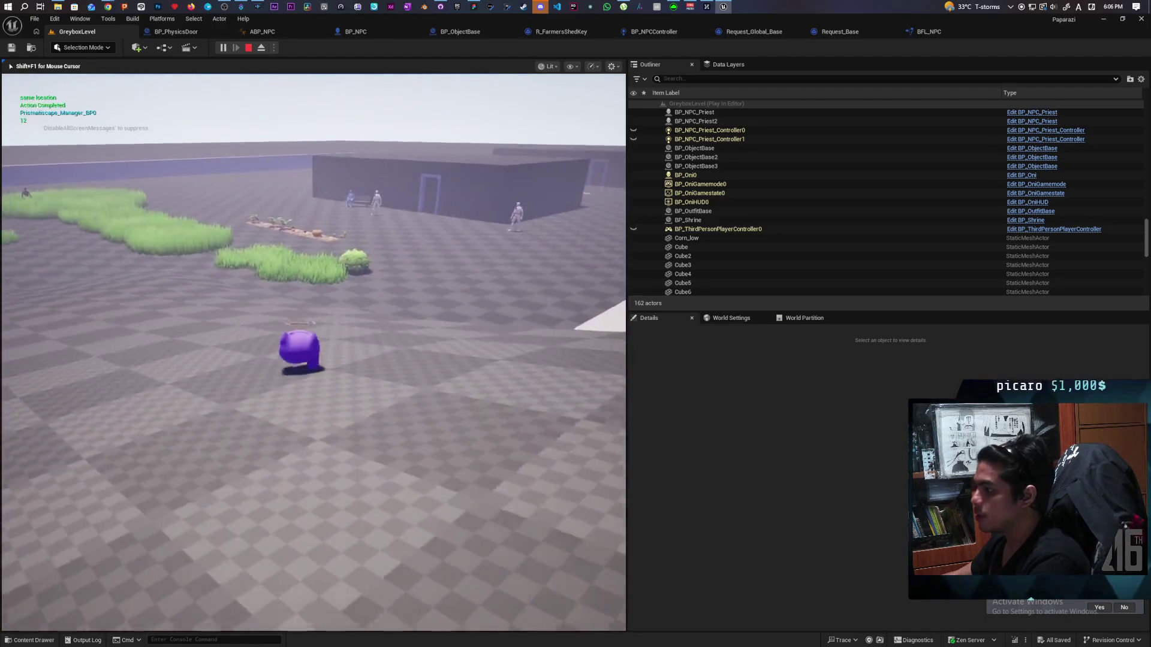
key(space)
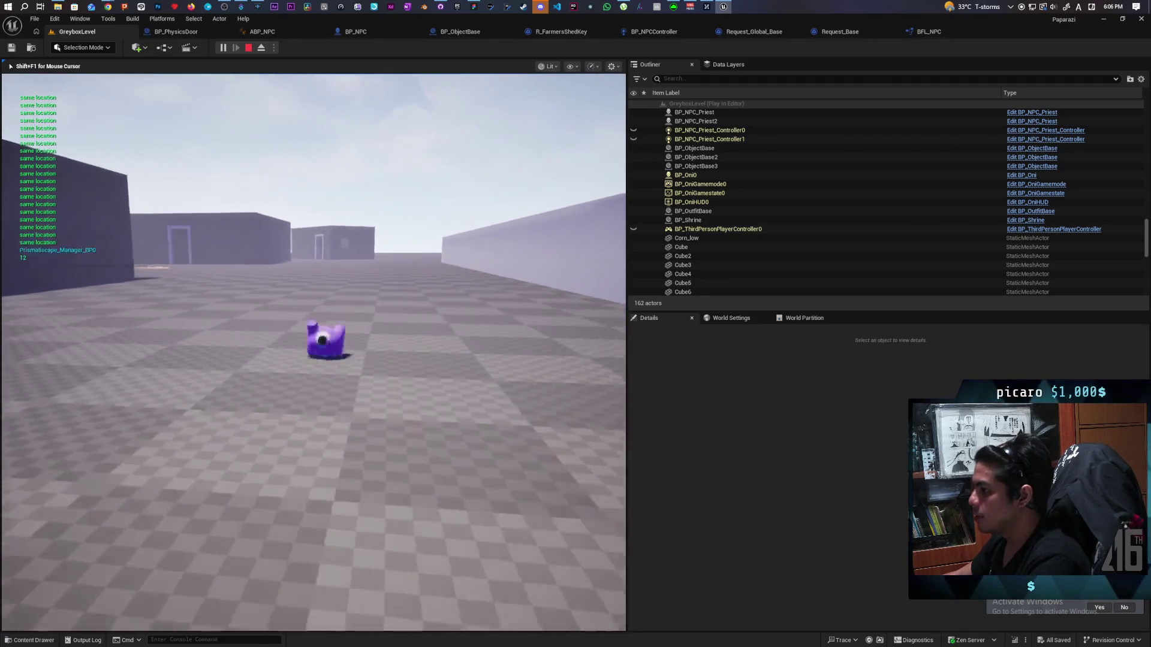
key(space)
key(w)
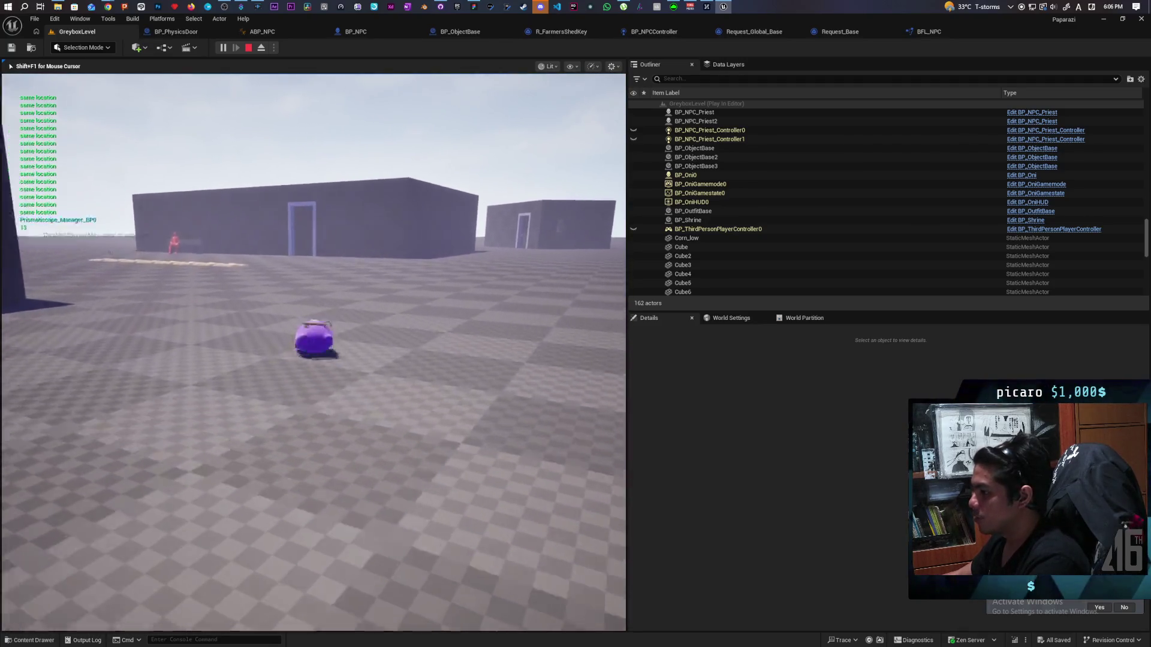
key(w)
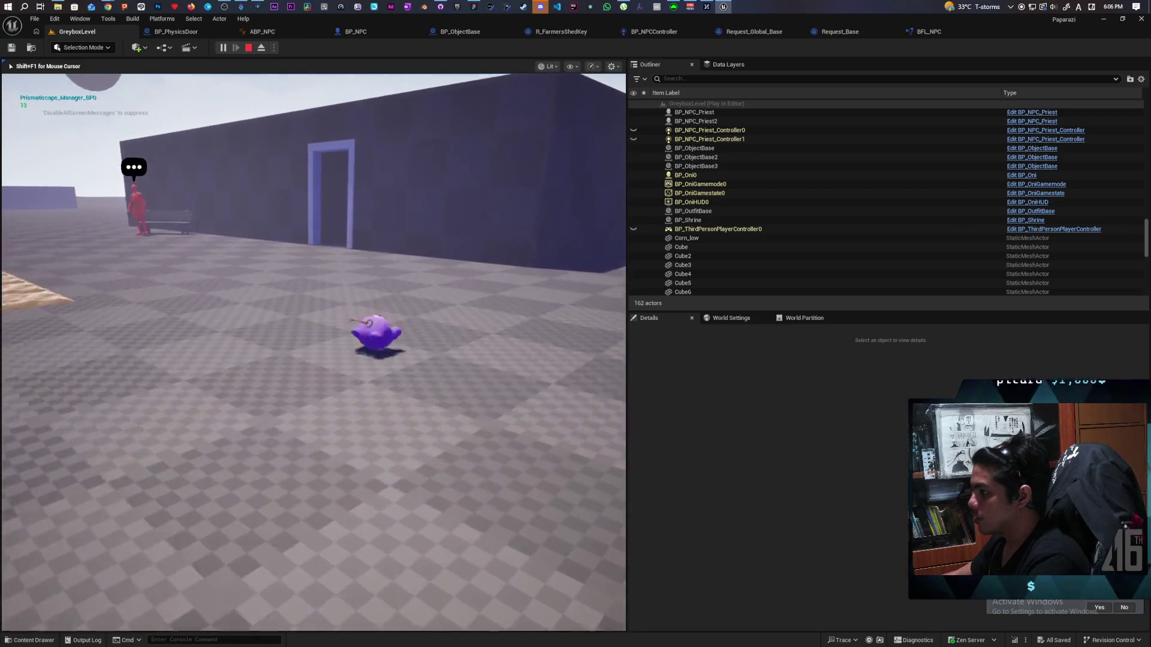
key(w)
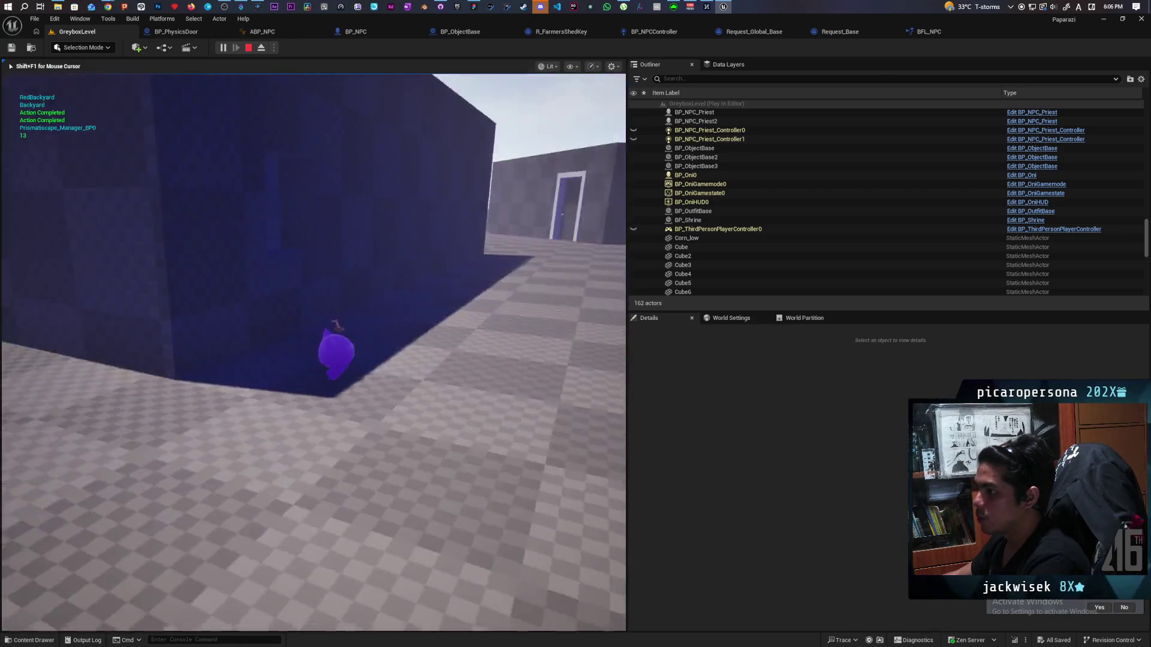
key(w)
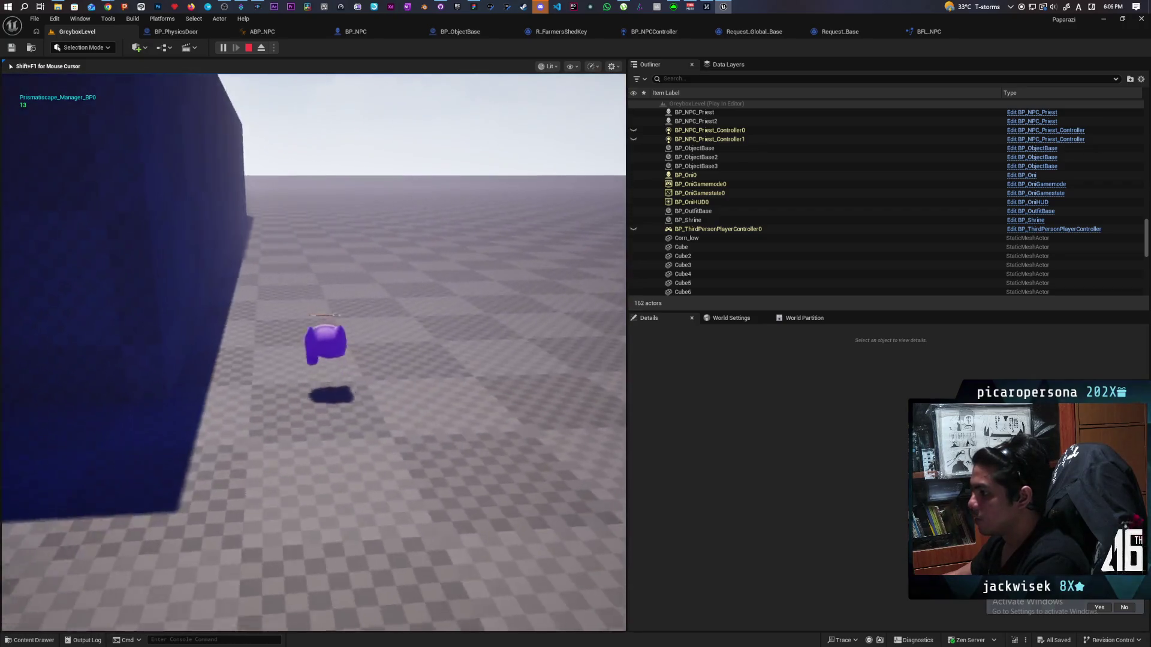
key(w)
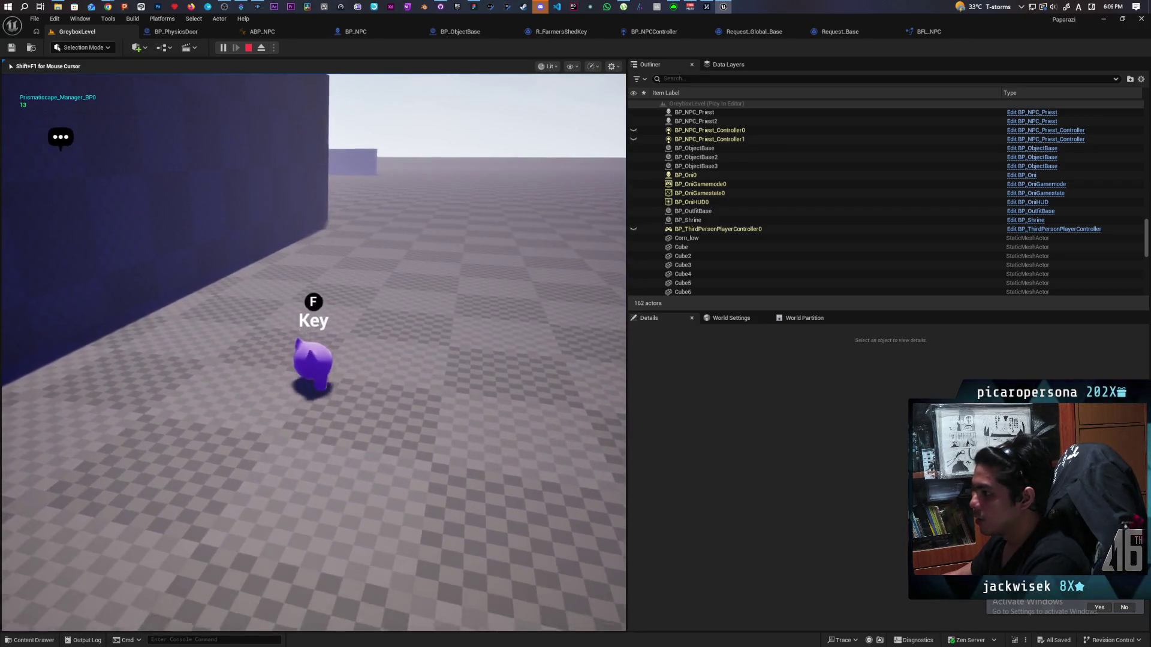
key(w)
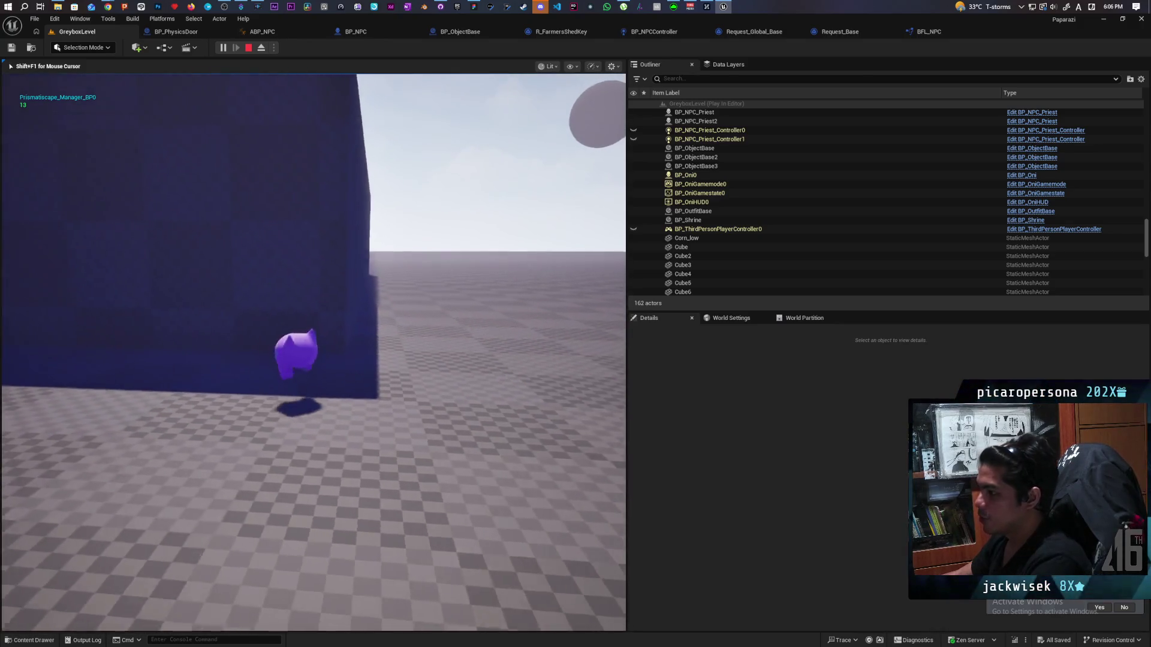
key(w)
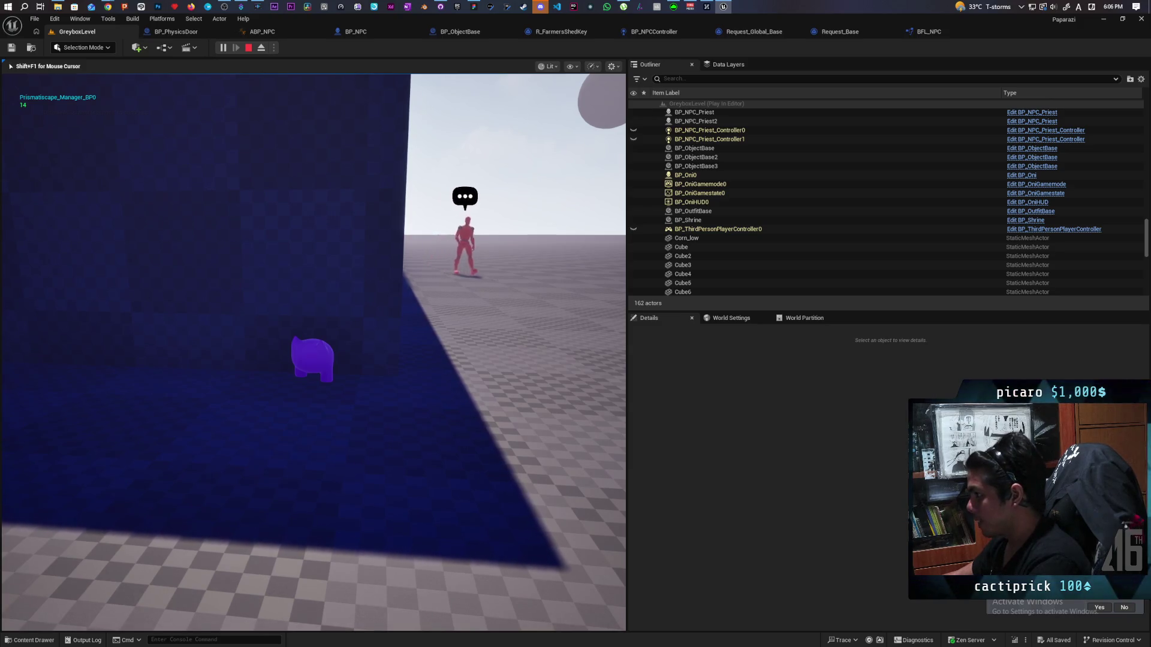
key(w)
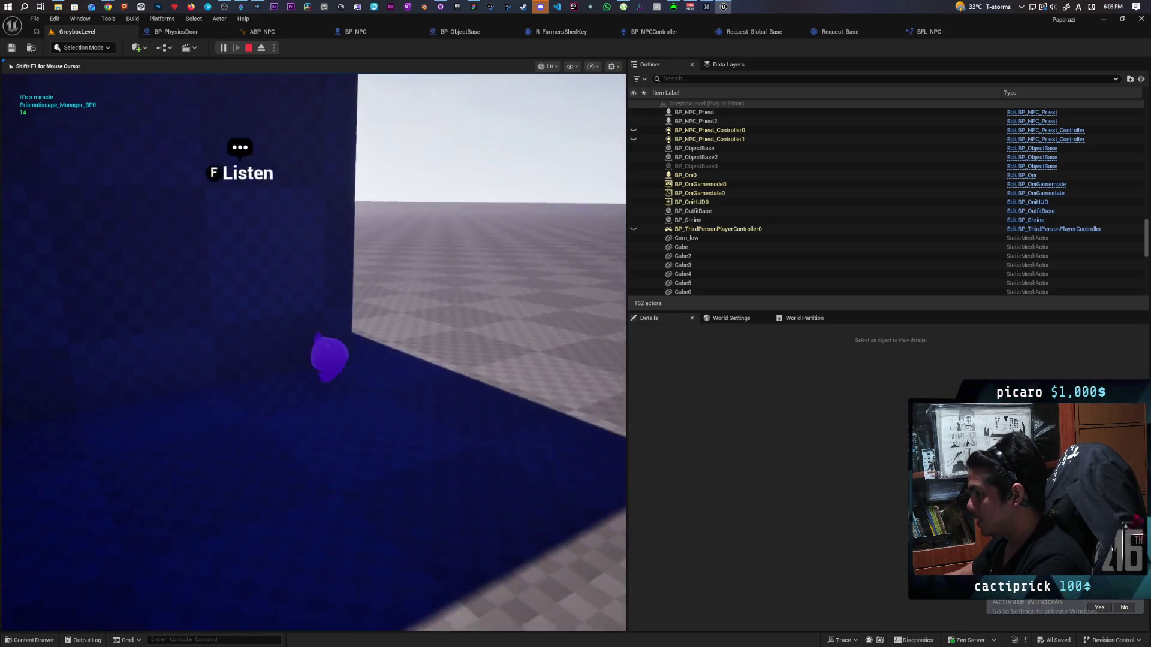
key(f)
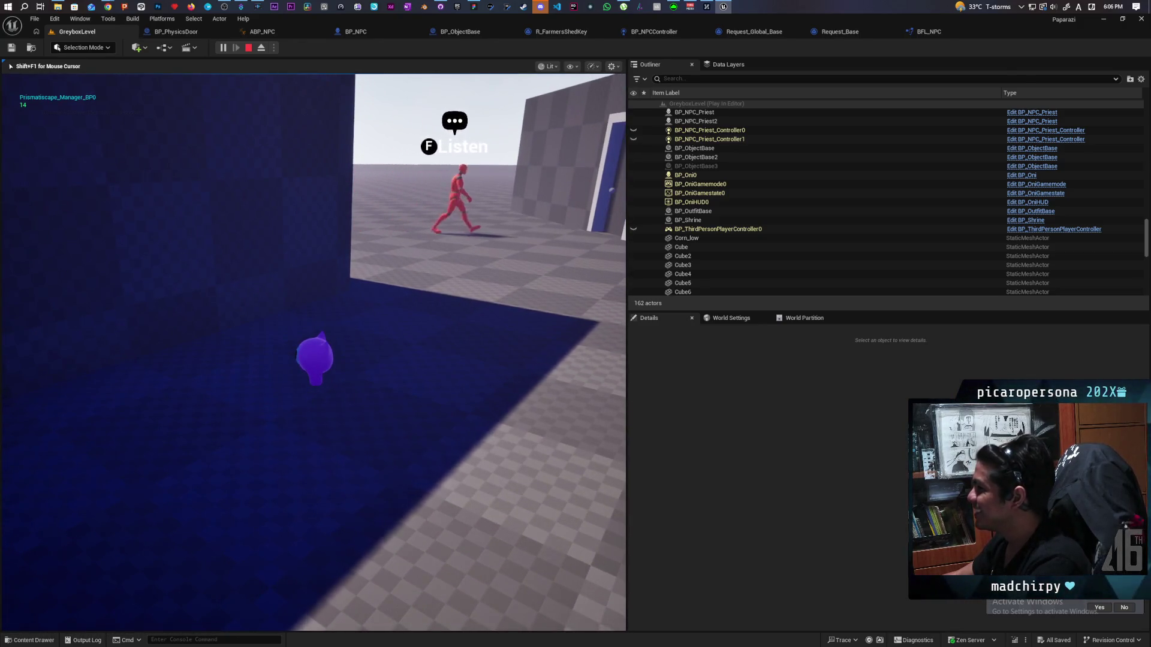
key(s)
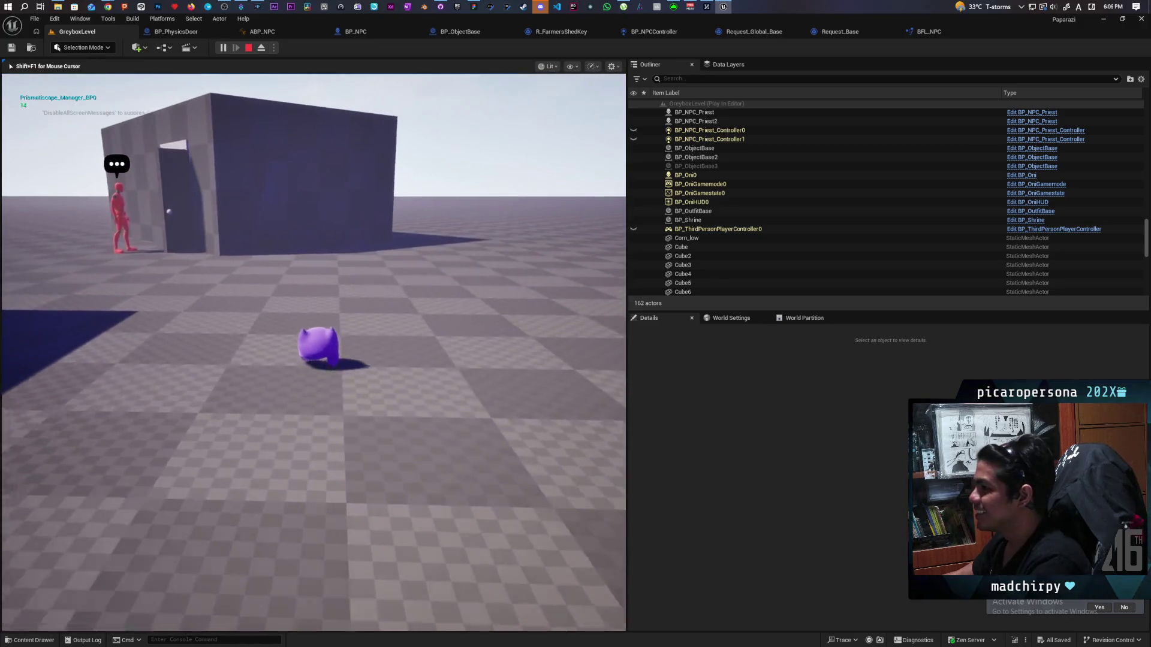
key(w)
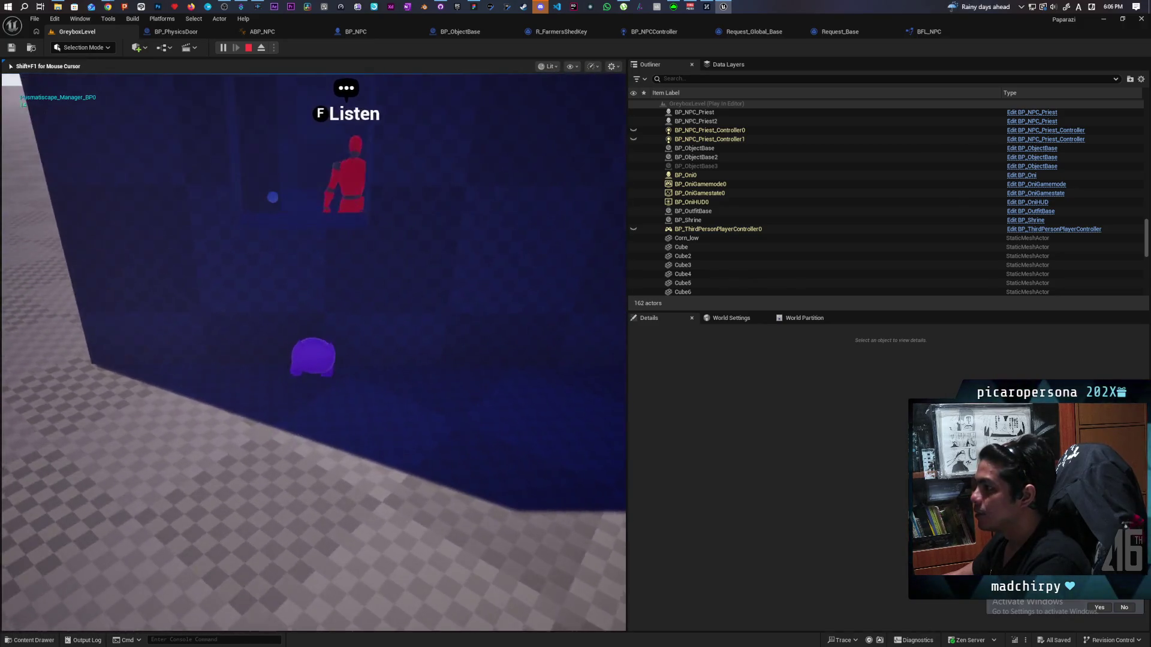
key(f)
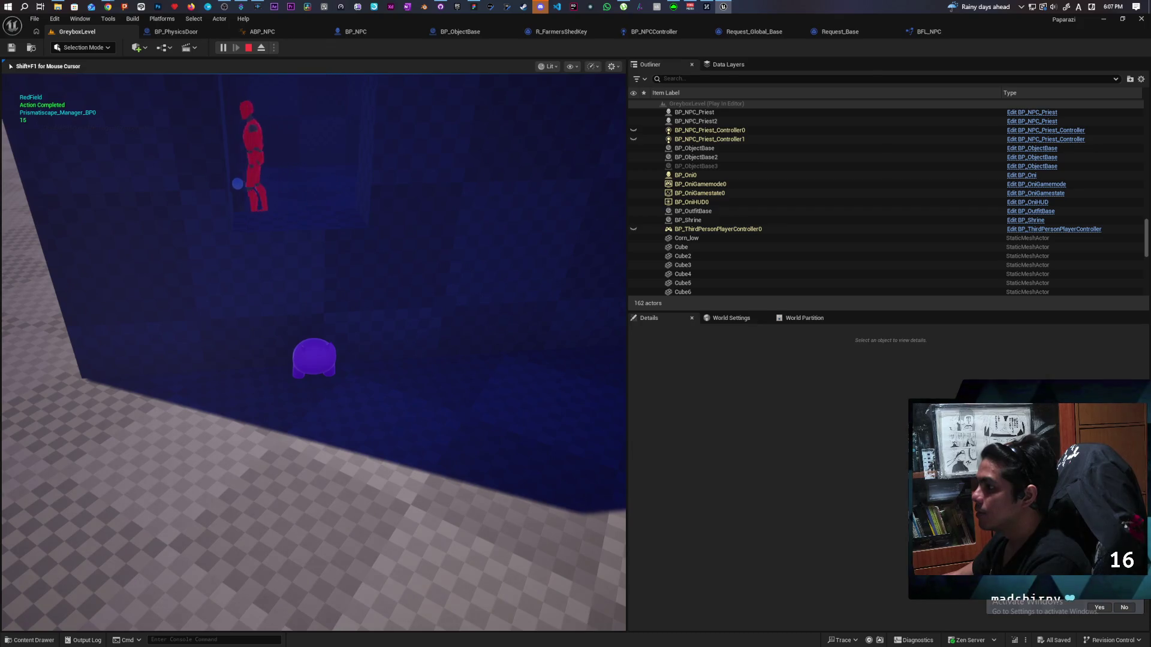
key(Escape)
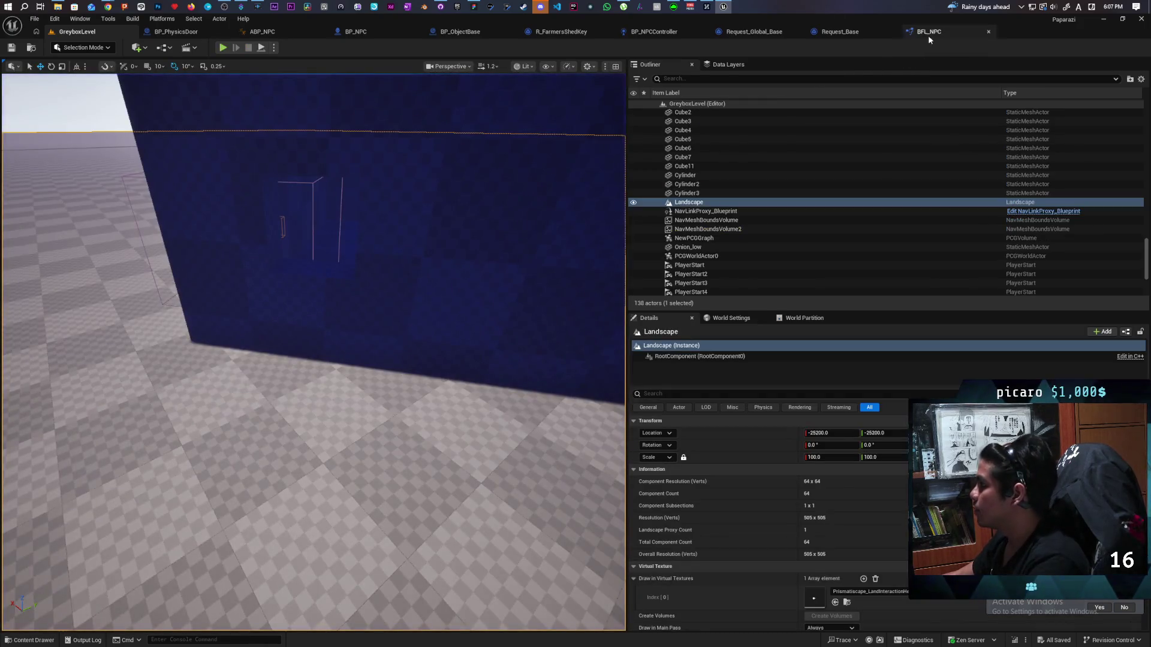
Insert a 2.0-second Delay between Unbind Event and Parent: On Complete in R_FarmersShedKey.
click(588, 32)
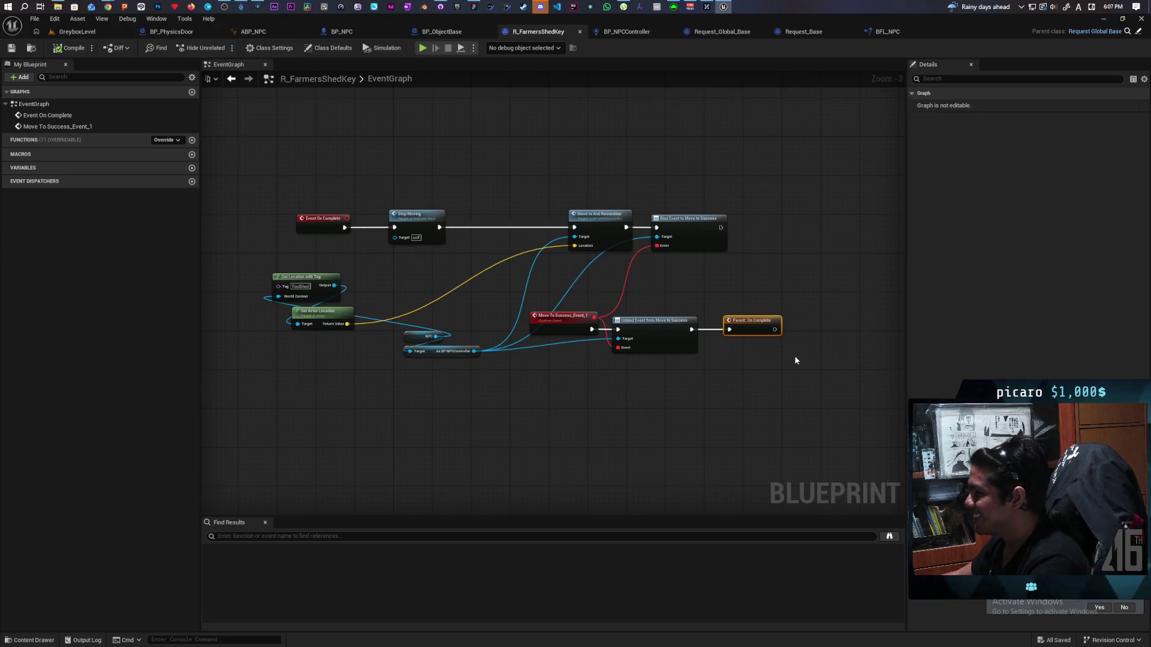
scroll(796, 360, up, 3)
drag(530, 297, 657, 298)
drag(471, 353, 801, 328)
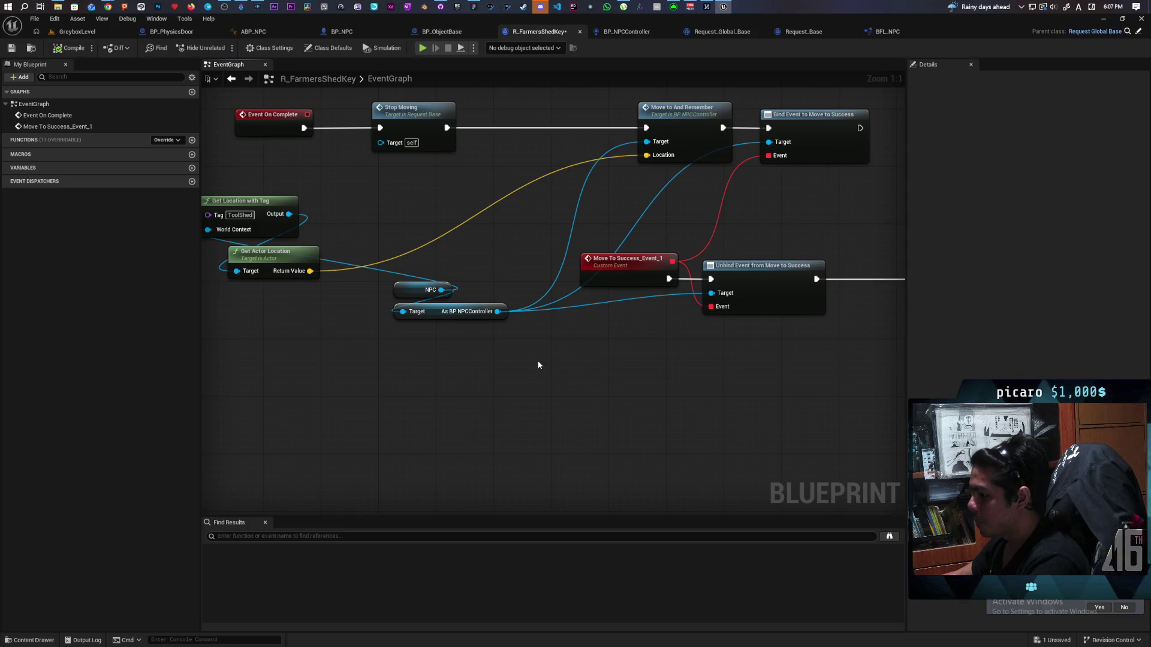
click(552, 342)
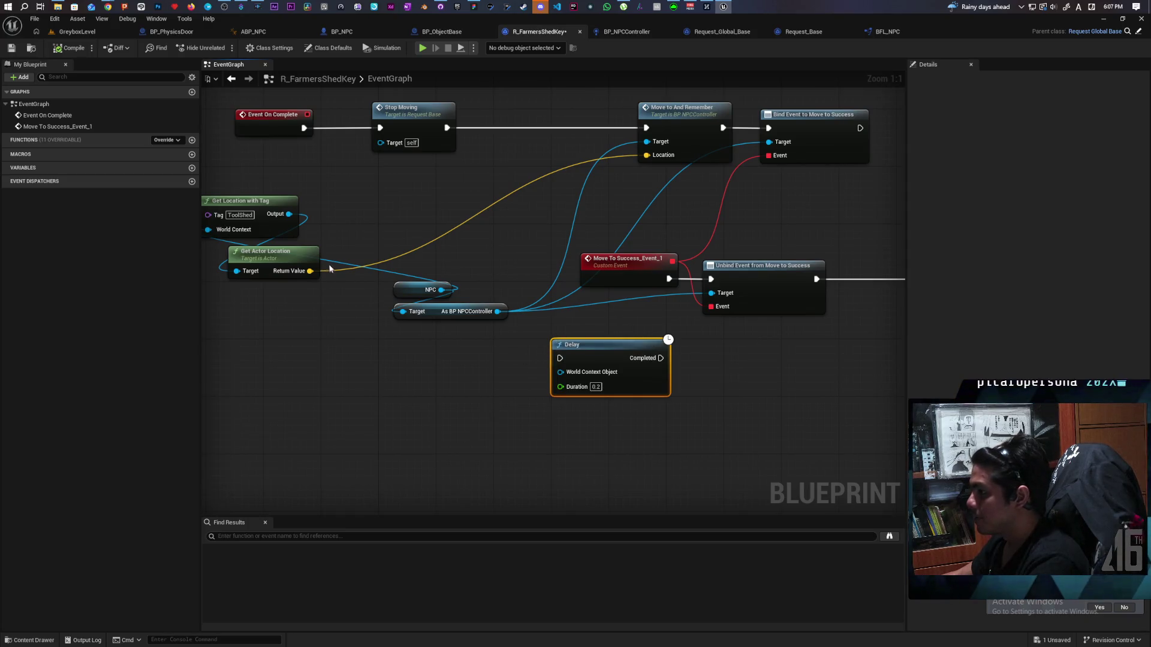
drag(444, 290, 561, 372)
text(2)
click(645, 412)
mouse_move(662, 386)
mouse_down()
mouse_move(494, 408)
mouse_move(749, 316)
mouse_move(780, 319)
mouse_up()
drag(648, 302, 701, 301)
drag(783, 307, 838, 302)
Comment the Delay 'Need to wait long enough to reopen the door' and playtest GreyboxLevel.
click(701, 278)
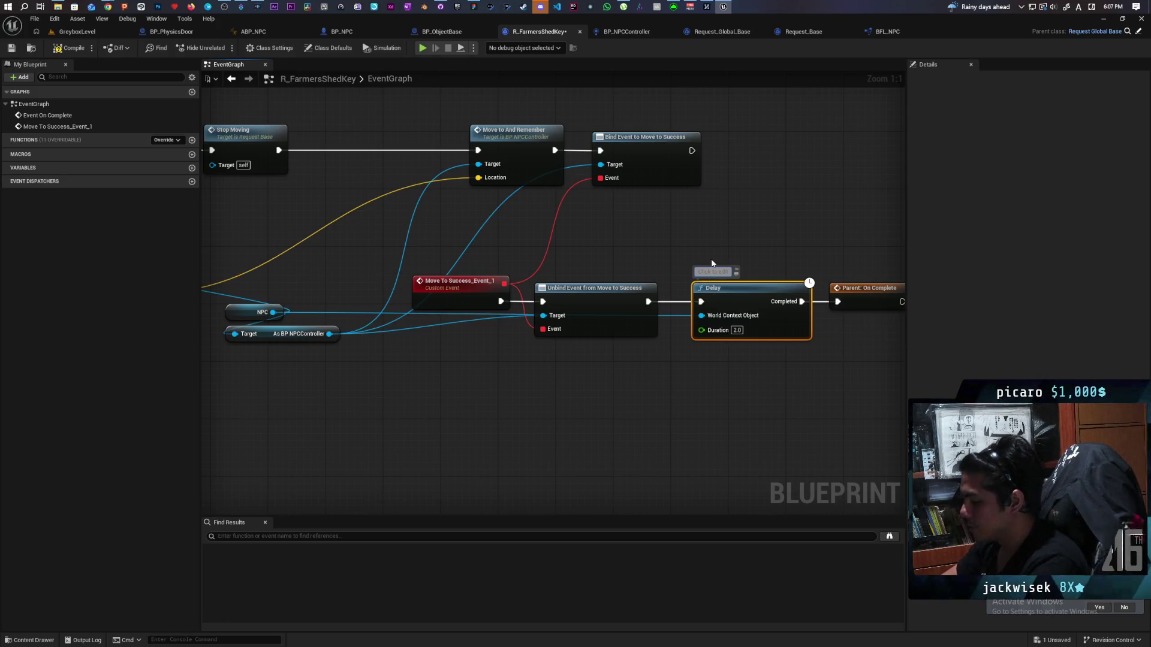
text(Need to wait long enough to reope)
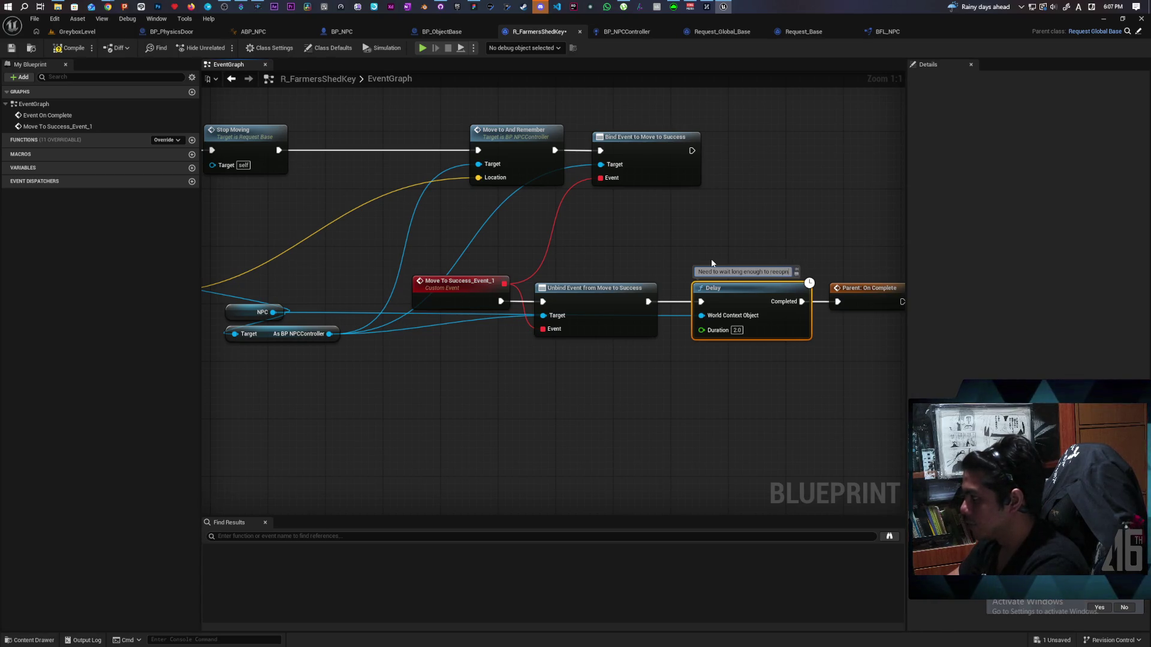
text(n the door)
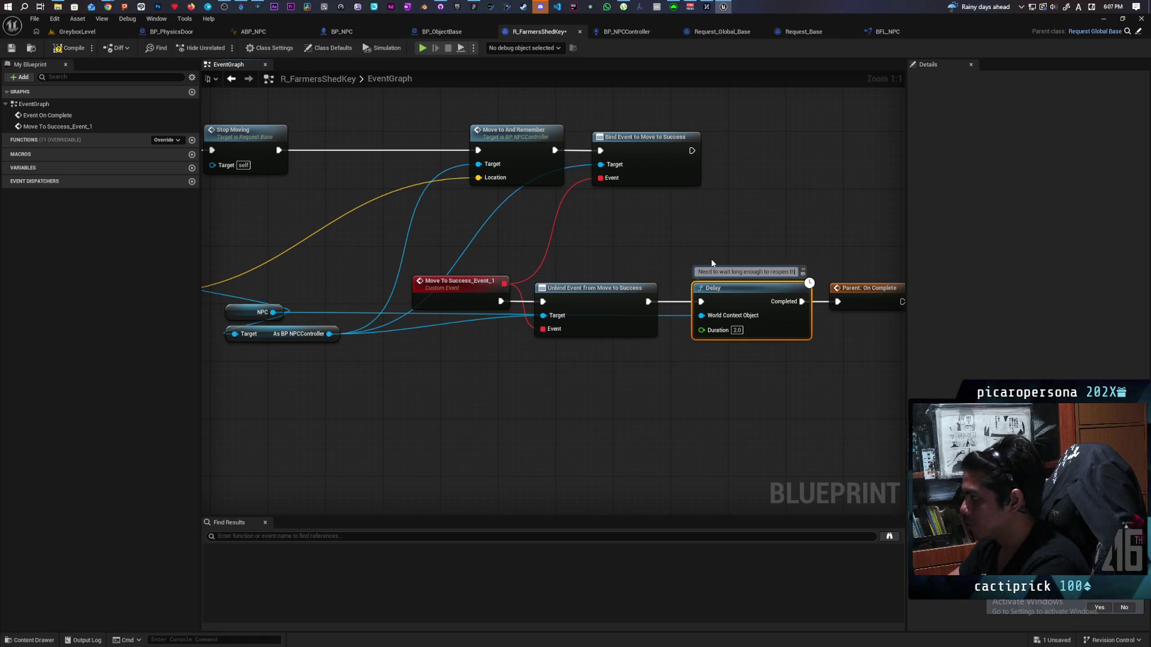
click(712, 263)
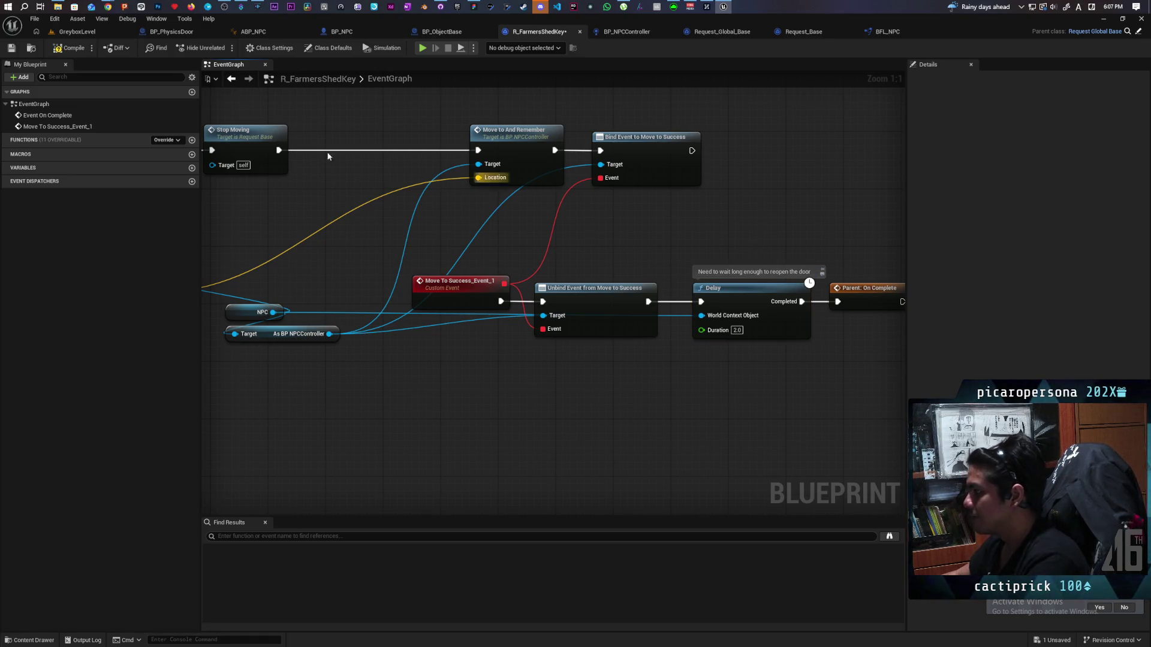
click(77, 31)
click(218, 52)
Walk the character across the level to the NPC by the door and hear its request.
key(w)
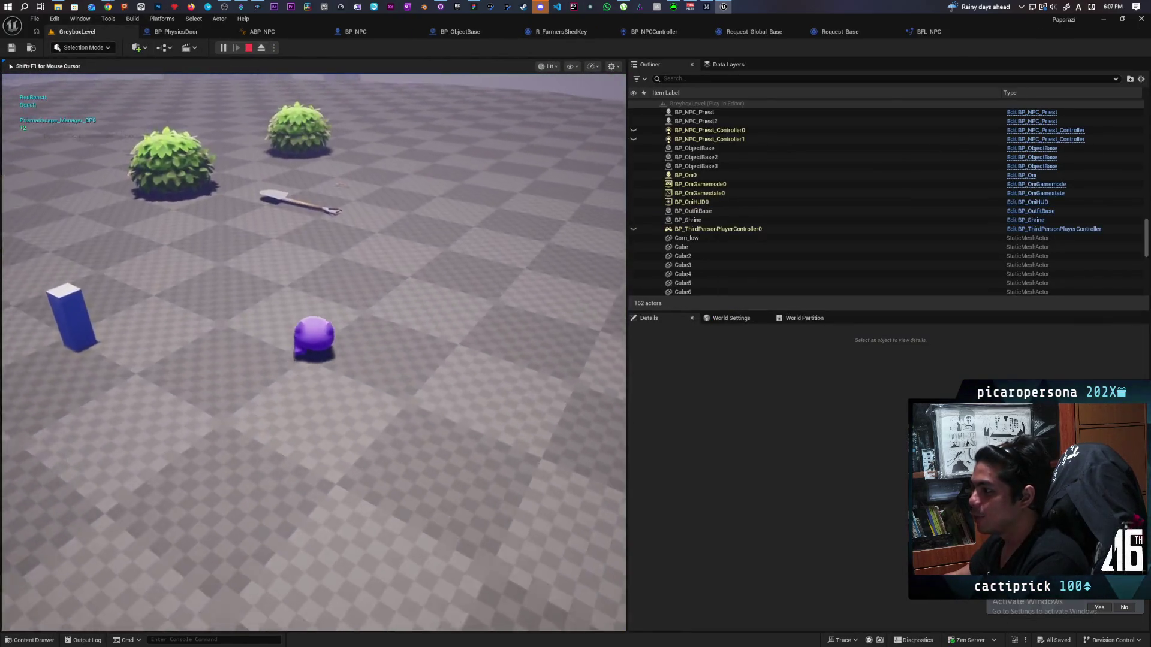
key(w)
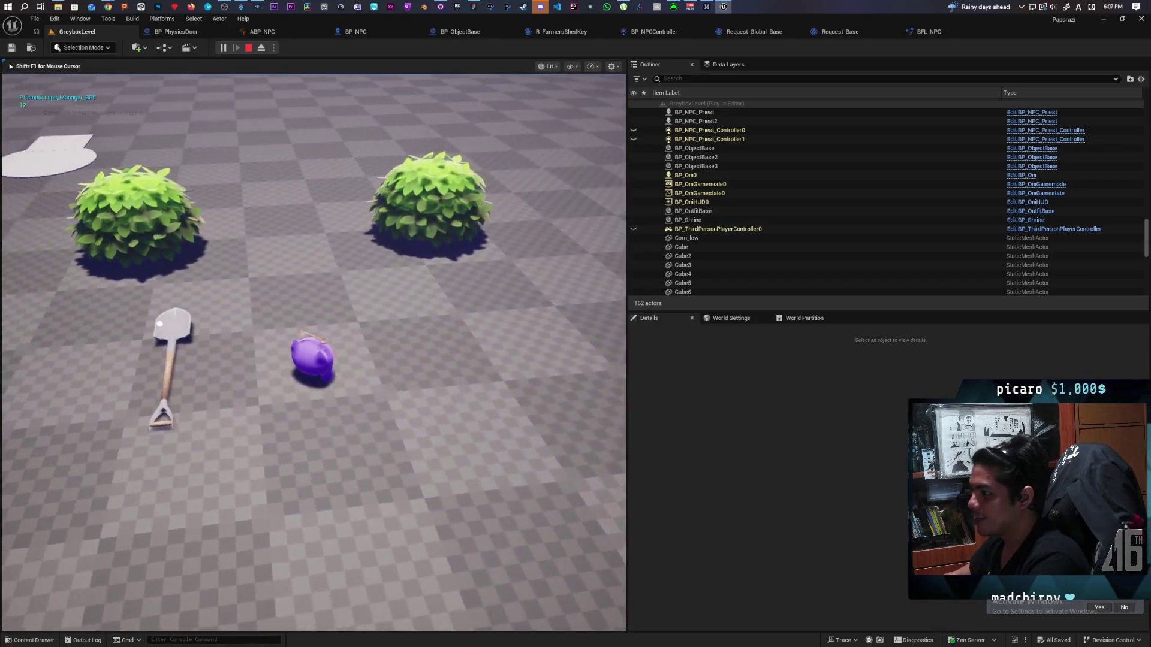
key(w)
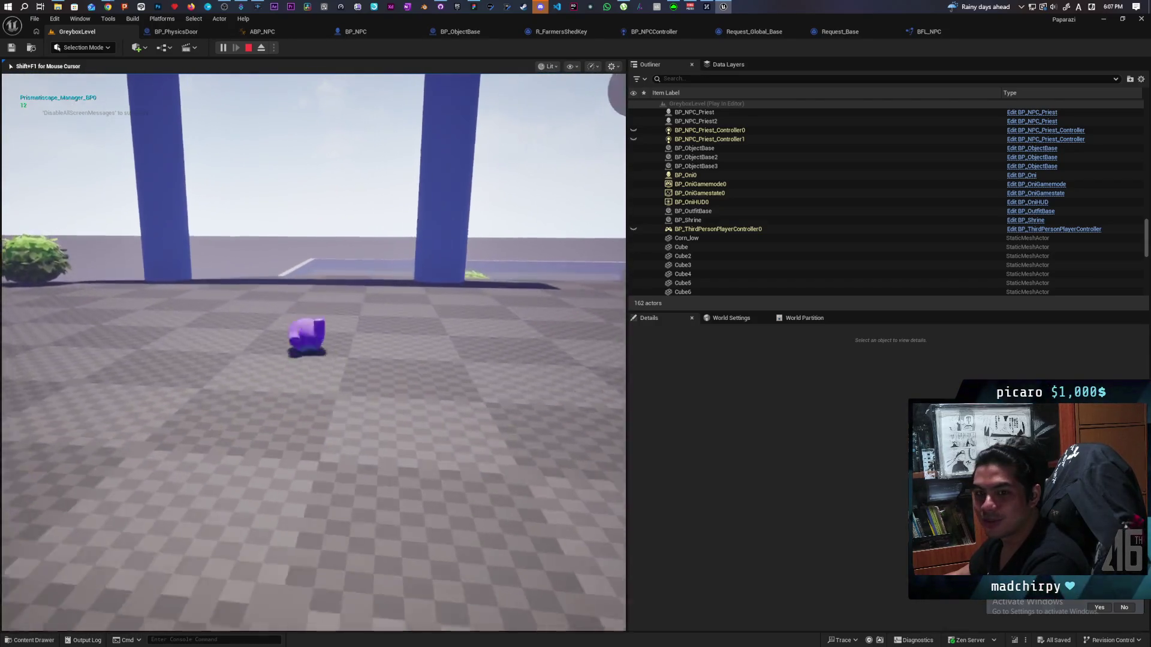
key(w)
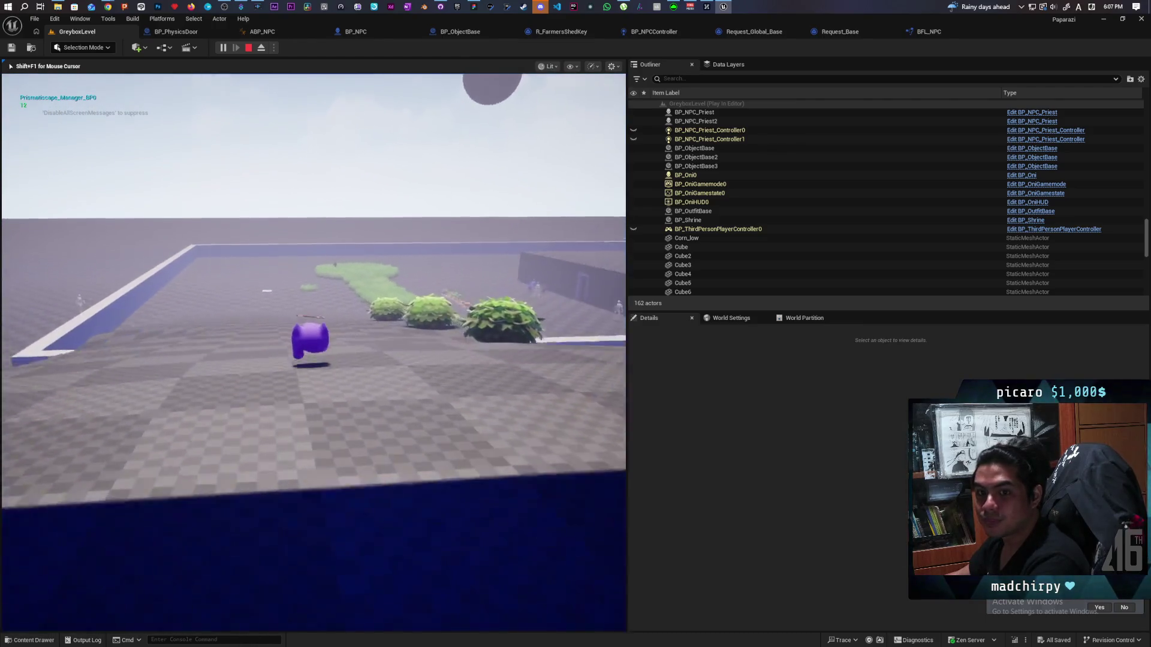
key(w)
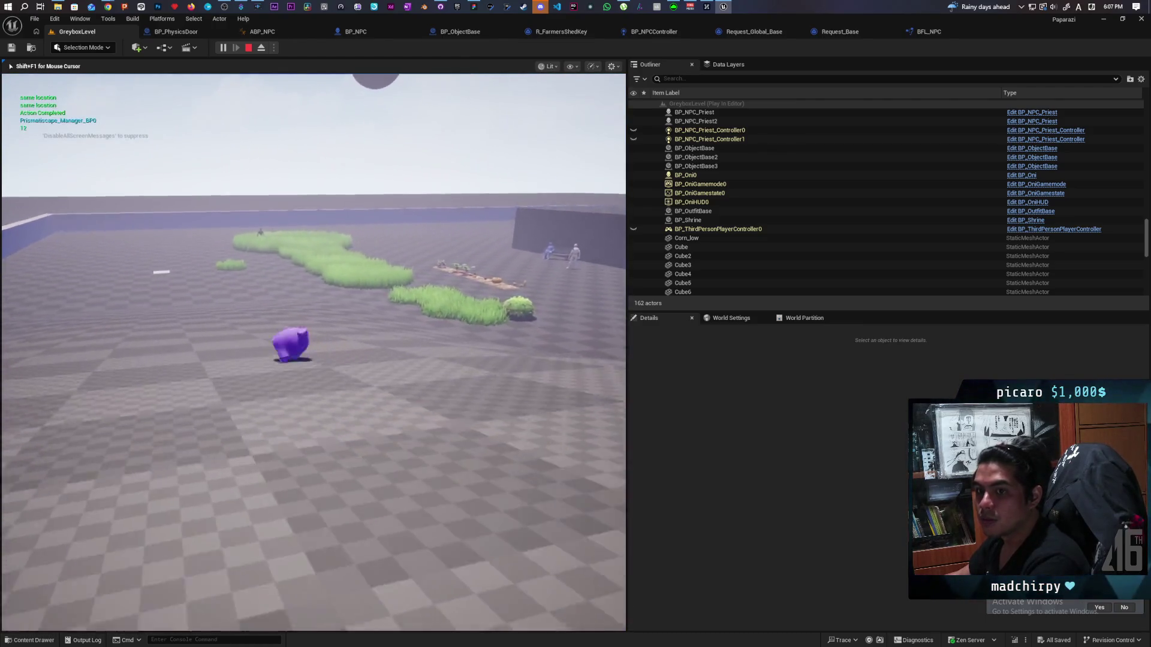
key(w)
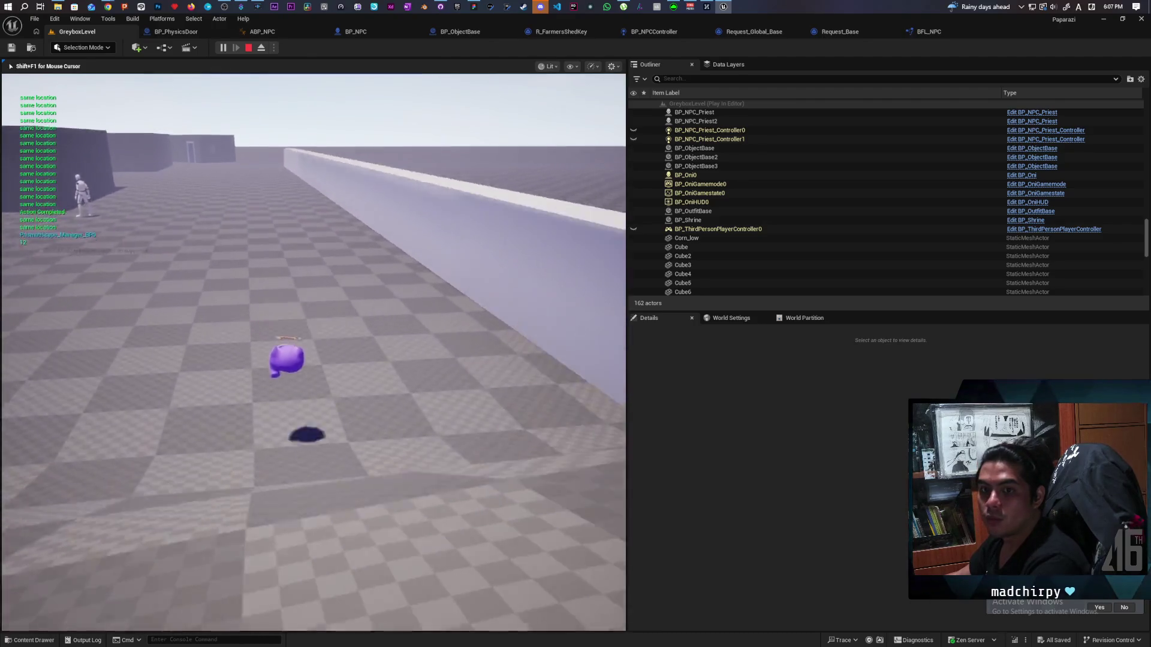
key(w)
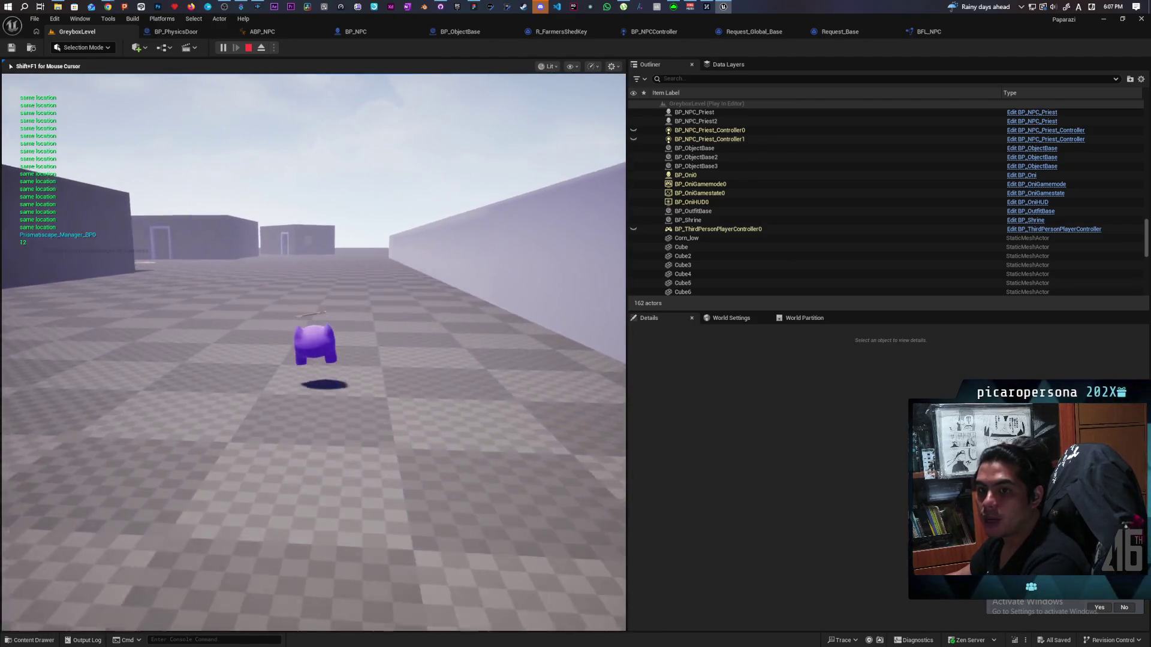
key(w)
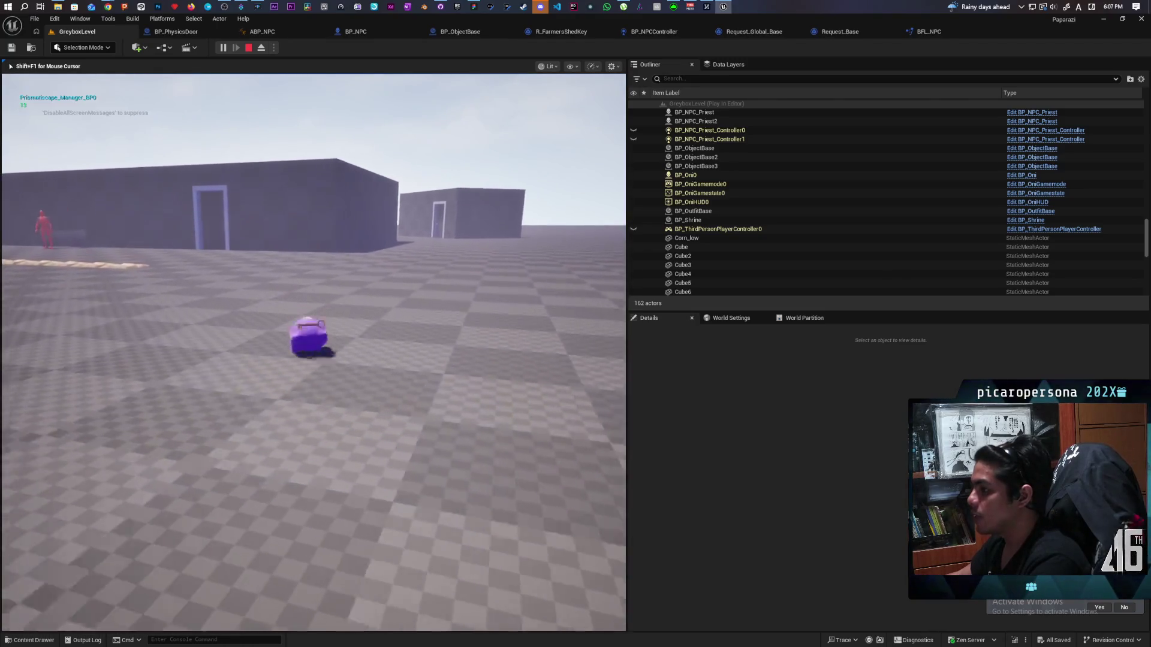
key(w)
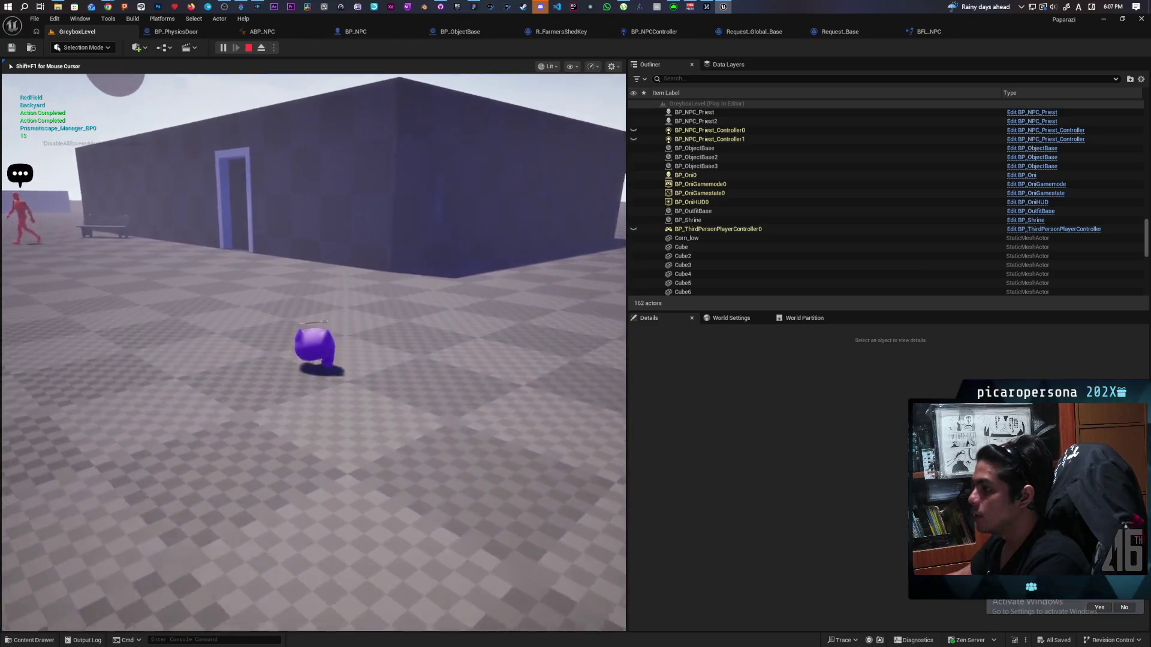
key(w)
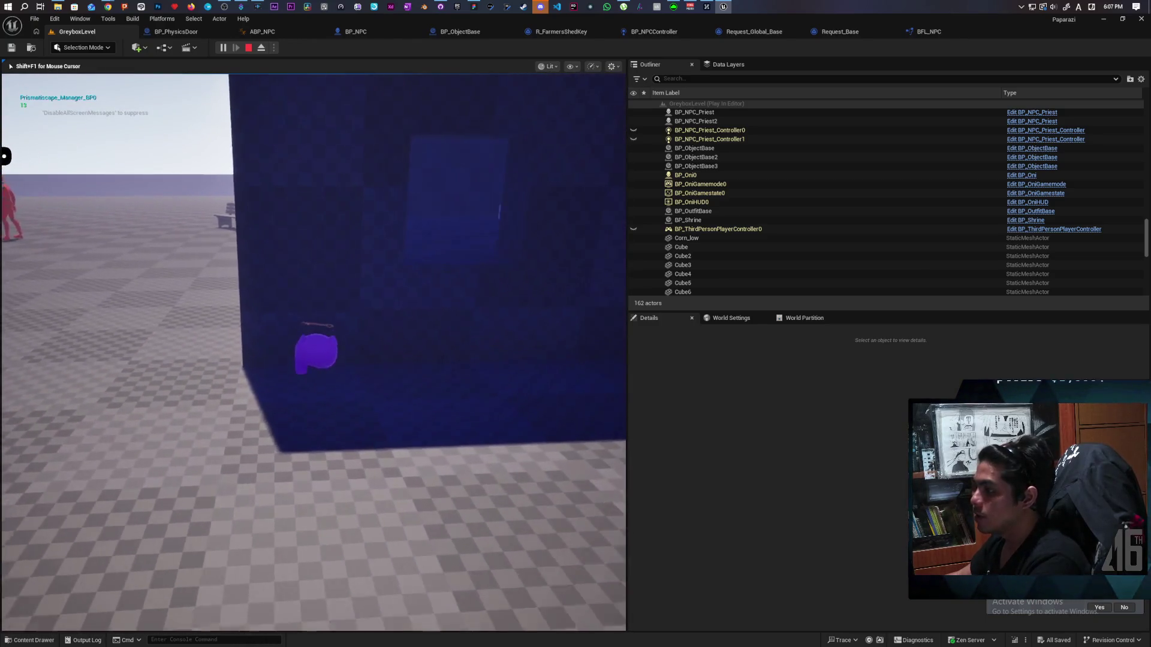
key(a)
key(w)
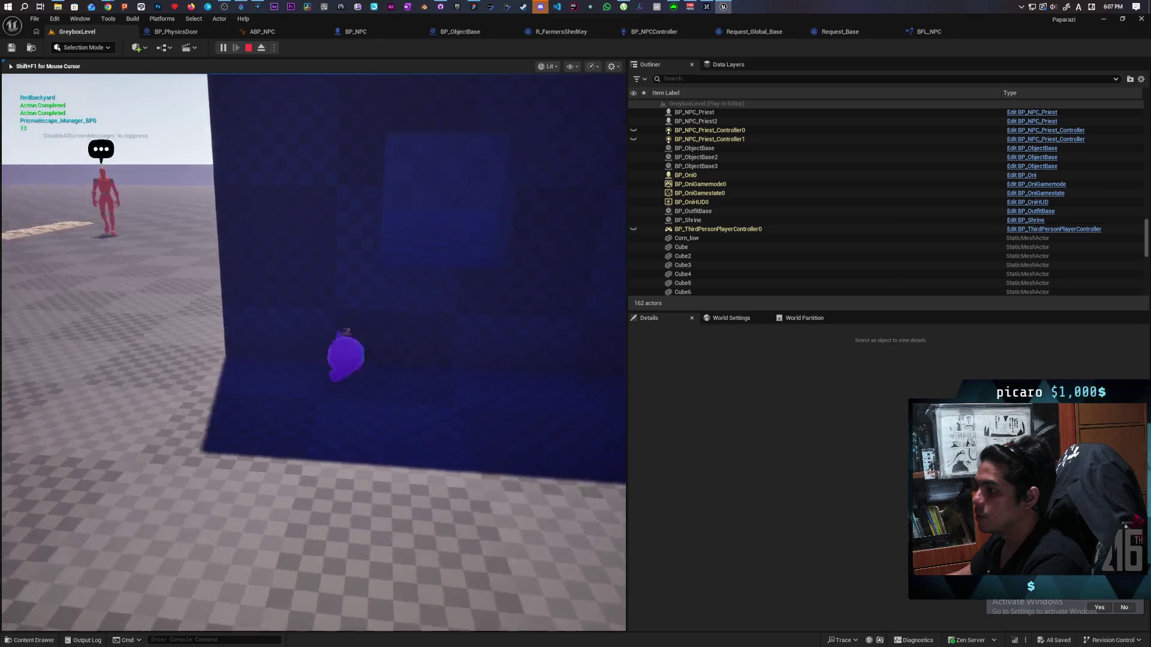
key(w)
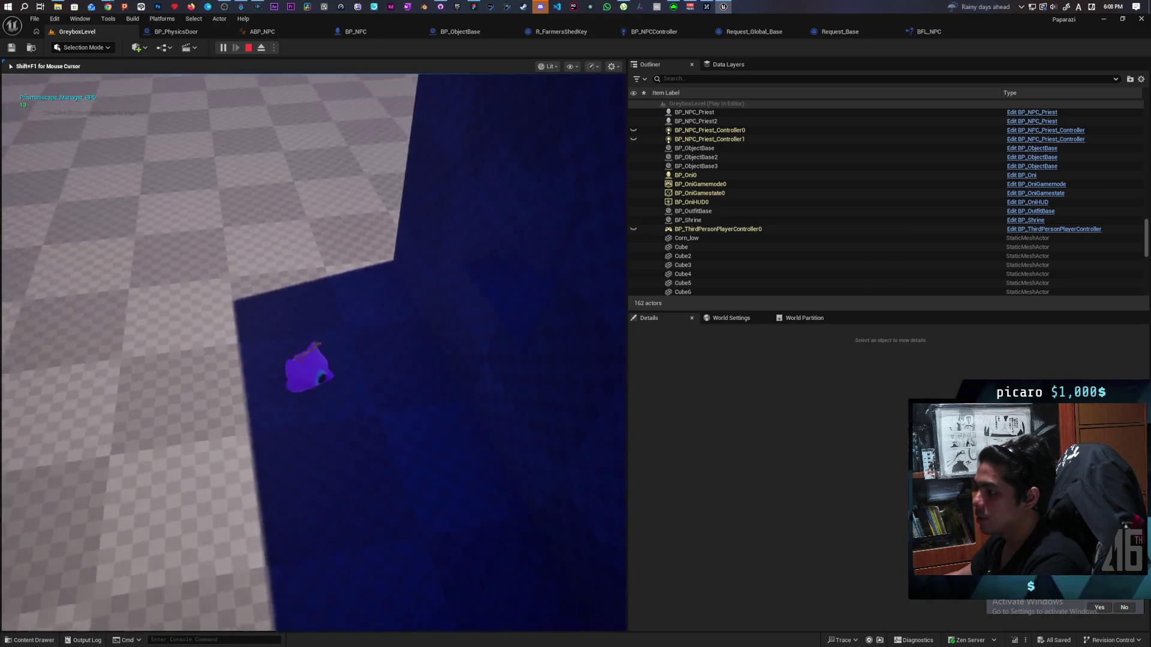
key(w)
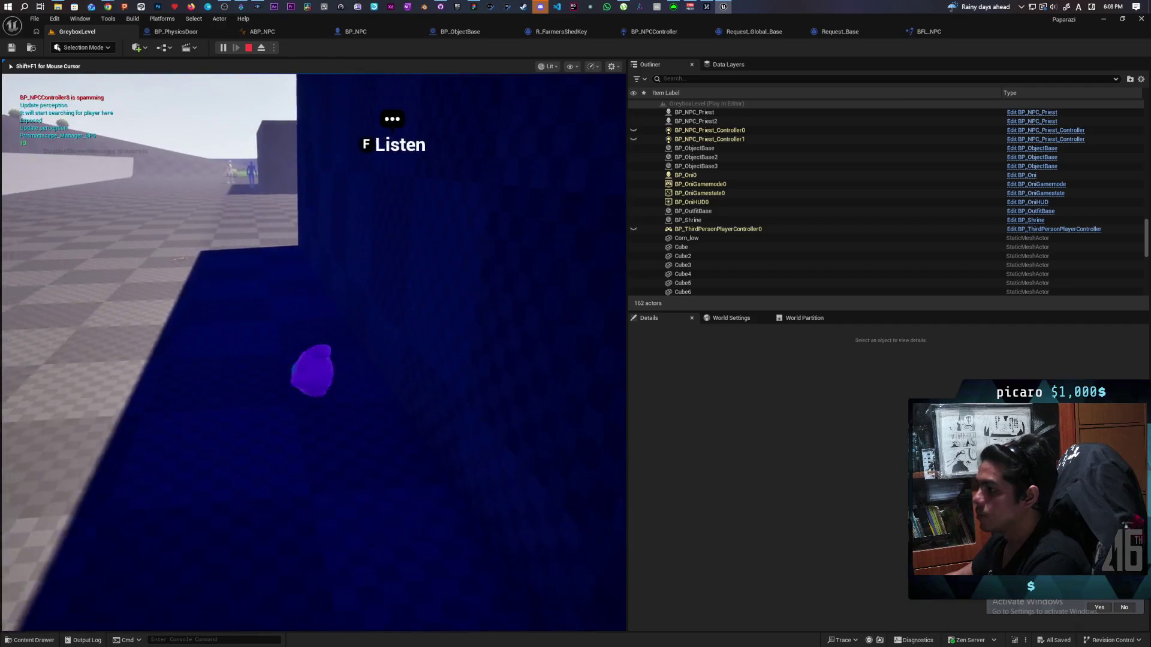
key(w)
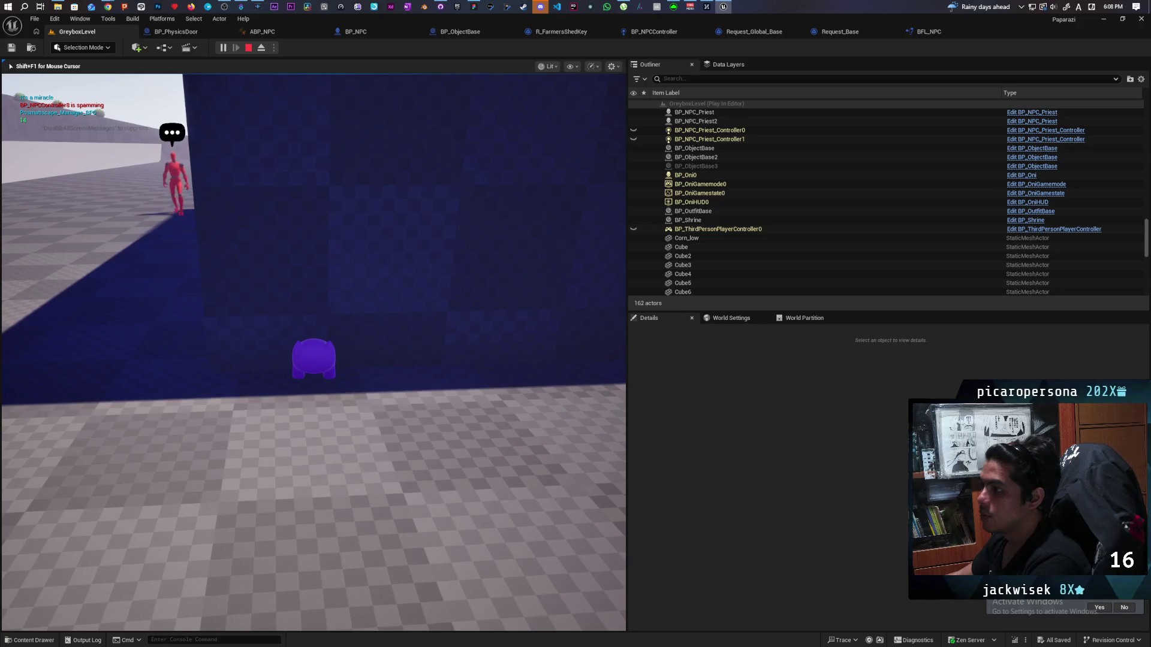
key(w)
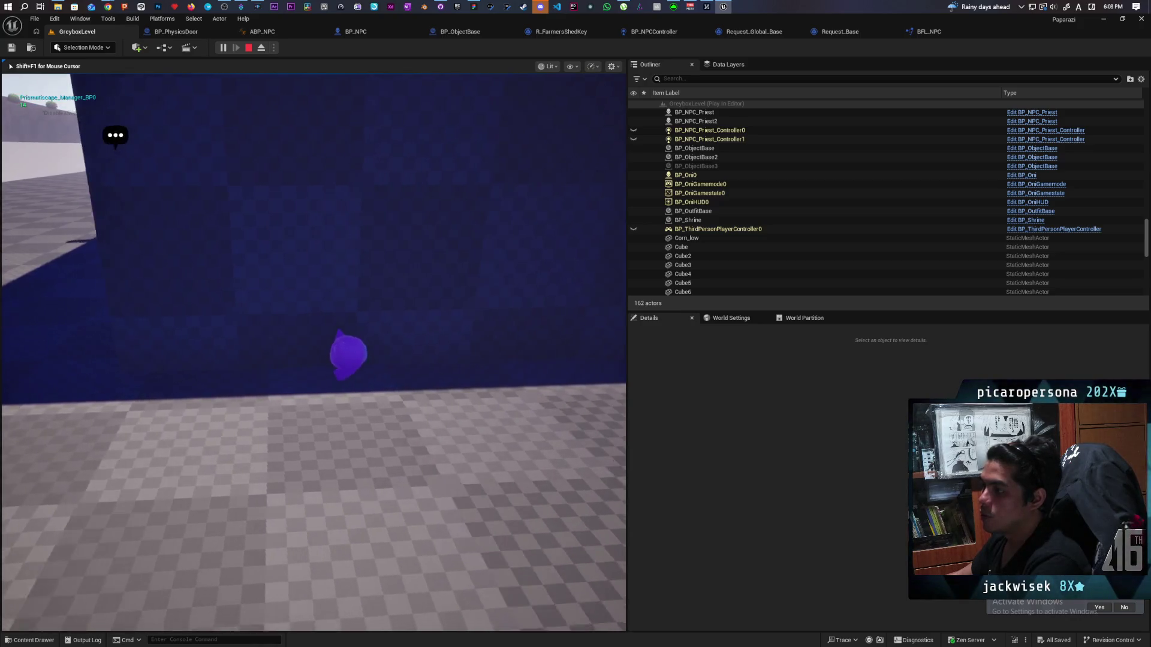
key(w)
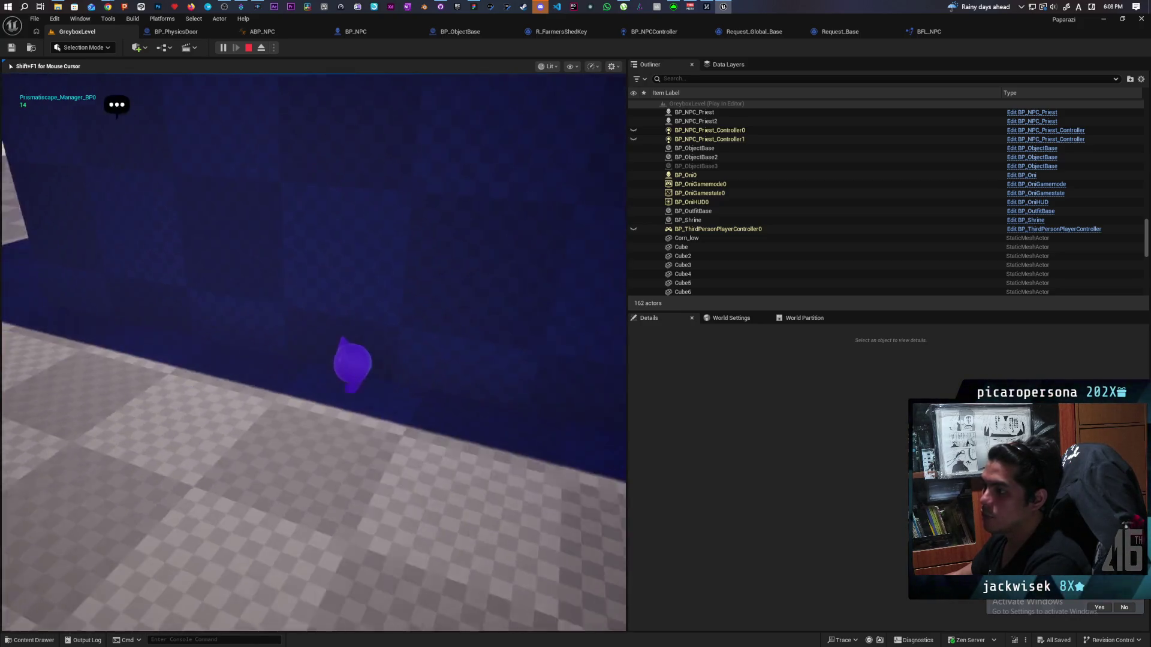
key(w)
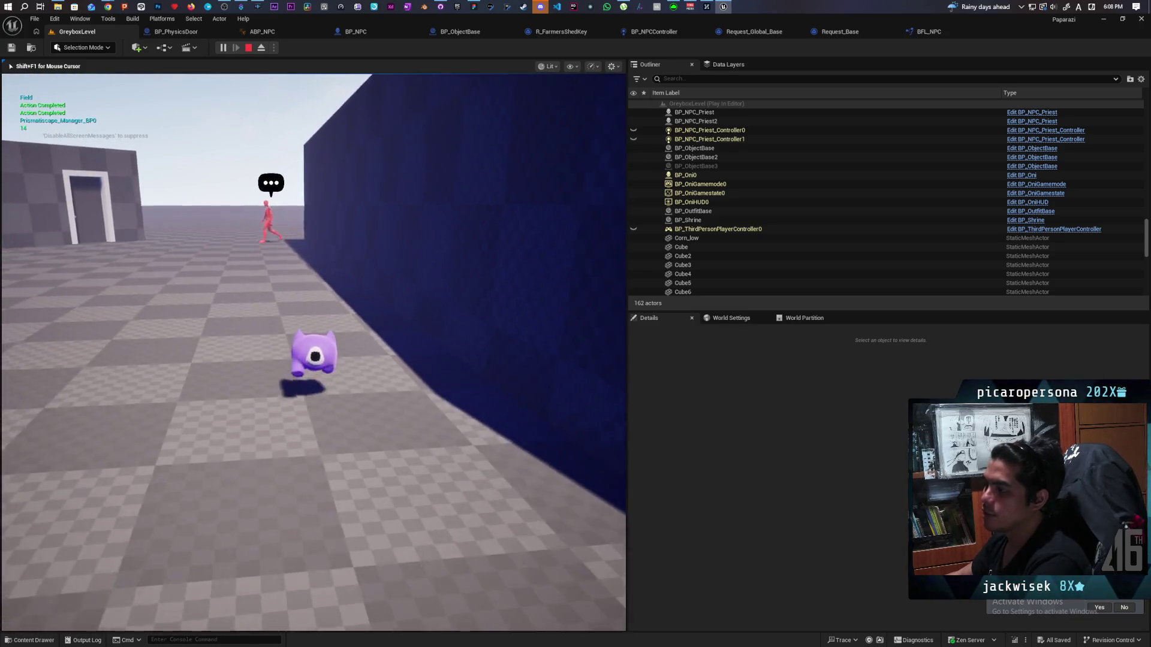
key(w)
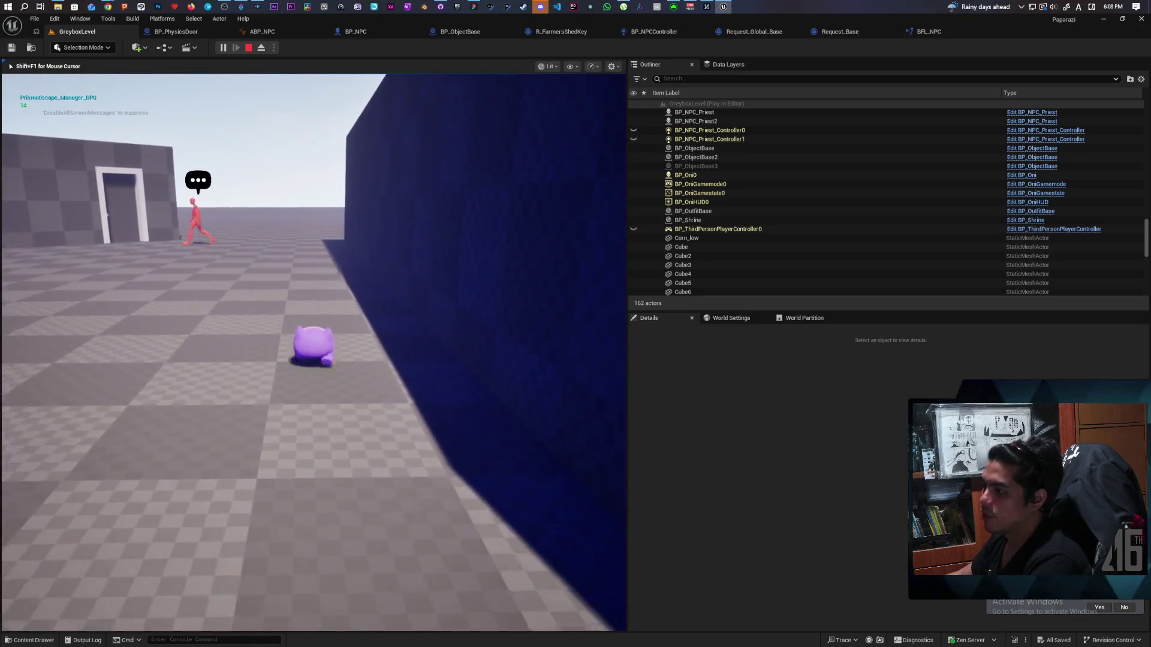
key(w)
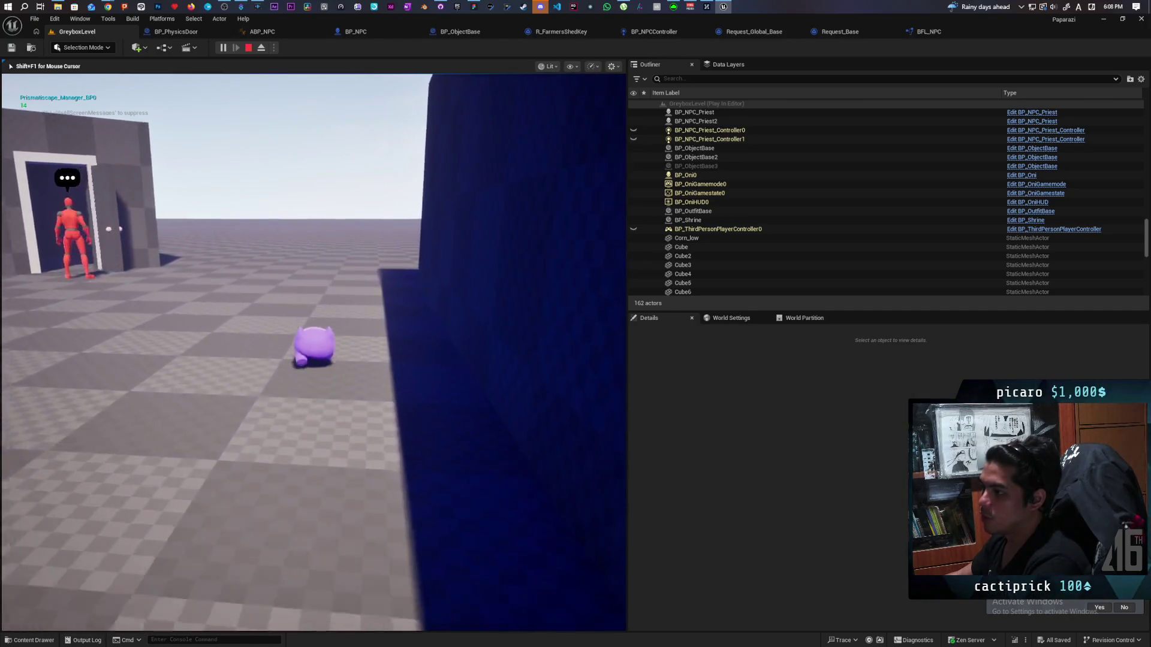
key(w)
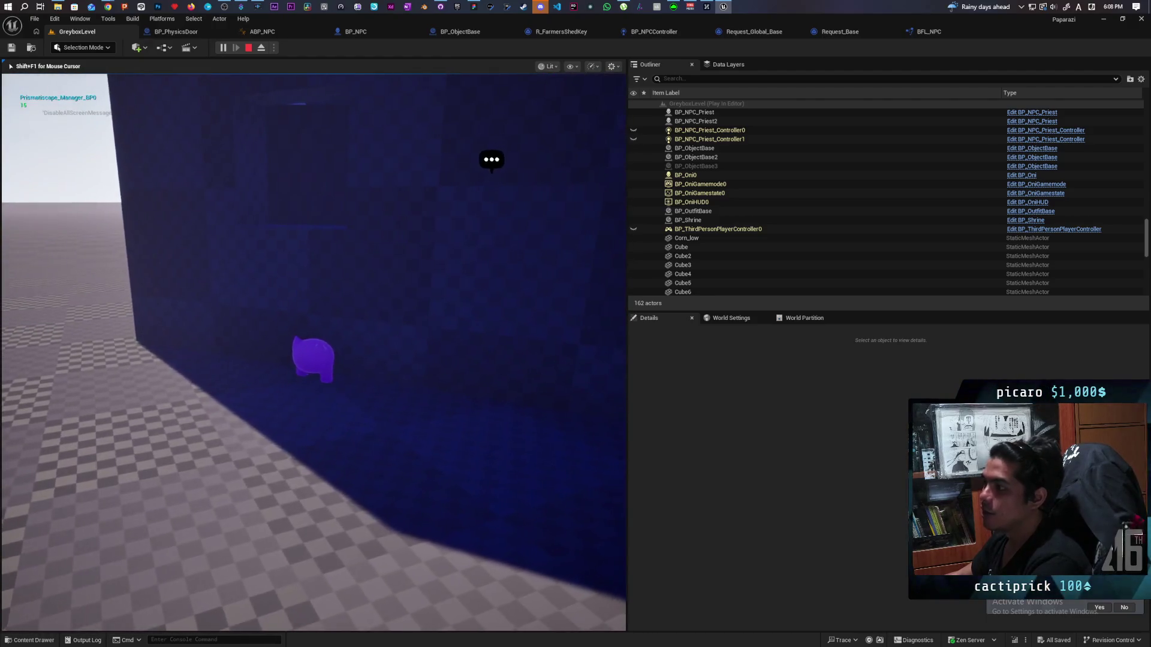
key(f)
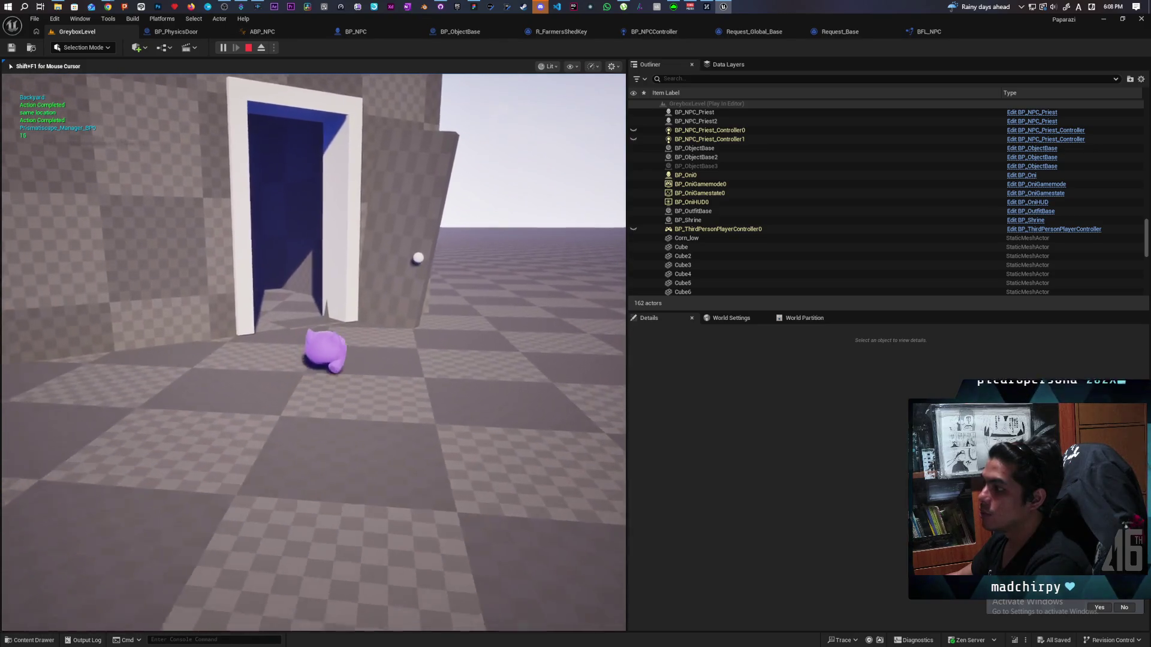
Walk through the doorway, stop the playtest, and open BP_PhysicsDoor for editing.
key(w)
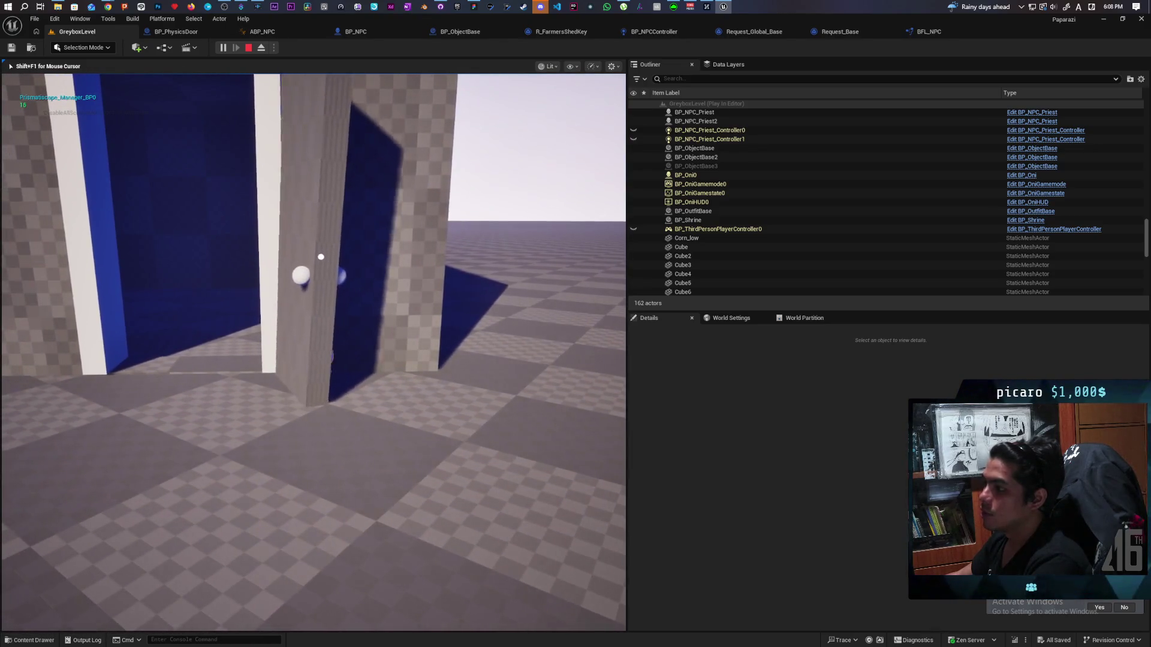
key(Escape)
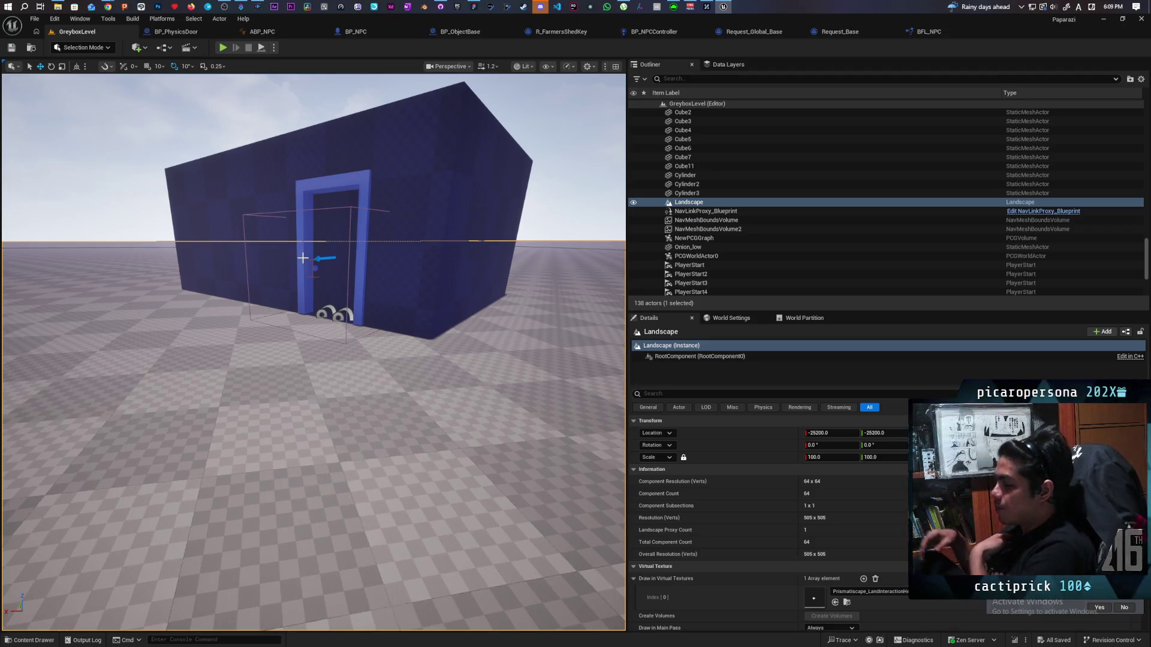
click(363, 222)
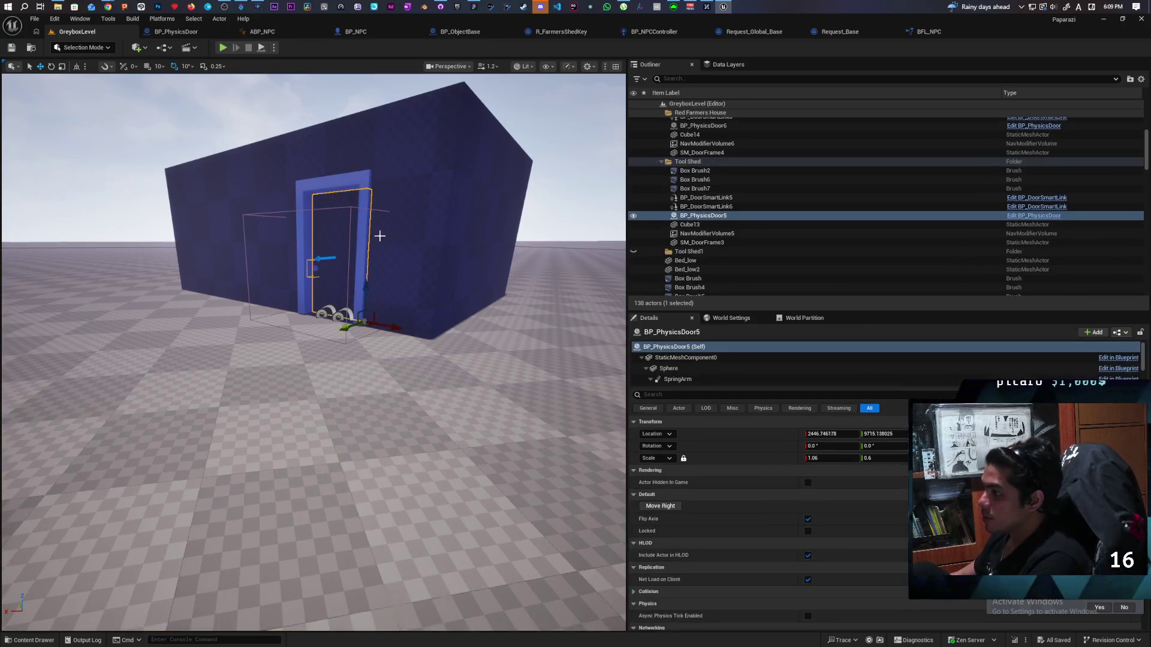
click(1015, 217)
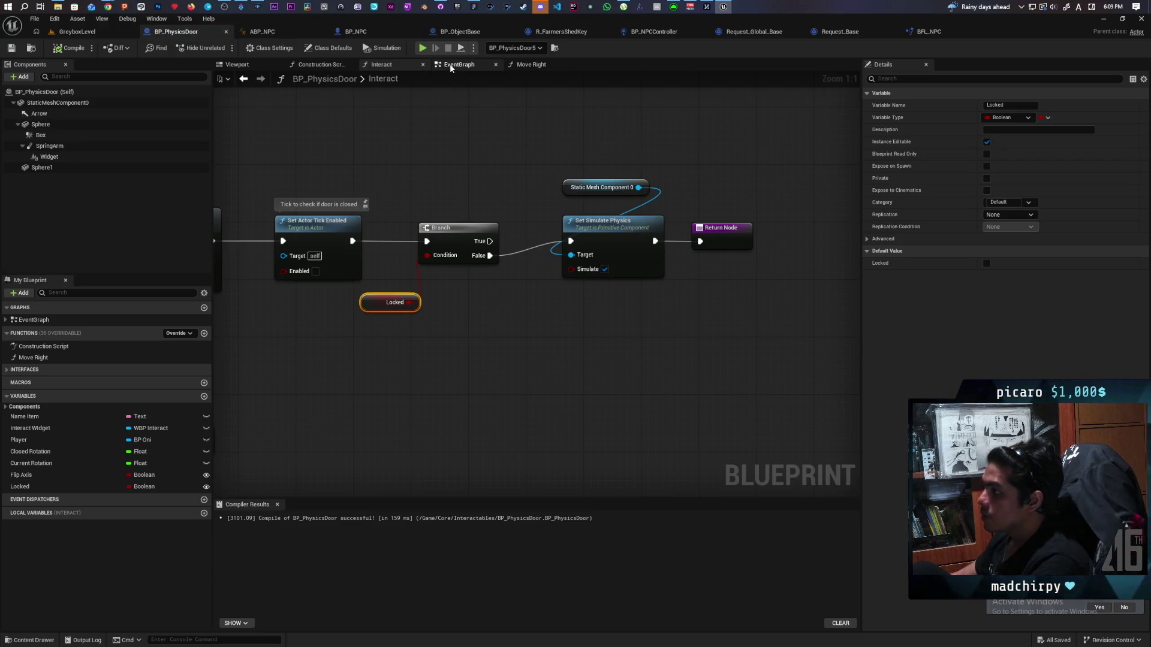
In BP_PhysicsDoor's EventGraph, add a Flip Axis getter below the Closed Rotation subtraction nodes.
click(457, 65)
scroll(524, 315, up, 8)
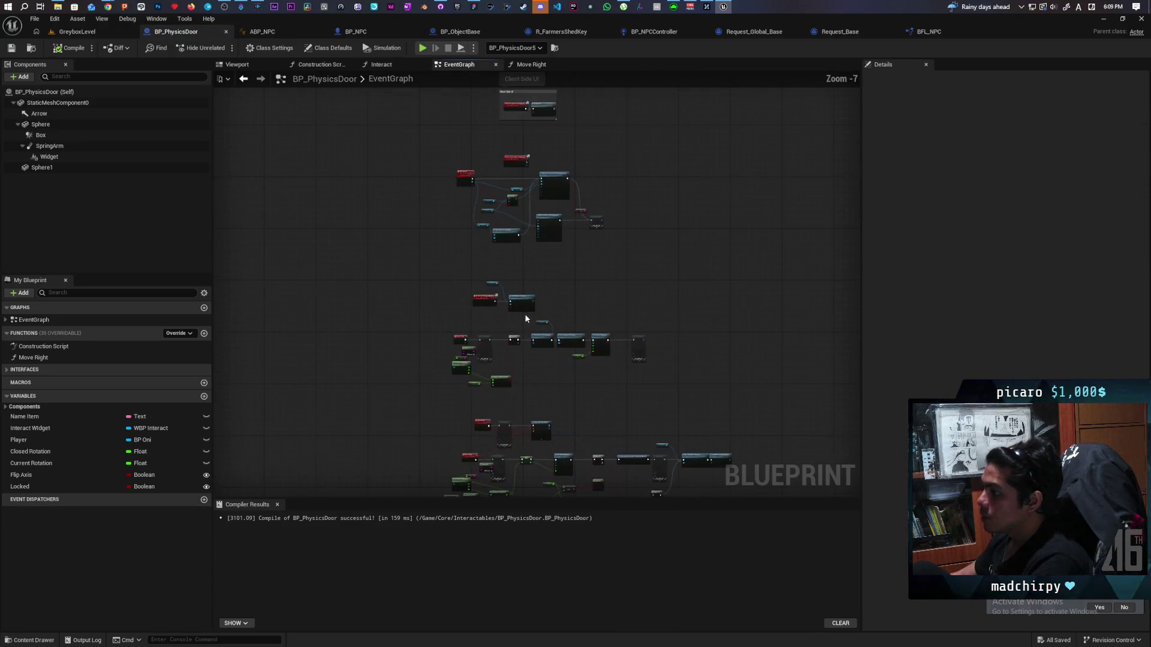
scroll(602, 335, up, 3)
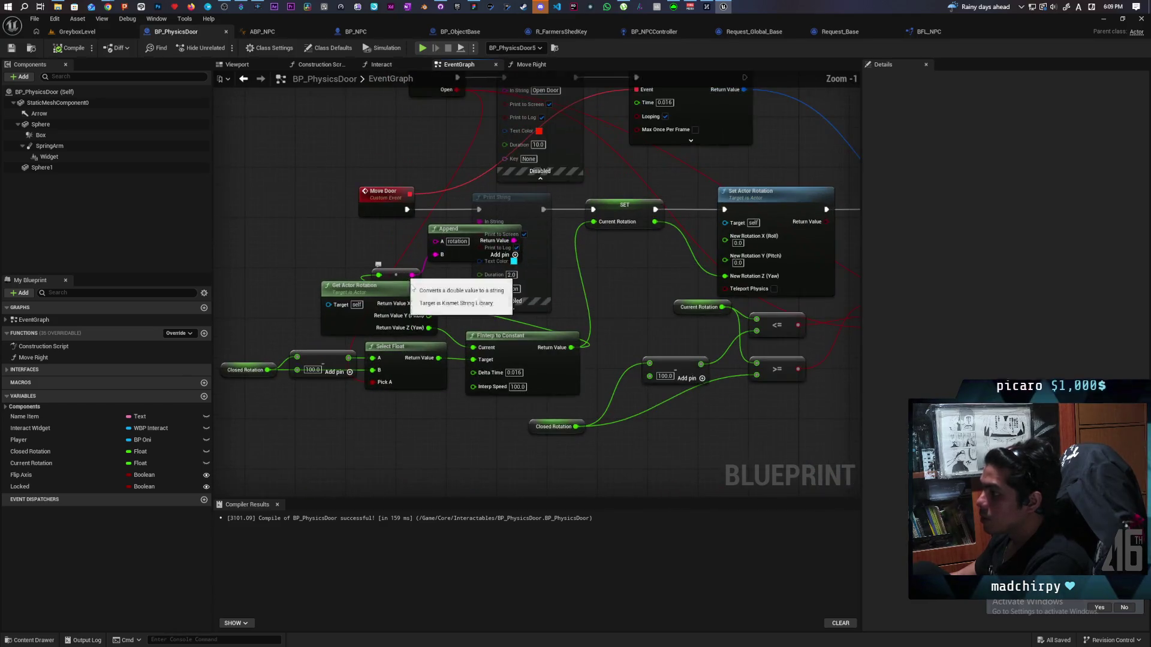
mouse_move(635, 297)
mouse_down()
mouse_move(614, 278)
mouse_move(421, 286)
mouse_up()
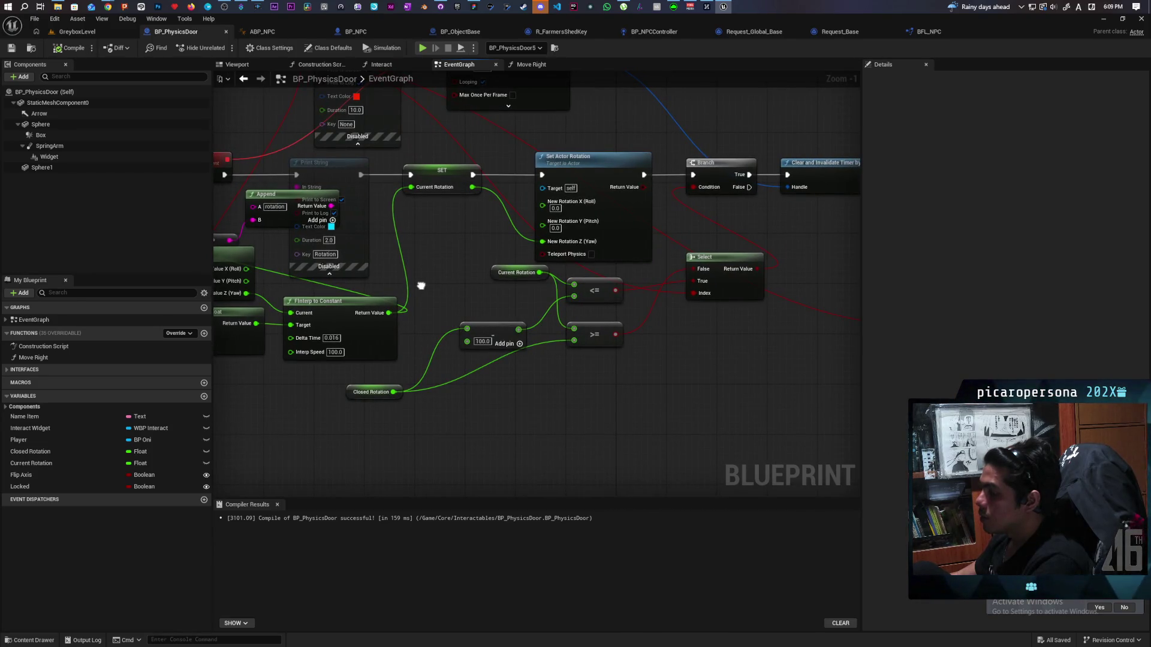
drag(421, 286, 654, 272)
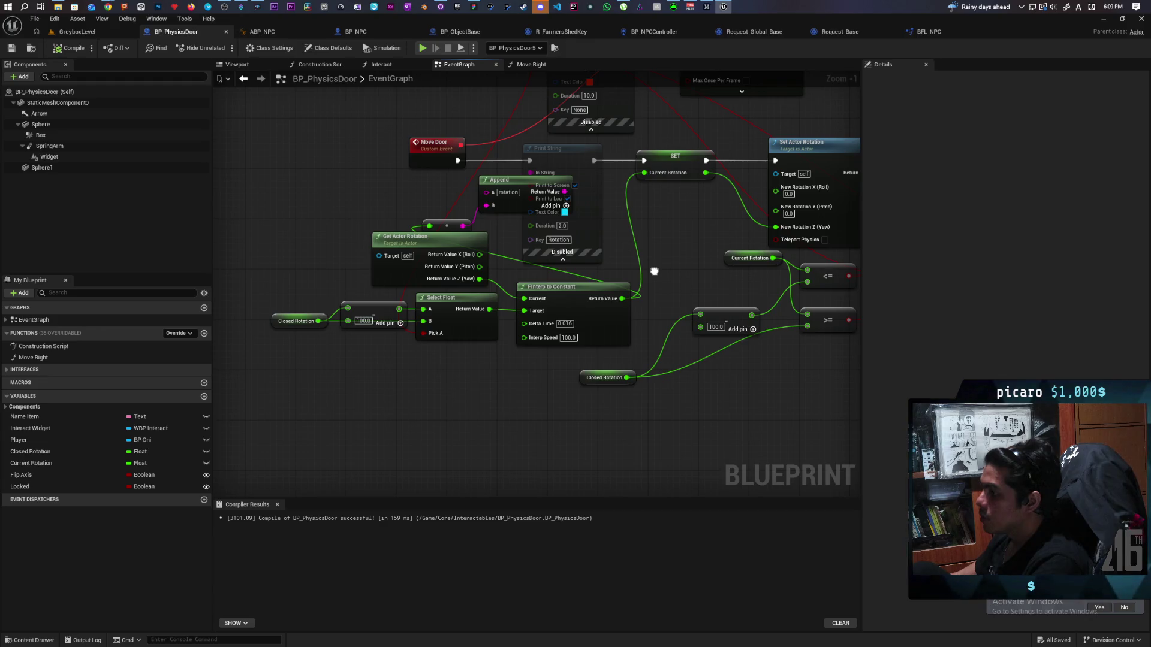
mouse_move(654, 271)
mouse_down()
mouse_move(652, 286)
mouse_move(530, 324)
mouse_move(419, 332)
mouse_move(676, 262)
mouse_up()
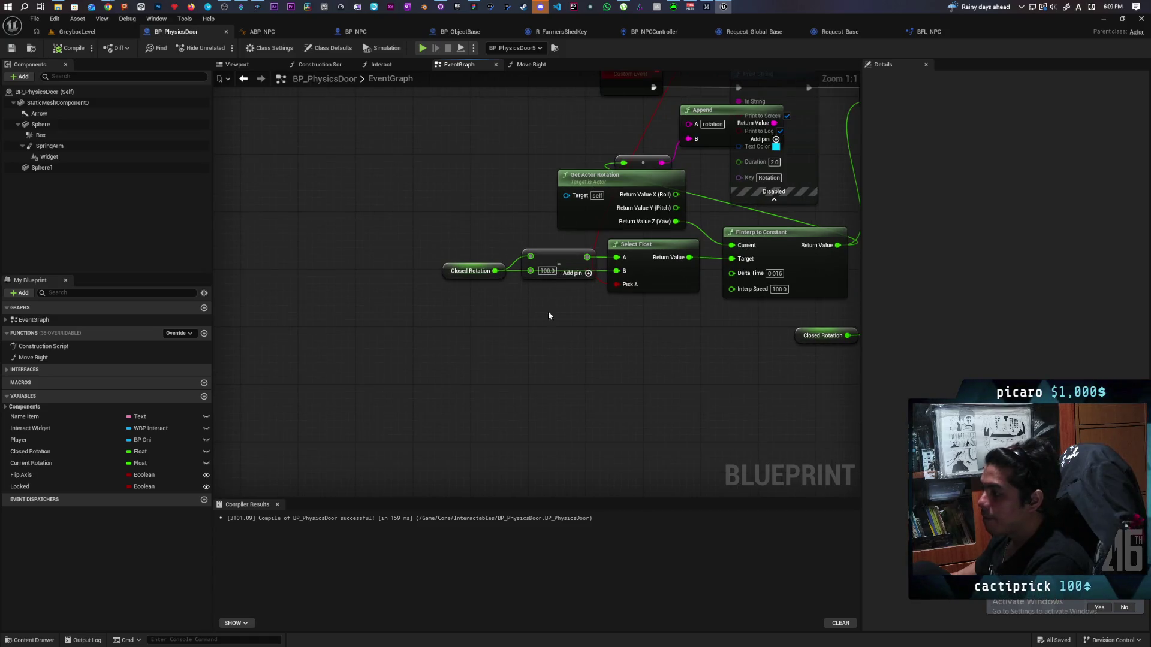
scroll(548, 310, up, 1)
drag(548, 311, 474, 313)
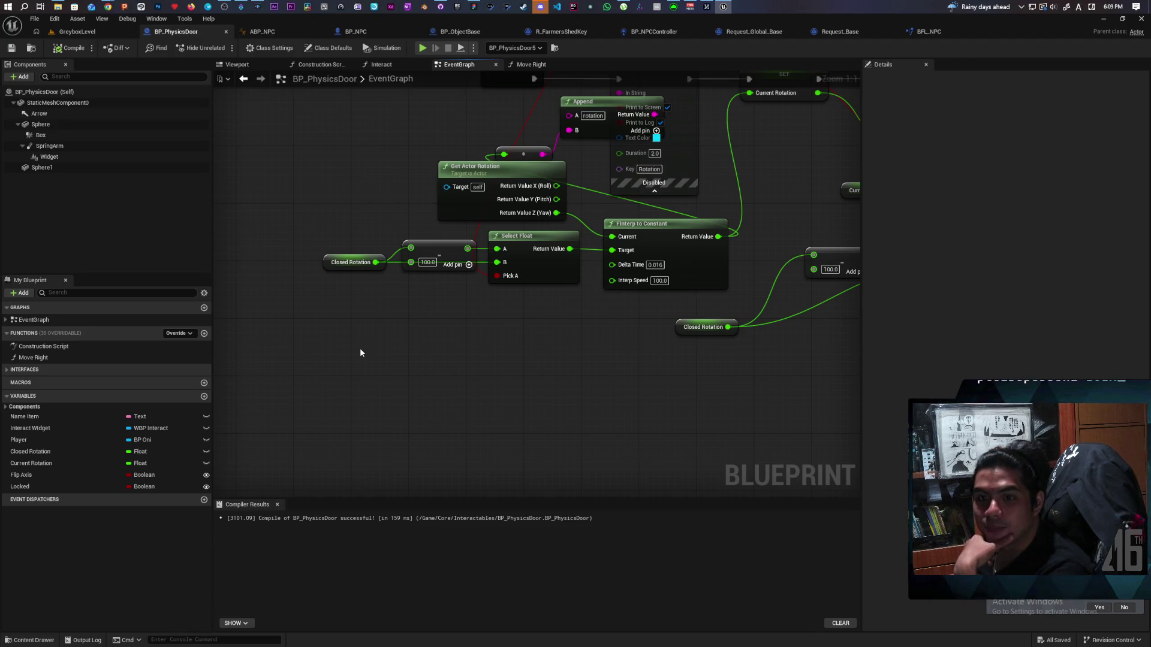
drag(364, 353, 430, 342)
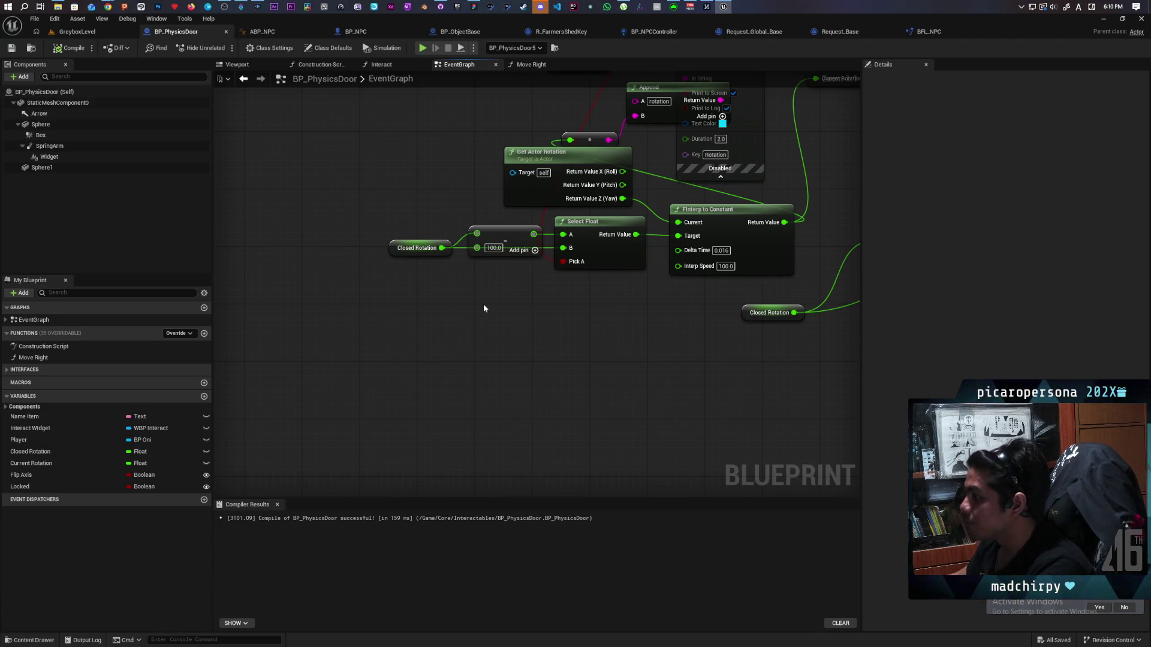
drag(542, 308, 505, 331)
mouse_move(21, 474)
mouse_down()
mouse_move(441, 390)
mouse_move(382, 346)
mouse_up()
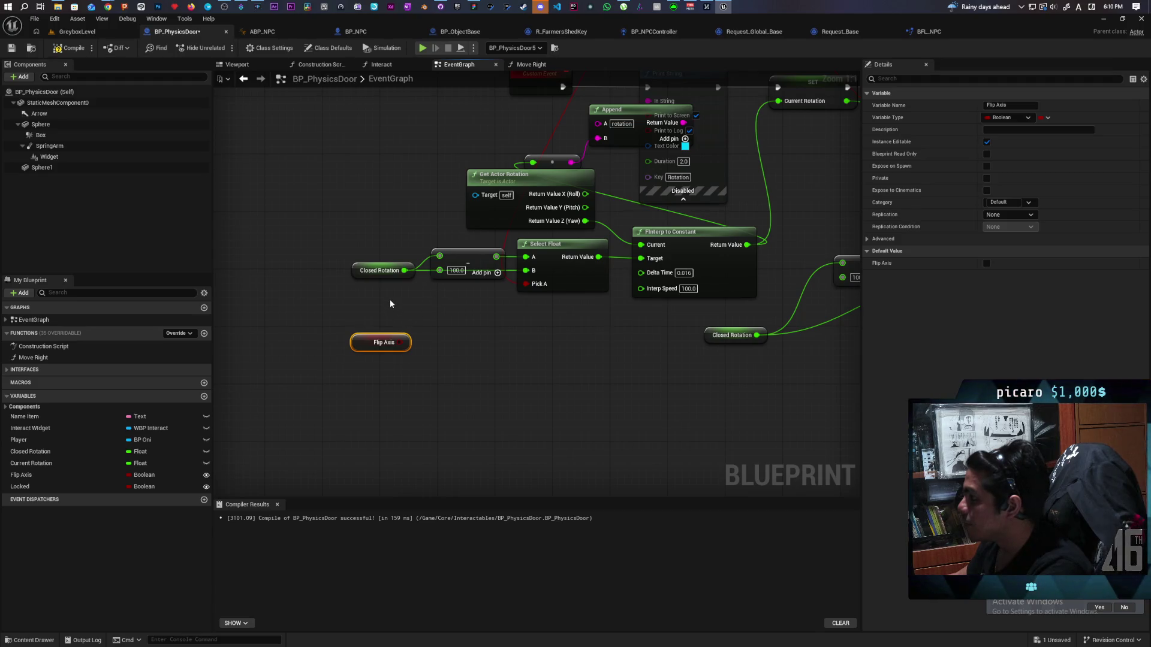
Feed the subtraction's 100.0 input from a new Select Float with A -100 and B 100.
drag(384, 343, 355, 364)
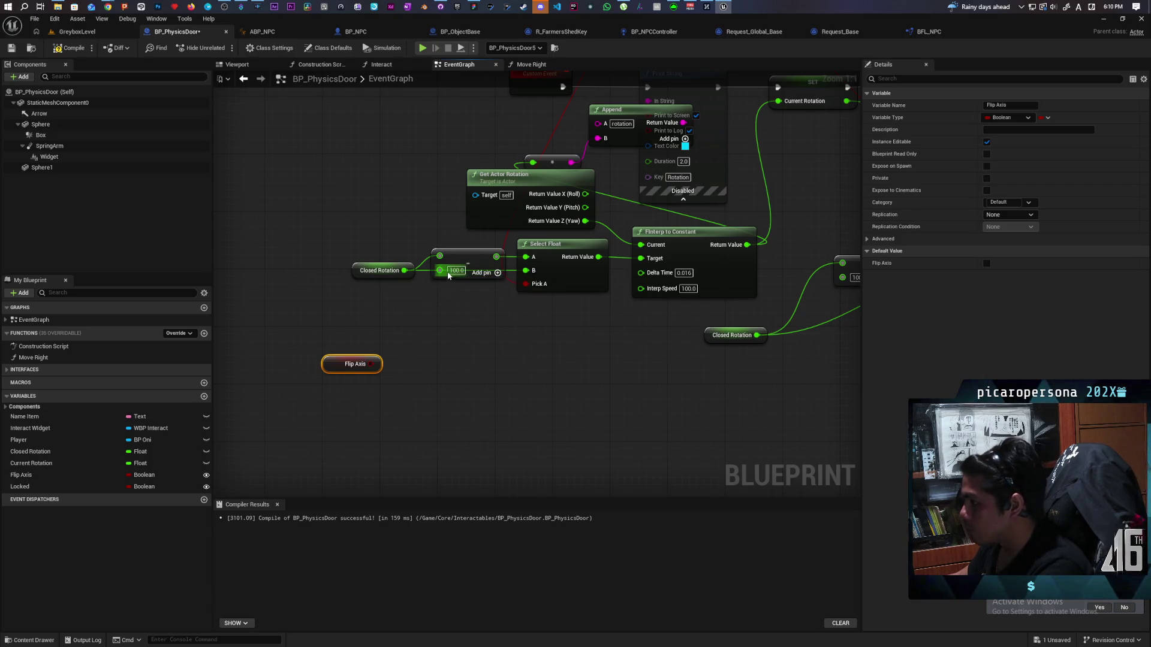
mouse_move(440, 271)
mouse_down()
mouse_move(451, 313)
mouse_move(419, 335)
mouse_up()
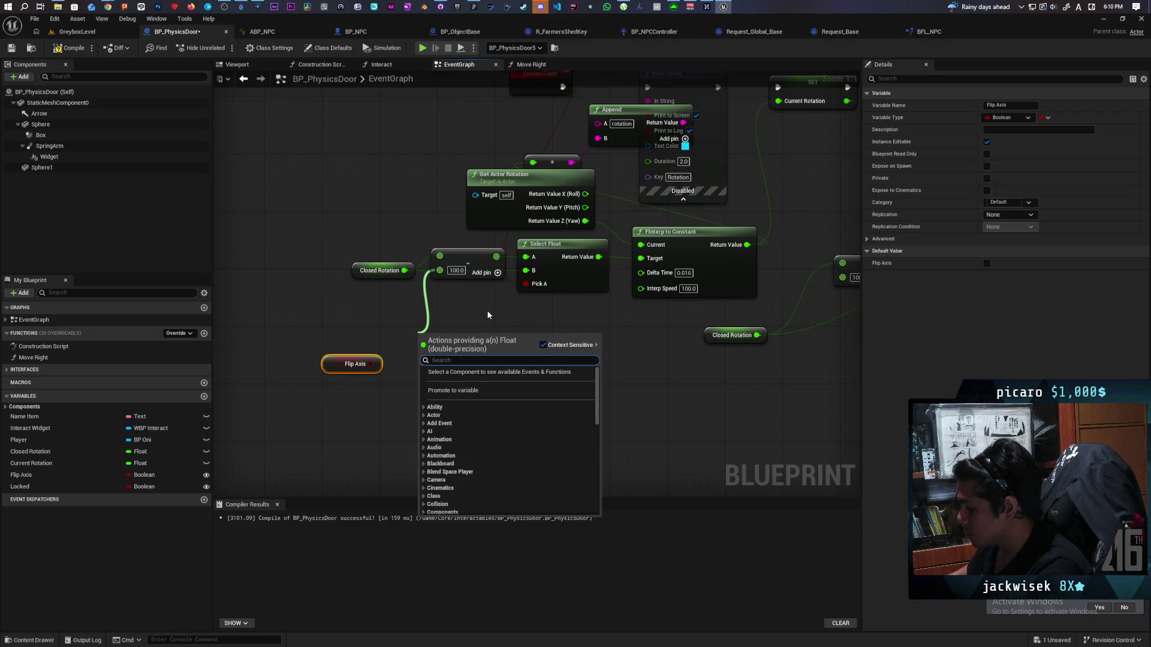
text(se)
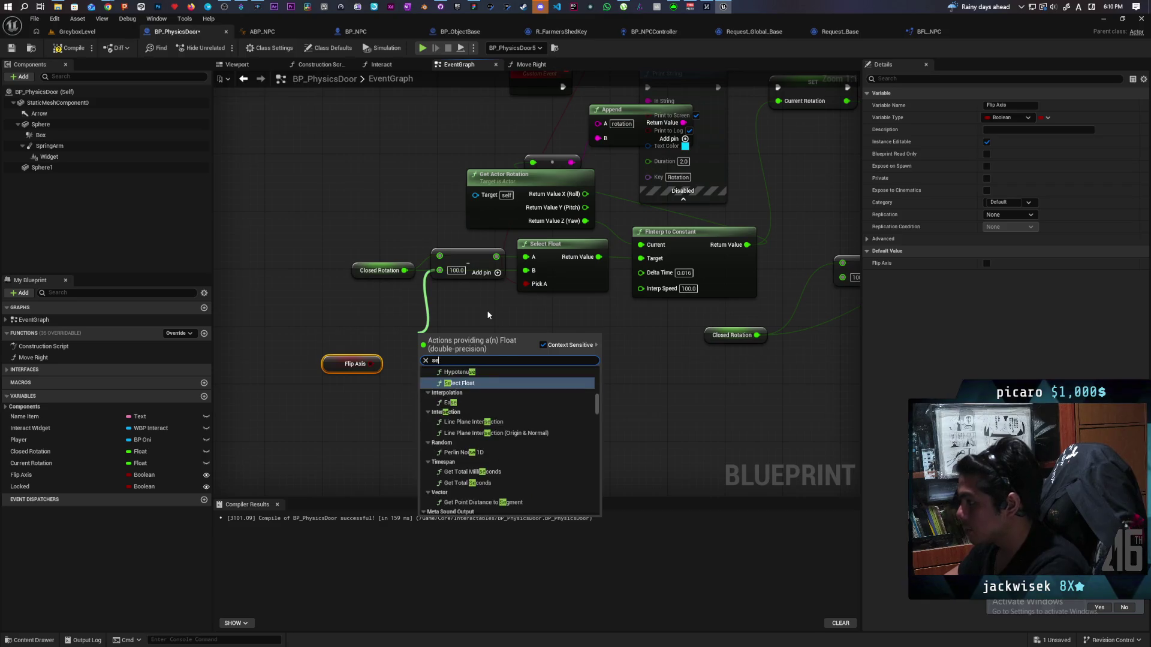
text(lect)
key(Return)
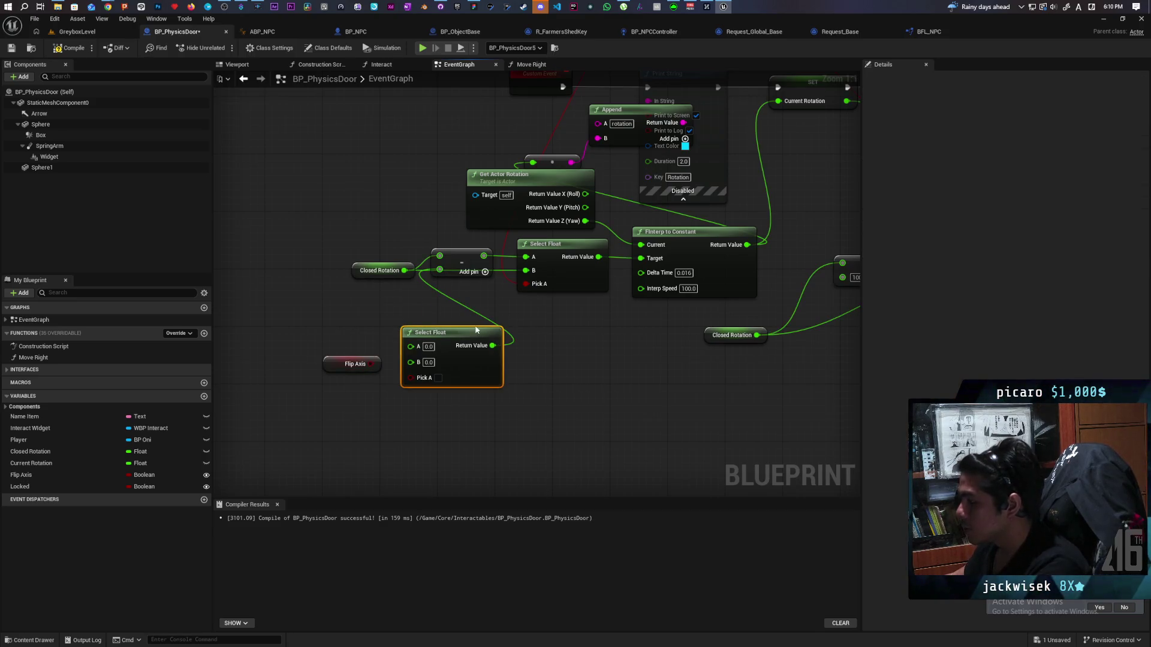
drag(363, 365, 361, 386)
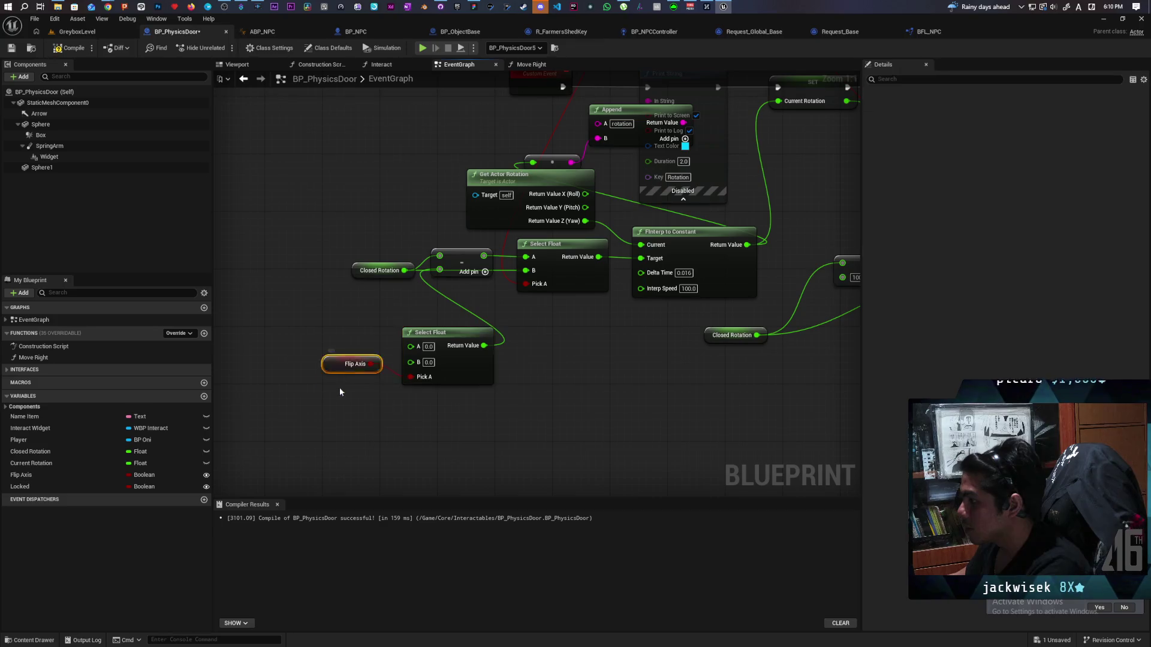
click(429, 346)
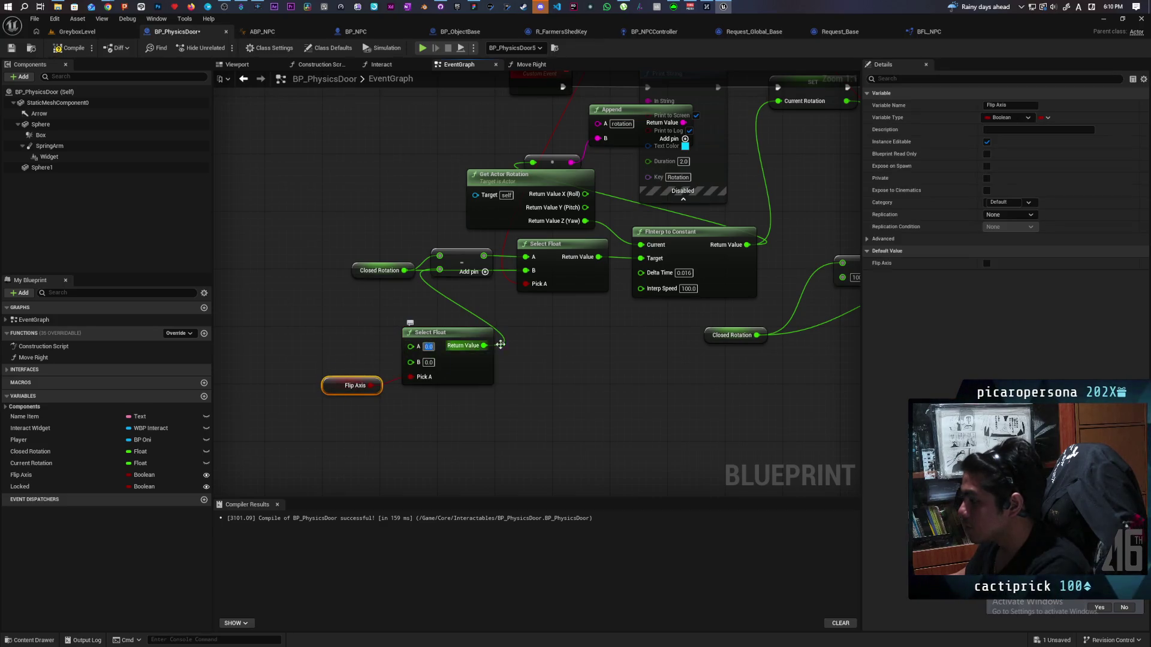
text(-100)
click(429, 362)
text(100)
click(538, 395)
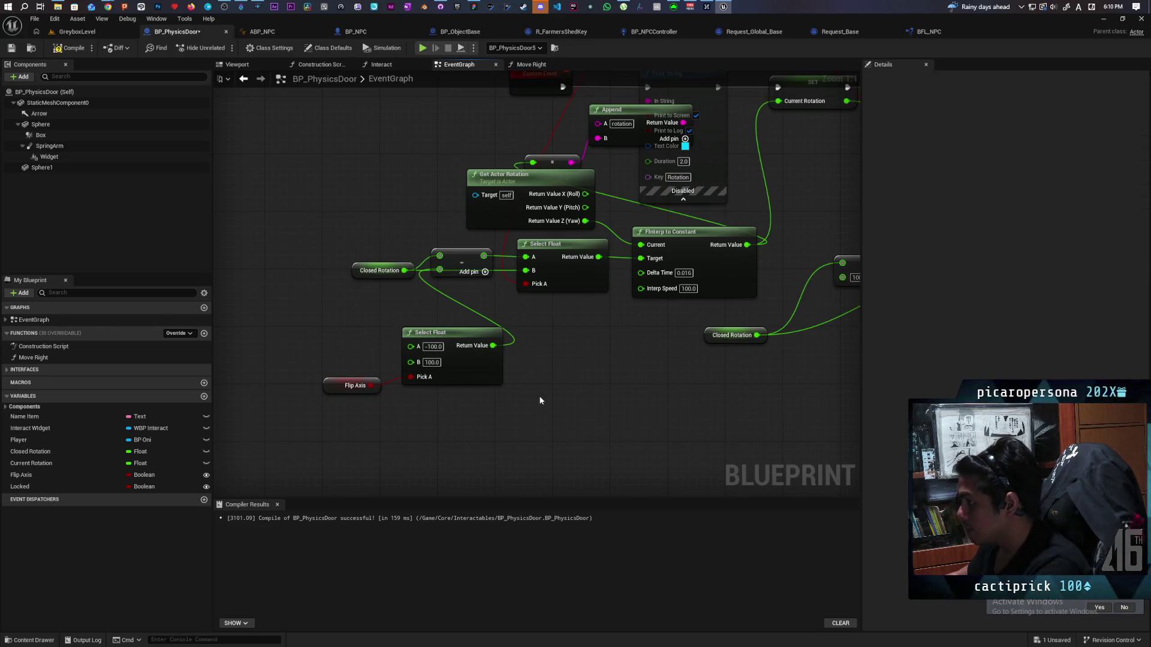
Wire the Select Float's output into the second subtraction node's 100 input.
mouse_move(623, 389)
mouse_down()
mouse_move(753, 334)
mouse_move(764, 352)
mouse_move(550, 462)
mouse_move(609, 442)
mouse_move(599, 452)
mouse_move(534, 452)
mouse_move(545, 432)
mouse_move(706, 374)
mouse_up()
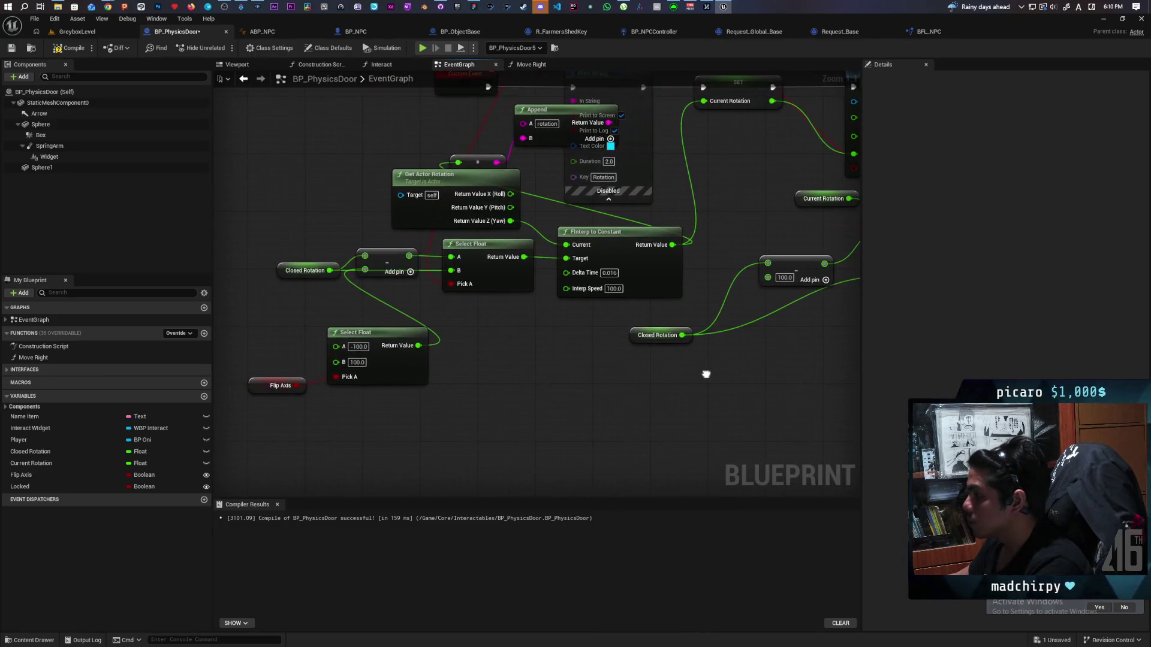
mouse_move(531, 385)
mouse_down()
mouse_move(580, 403)
mouse_move(663, 380)
mouse_move(322, 410)
mouse_up()
click(282, 374)
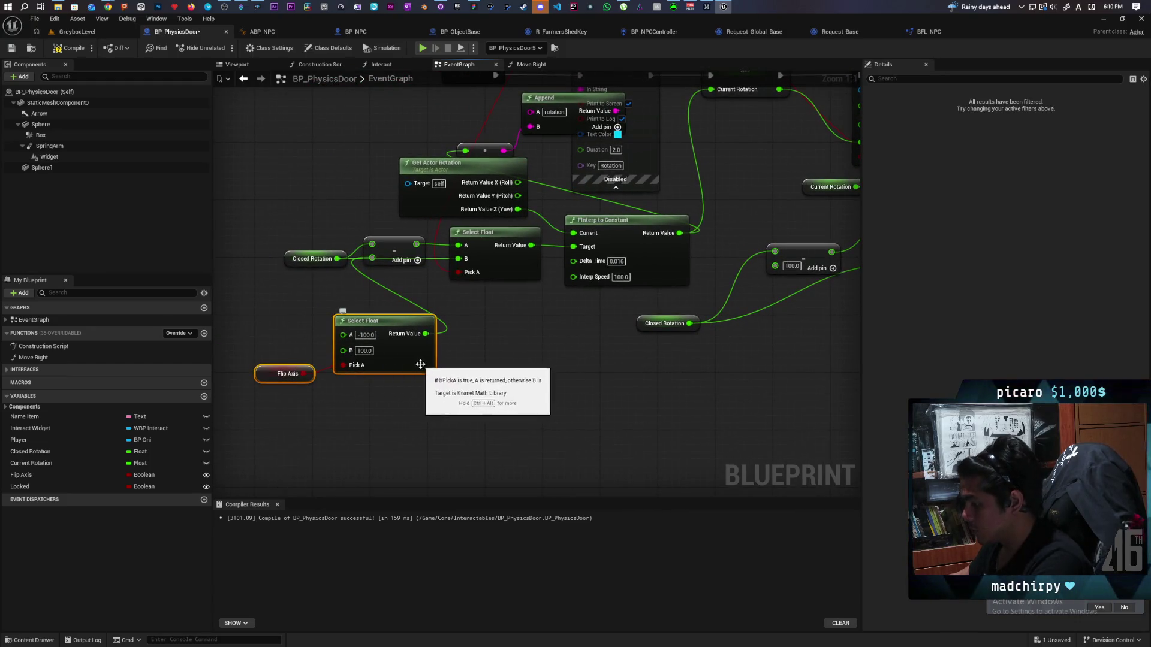
drag(667, 375, 369, 400)
key(ctrl+v)
mouse_move(531, 395)
mouse_down()
mouse_move(493, 321)
mouse_move(492, 292)
mouse_up()
scroll(567, 354, down, 2)
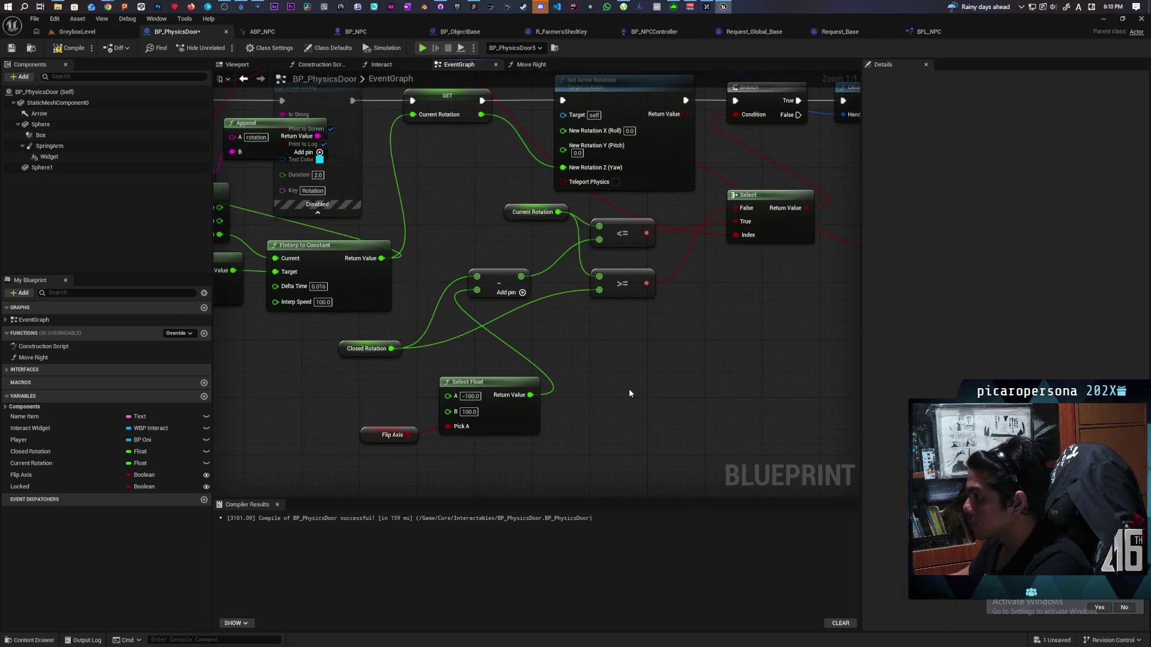
scroll(629, 389, down, 1)
scroll(370, 377, down, 1)
scroll(370, 378, up, 1)
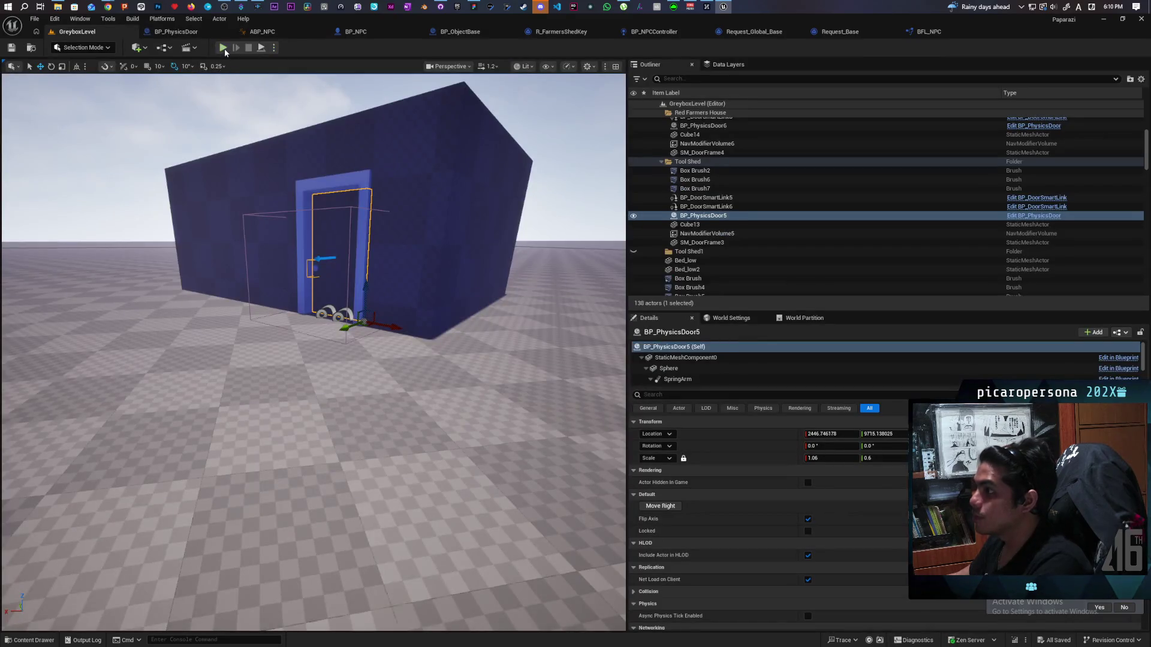
Play-test GreyboxLevel, running and jumping the character toward the door buildings.
click(223, 48)
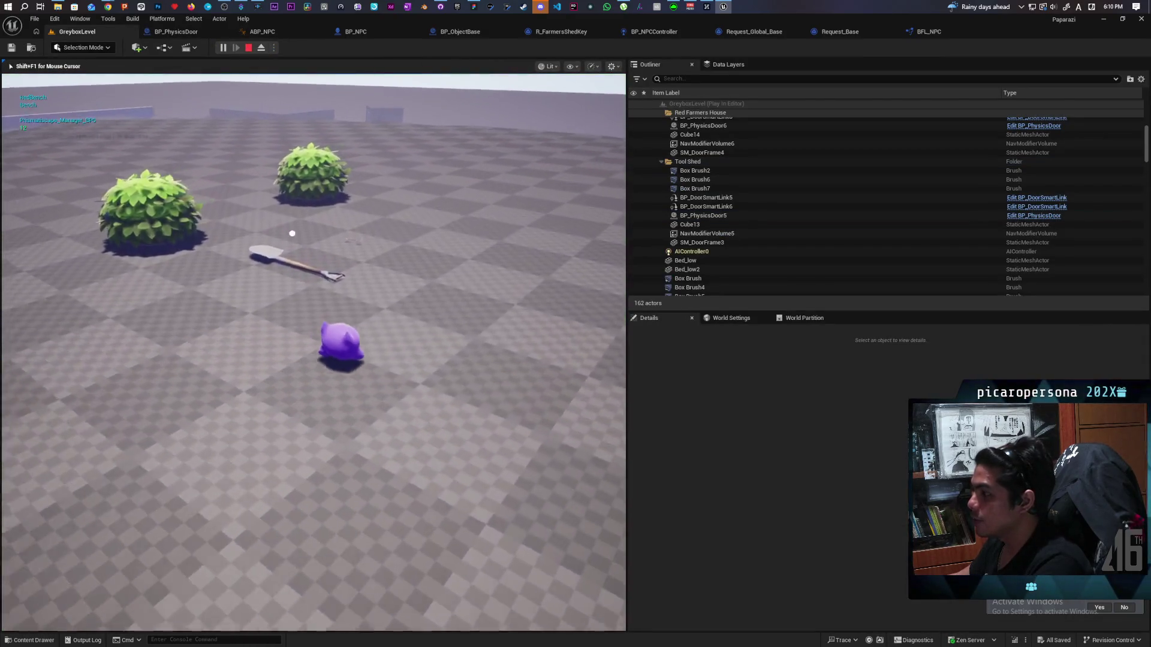
key(w)
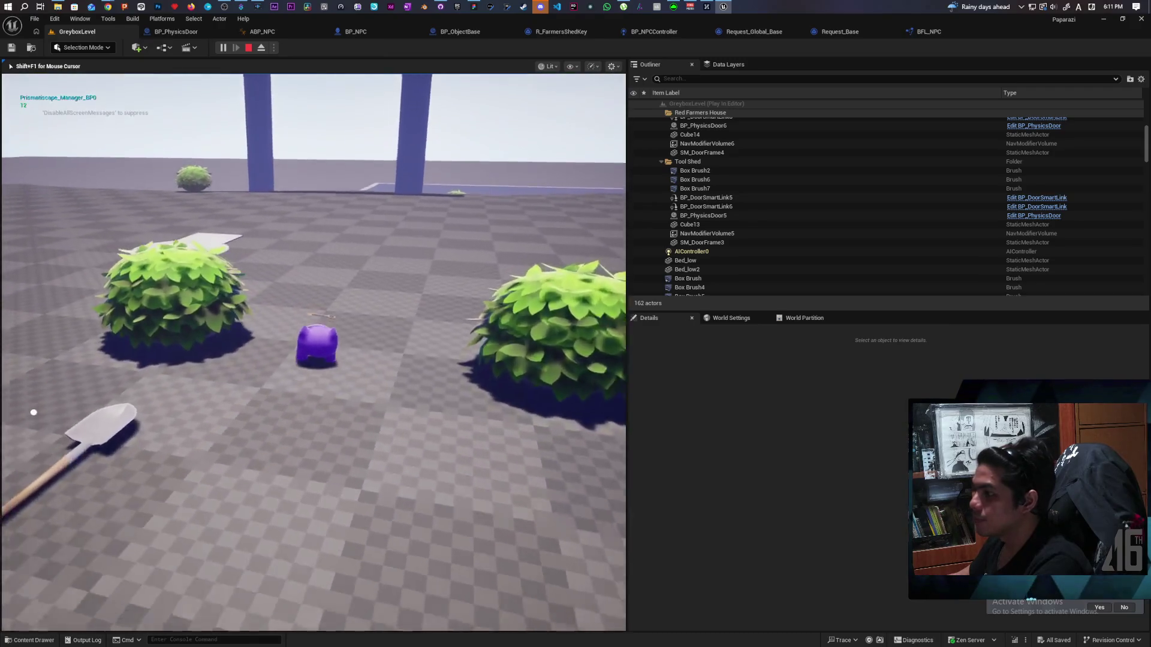
key(w)
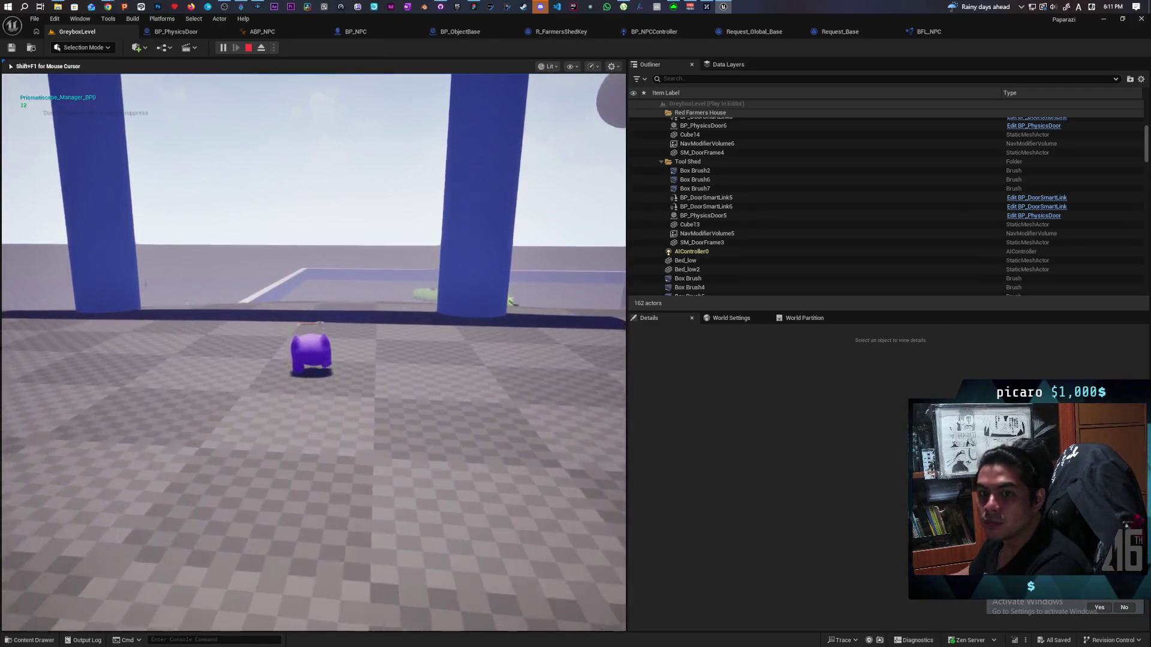
key(w)
key(space)
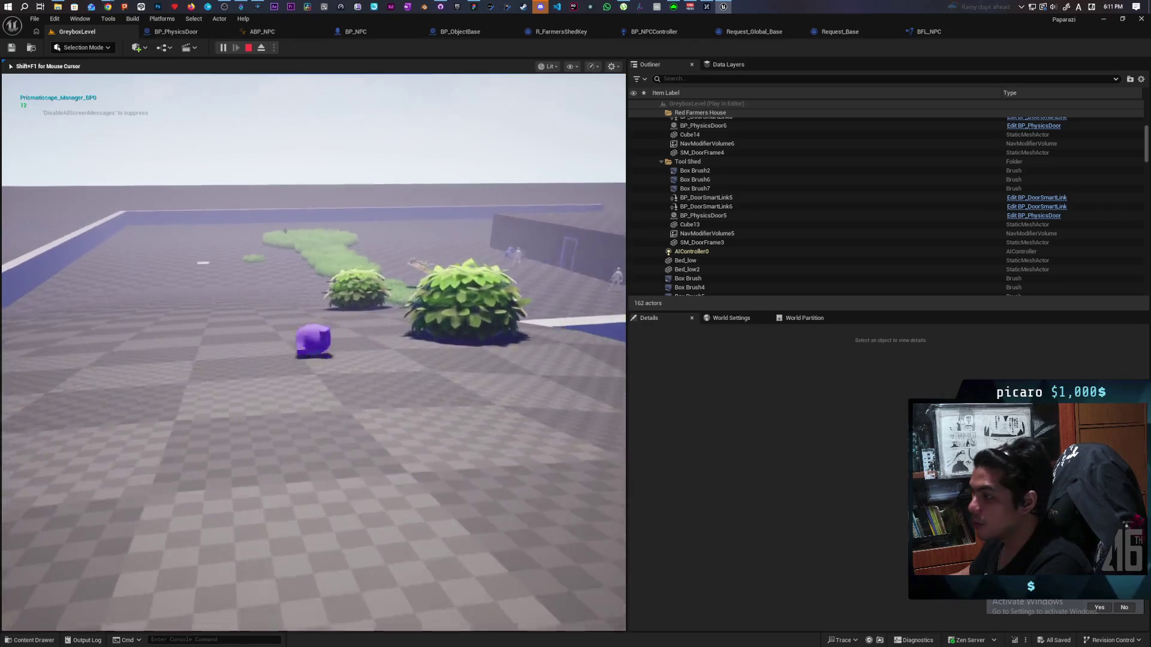
key(w)
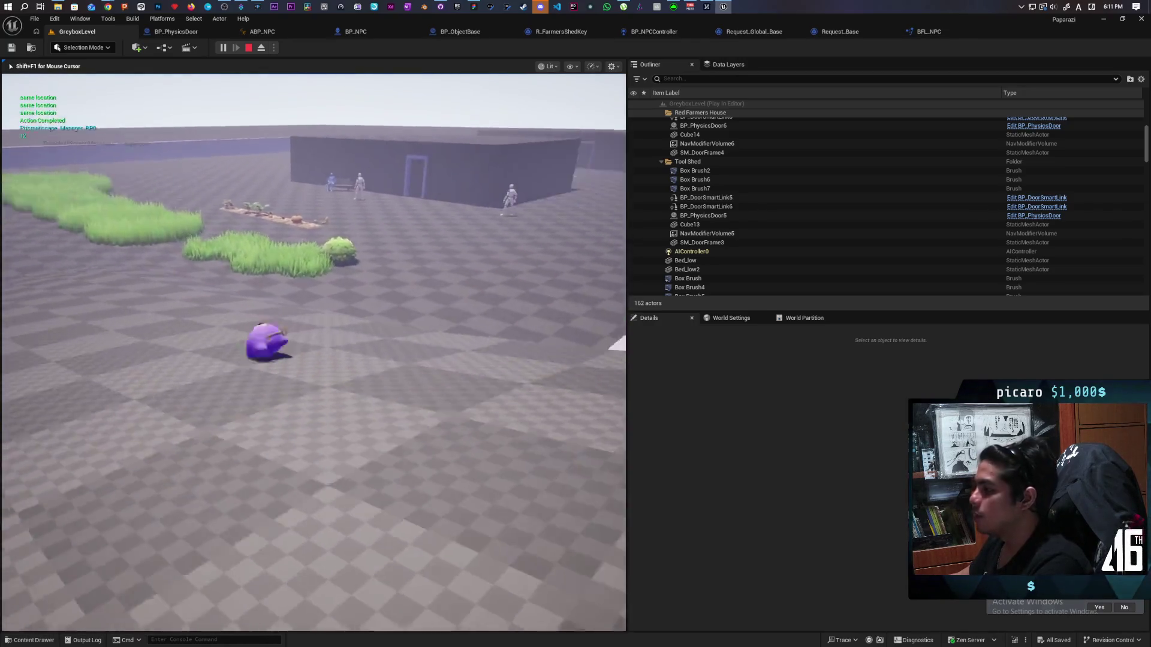
key(space)
key(space)
key(w)
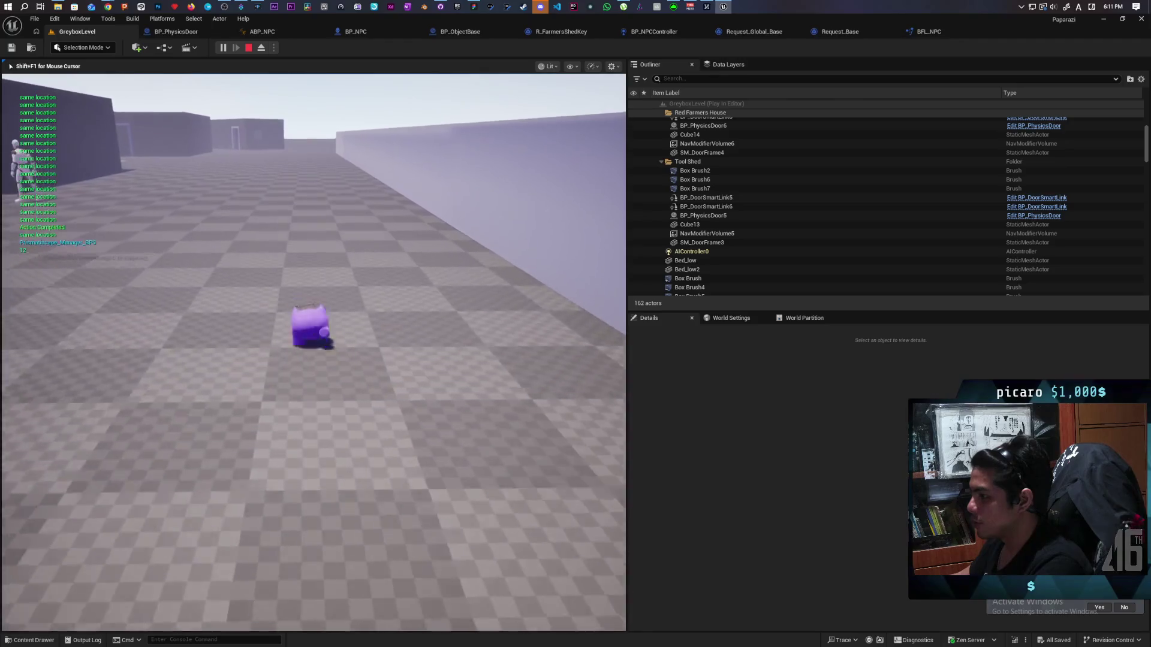
key(w)
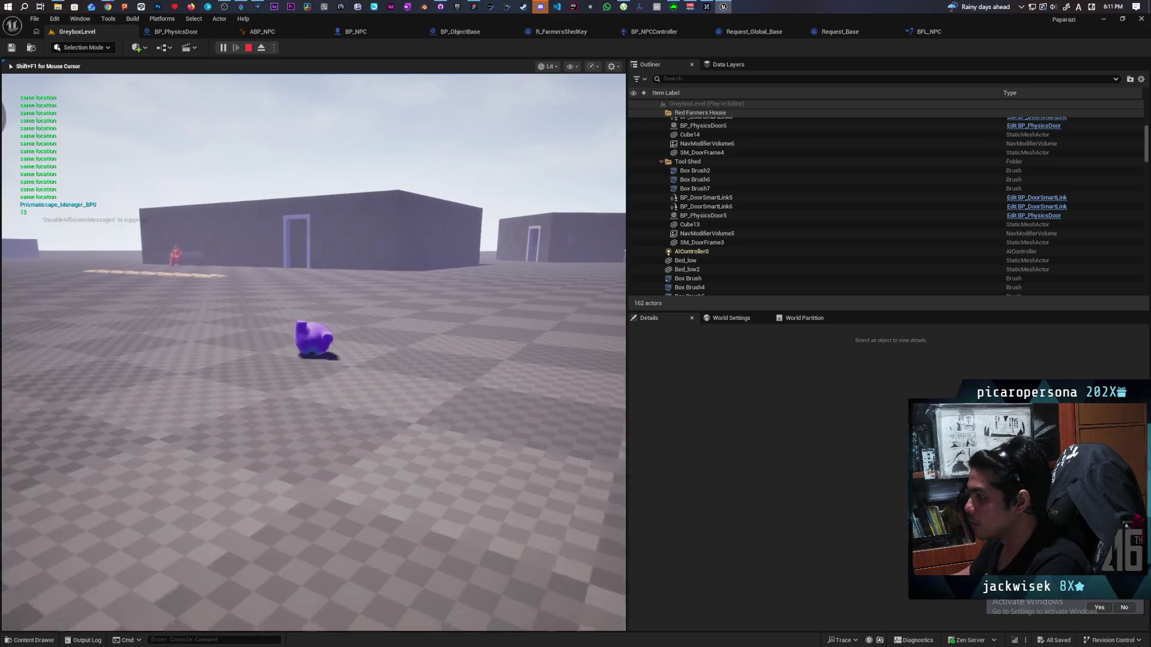
key(w)
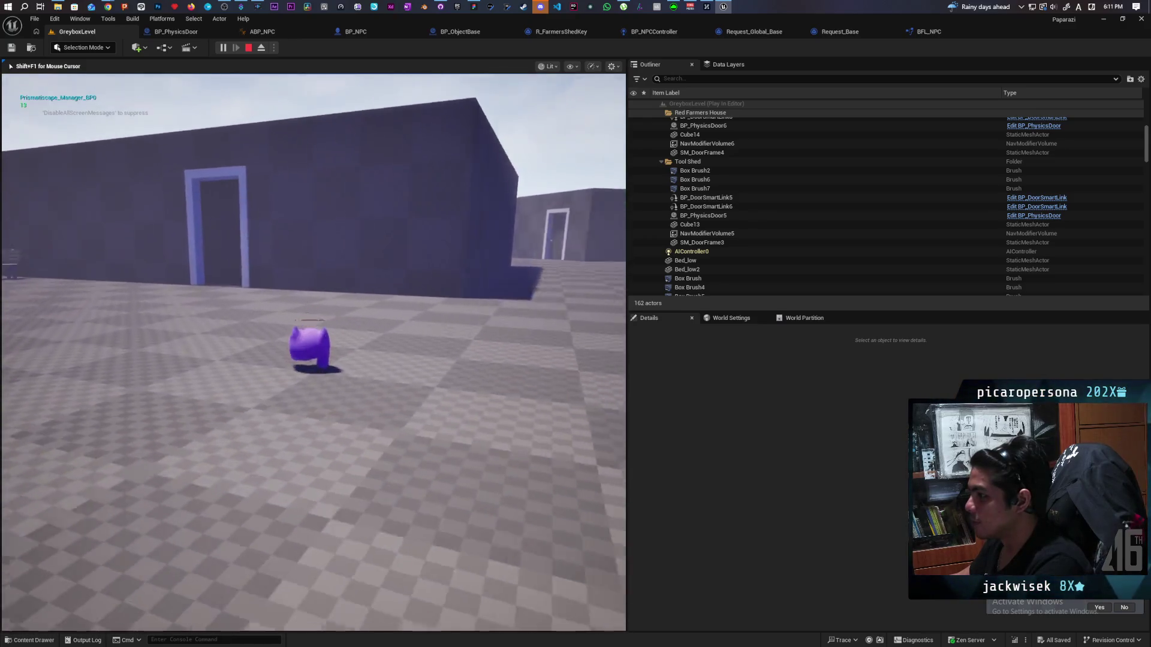